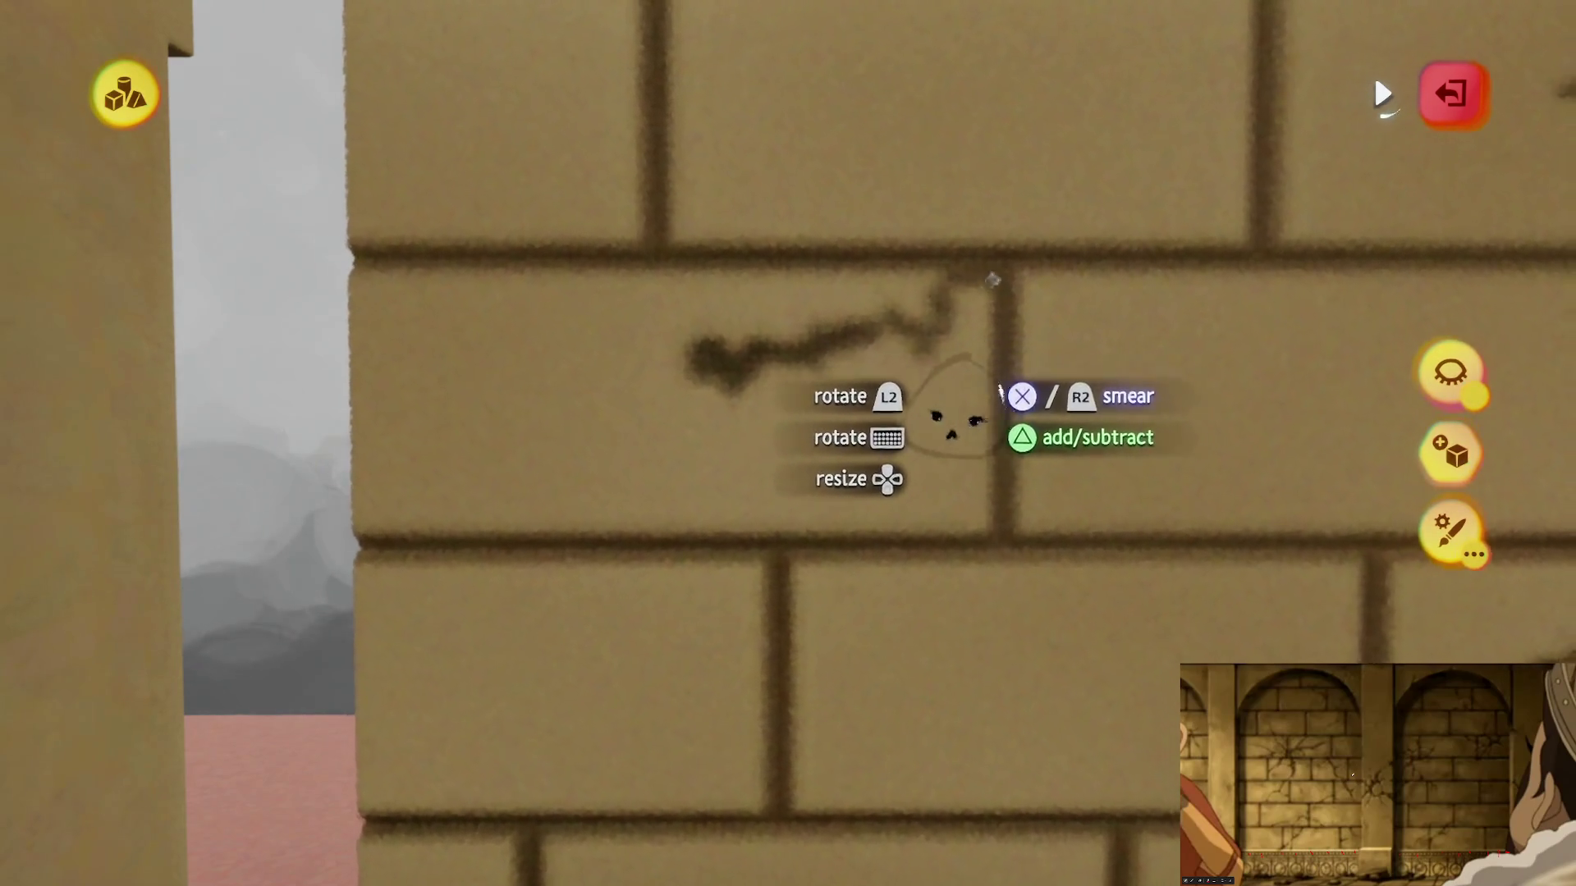
Step: Extend the smeared crack downward across the sandstone brick wall
left_click_drag(745, 431, 698, 502)
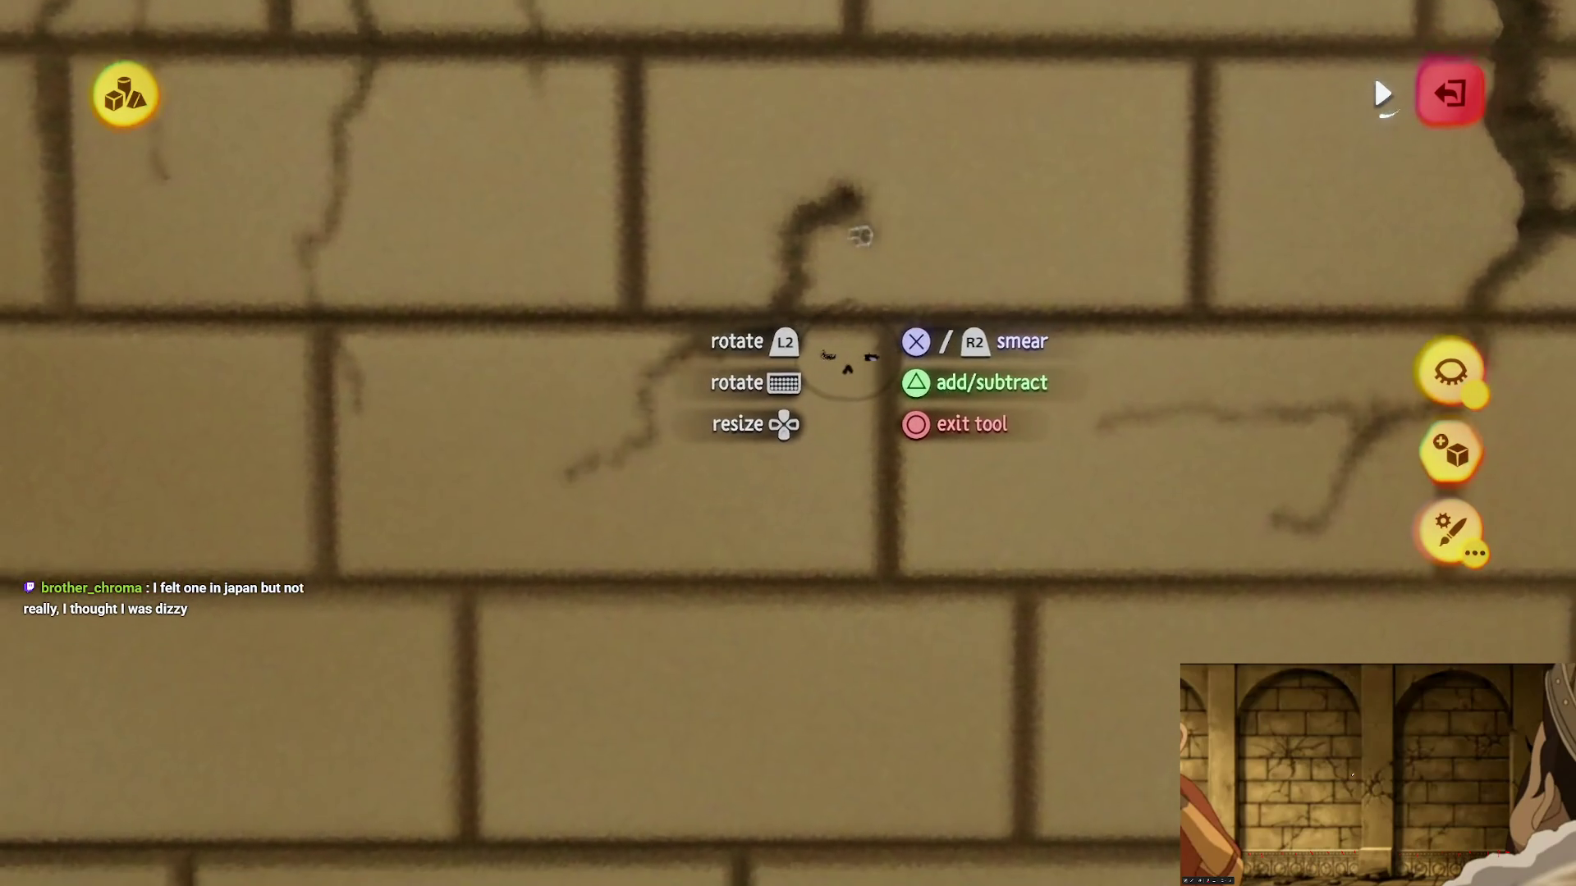
scroll(1042, 320, "down", 5)
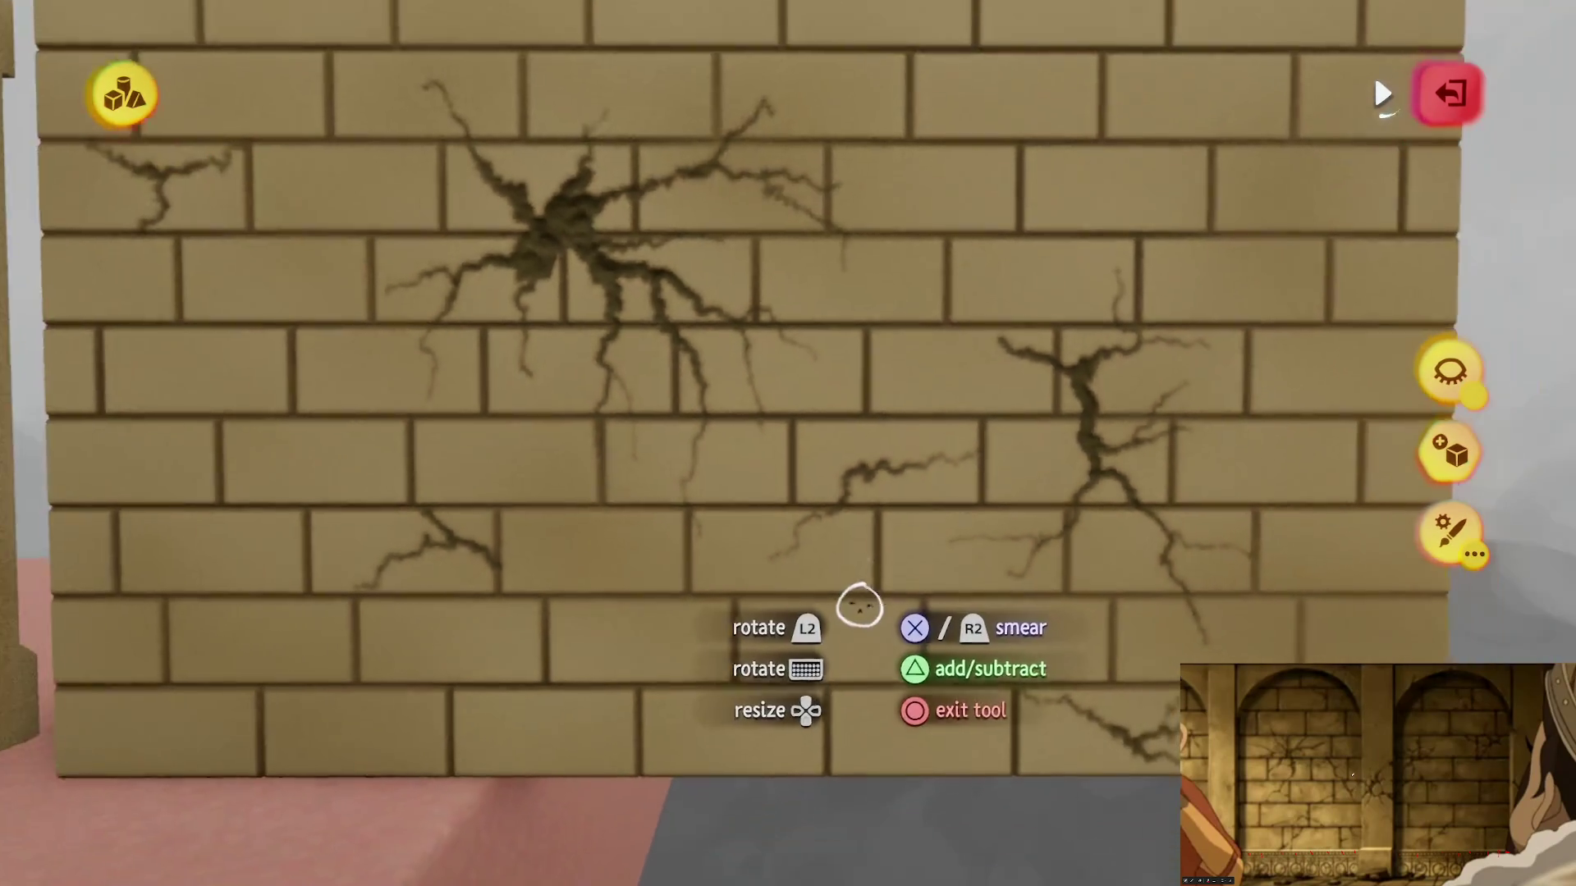
scroll(859, 607, "up", 5)
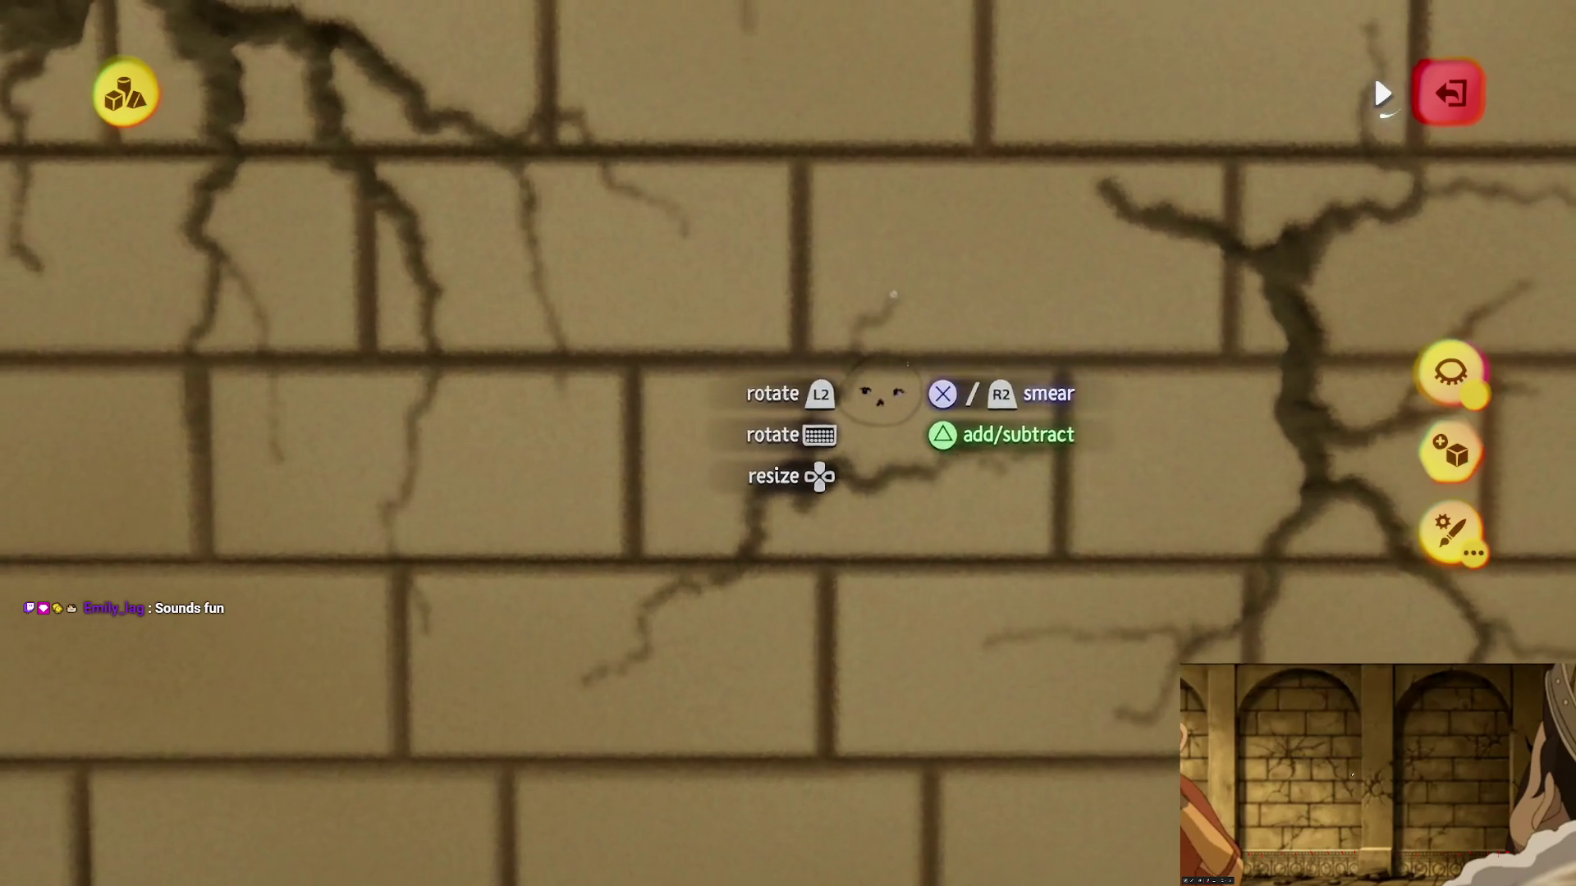
scroll(879, 397, "down", 5)
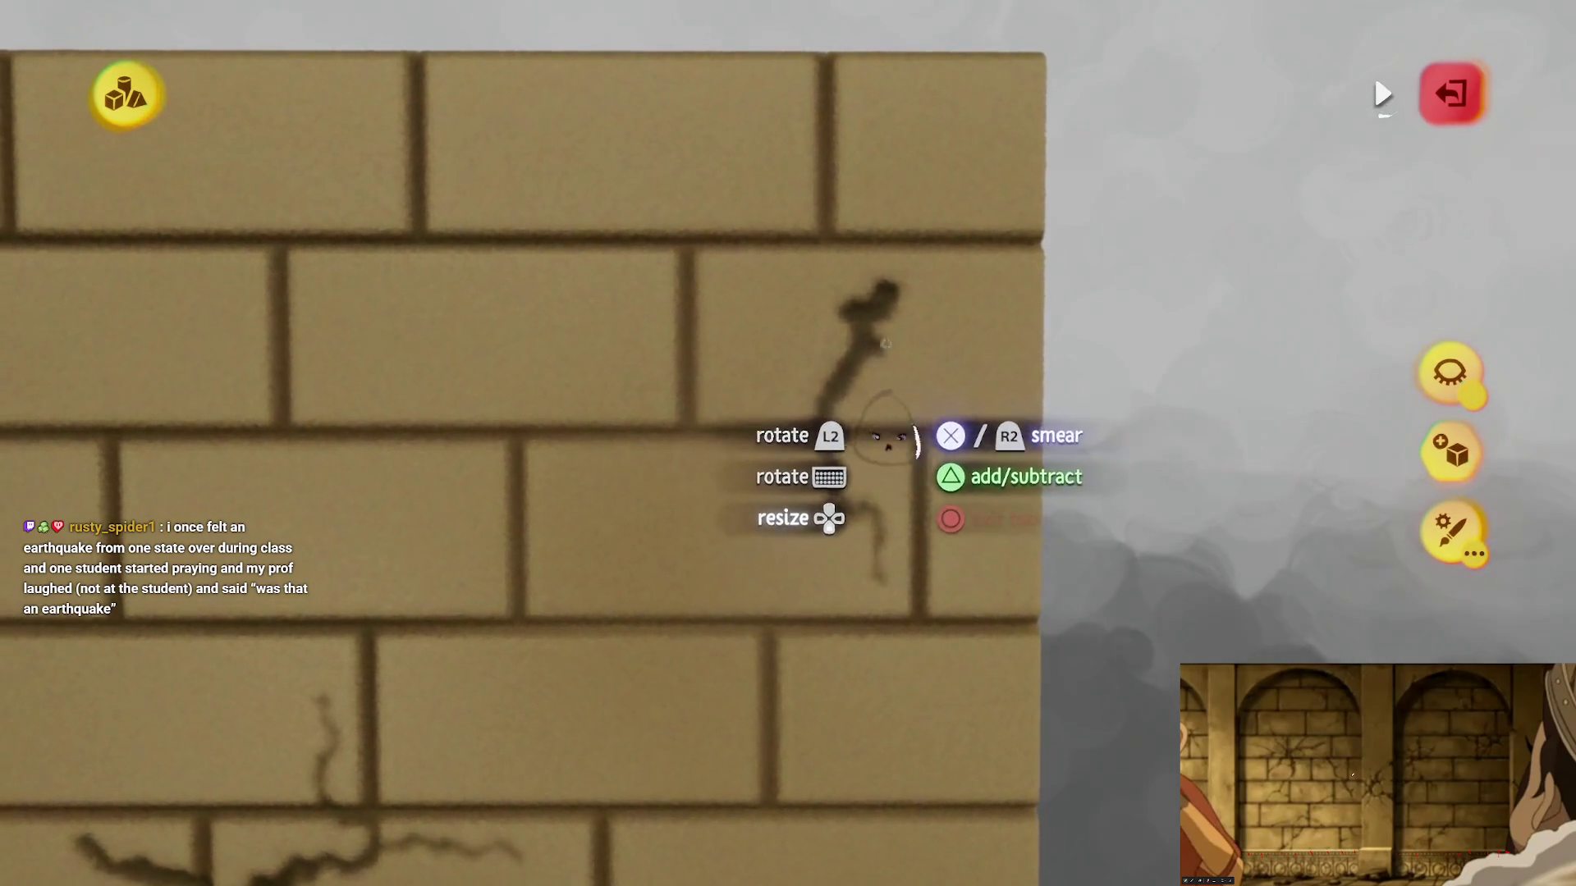
Step: Add crack branches near the upper right, undoing the unwanted leftward branch
left_click_drag(870, 349, 930, 384)
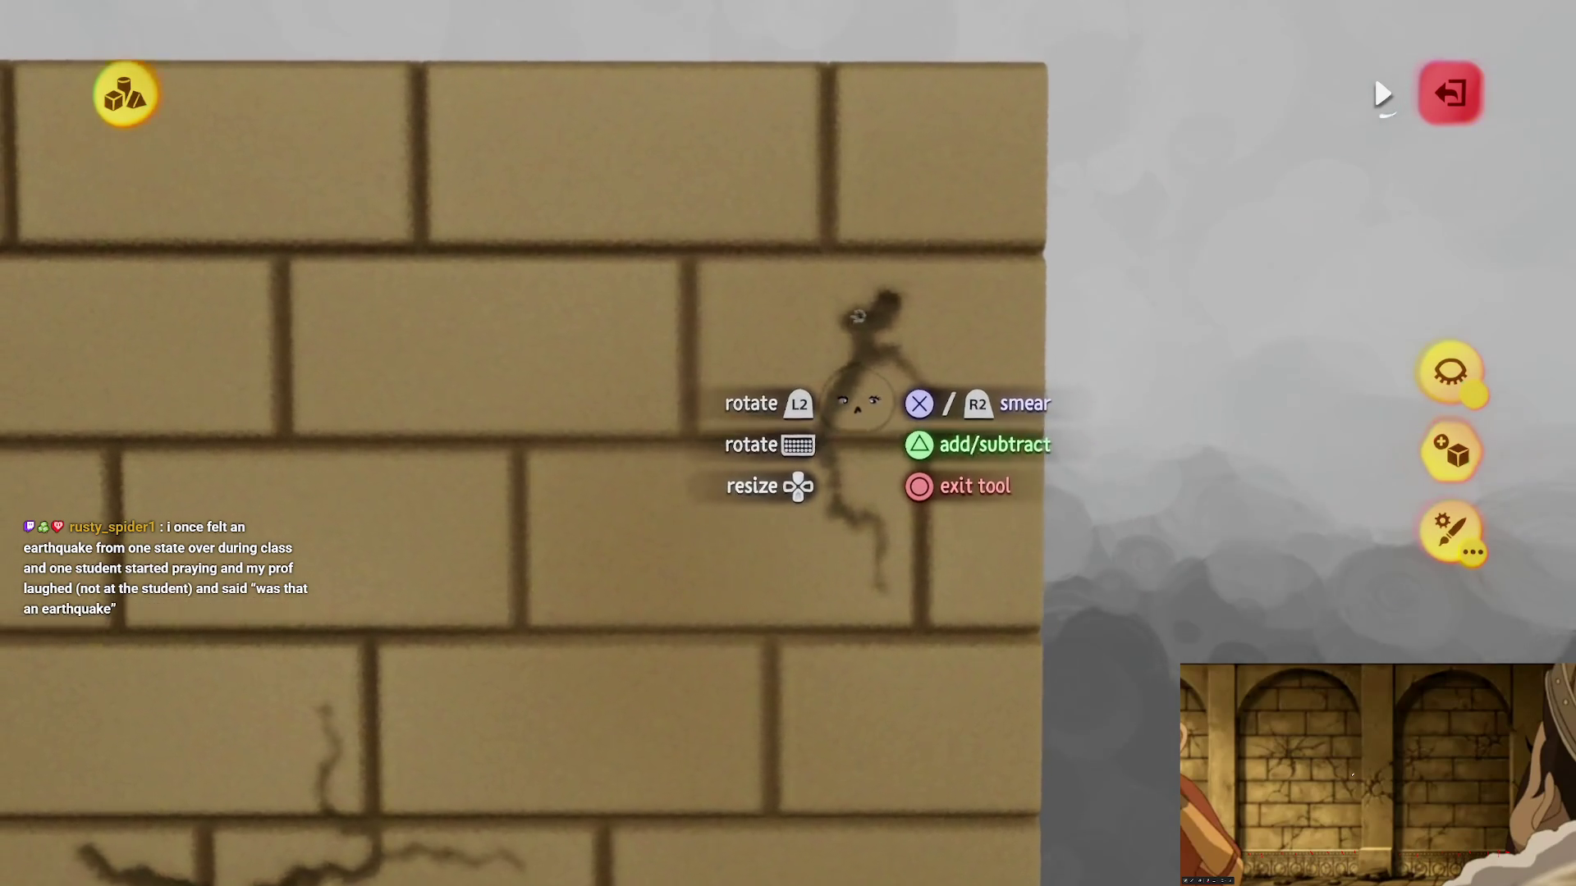
mouse_move(832, 380)
left_mouse_down()
mouse_move(778, 391)
mouse_move(742, 355)
mouse_move(869, 385)
mouse_move(944, 248)
left_mouse_up()
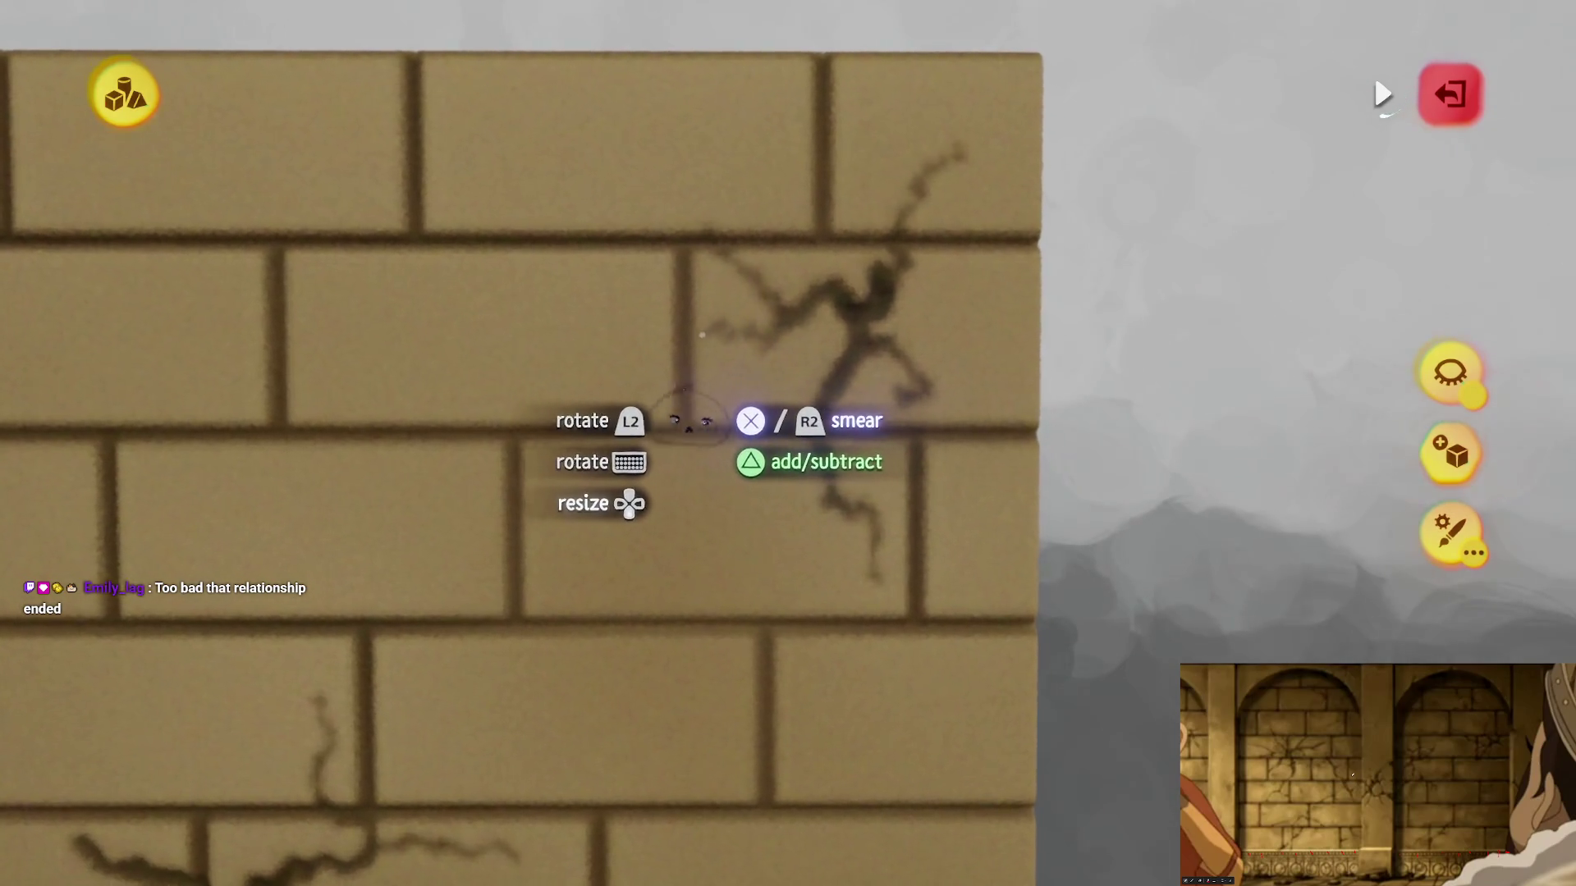
mouse_move(827, 585)
left_mouse_down()
mouse_move(805, 612)
mouse_move(736, 623)
left_mouse_up()
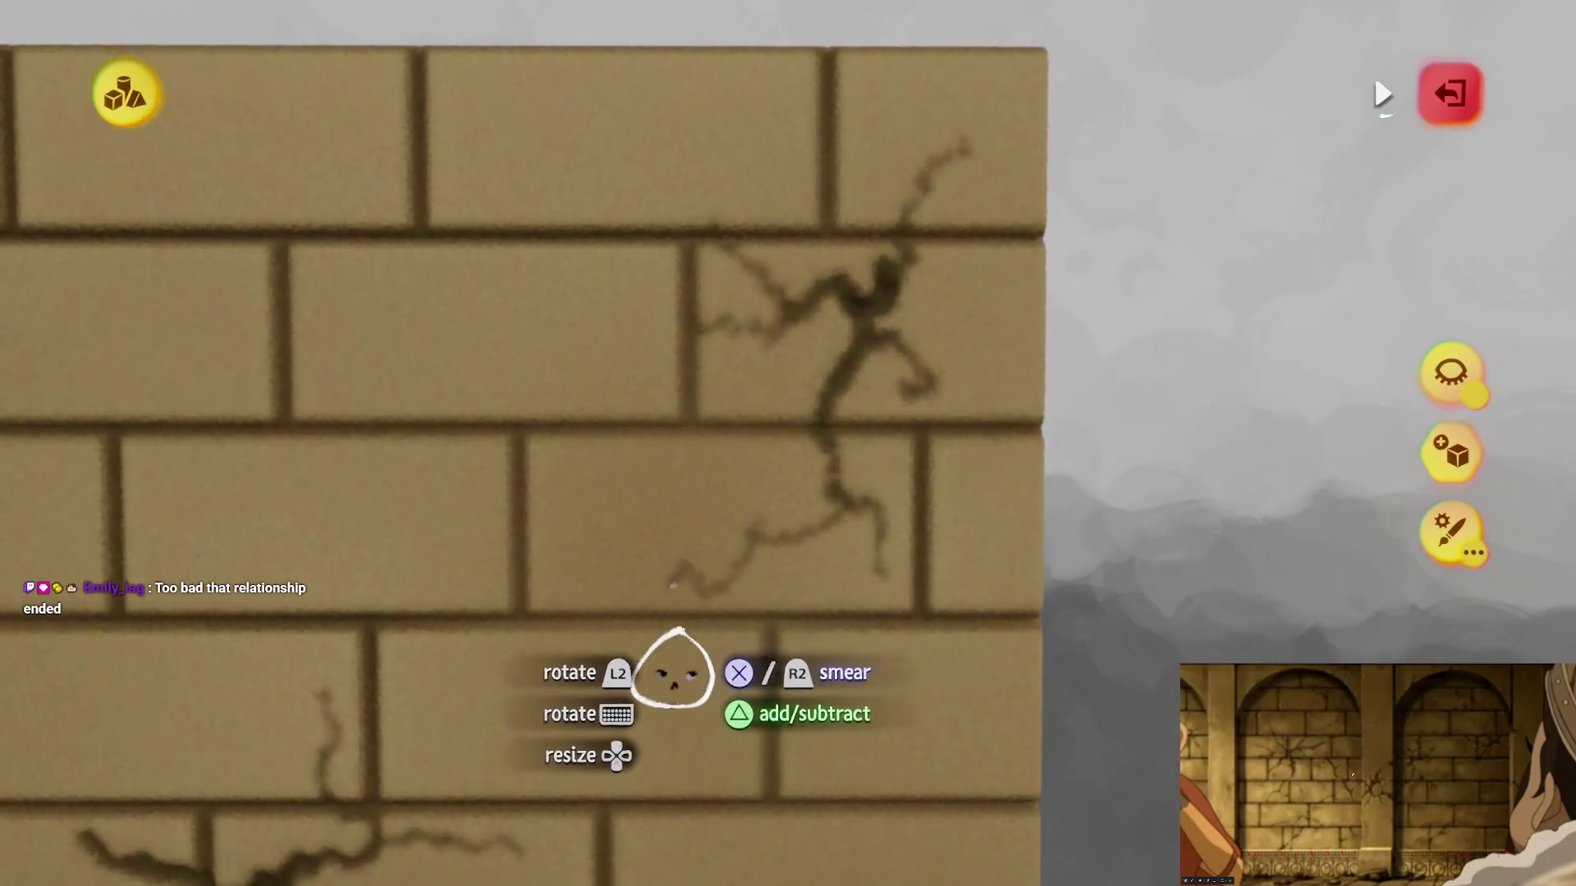
key("ctrl+z")
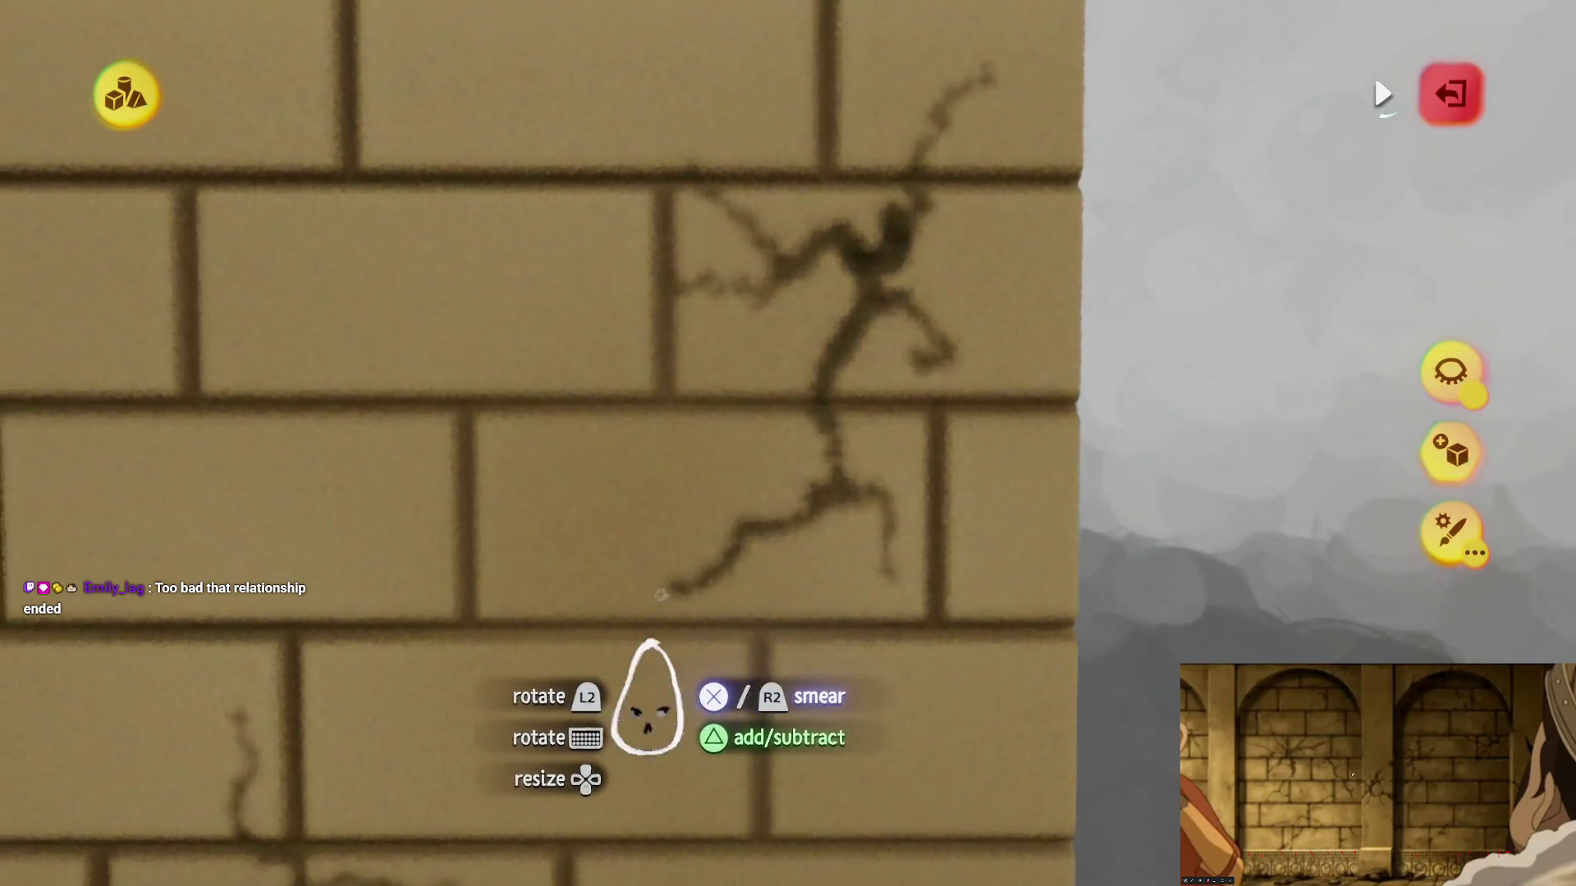
scroll(751, 776, "down", 3)
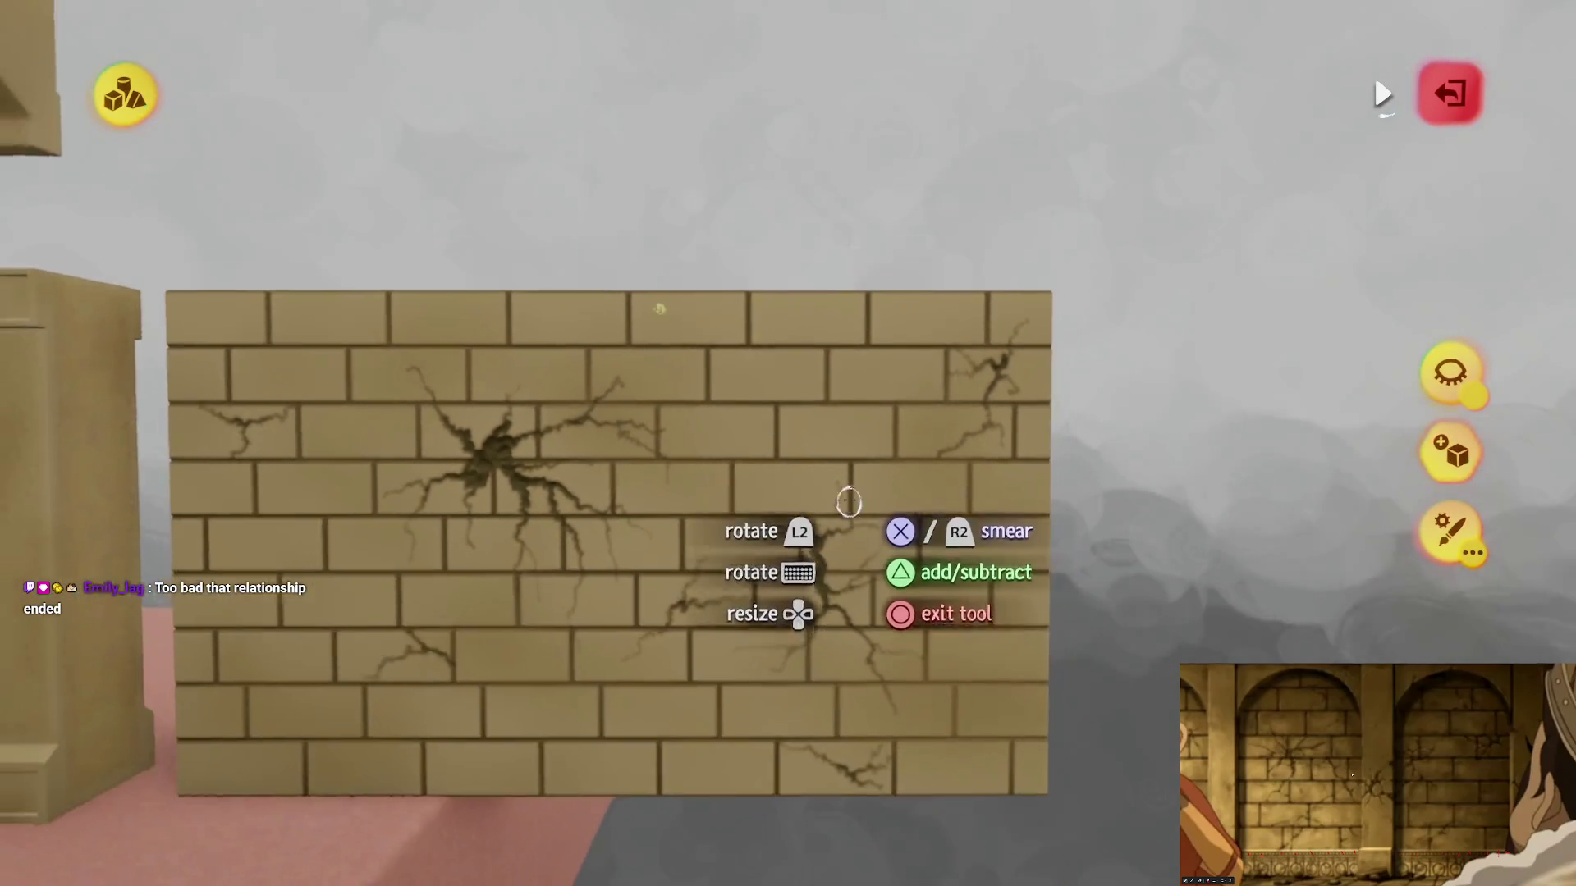
Step: Smear another thin crack line across the lower-middle bricks
scroll(848, 502, "up", 5)
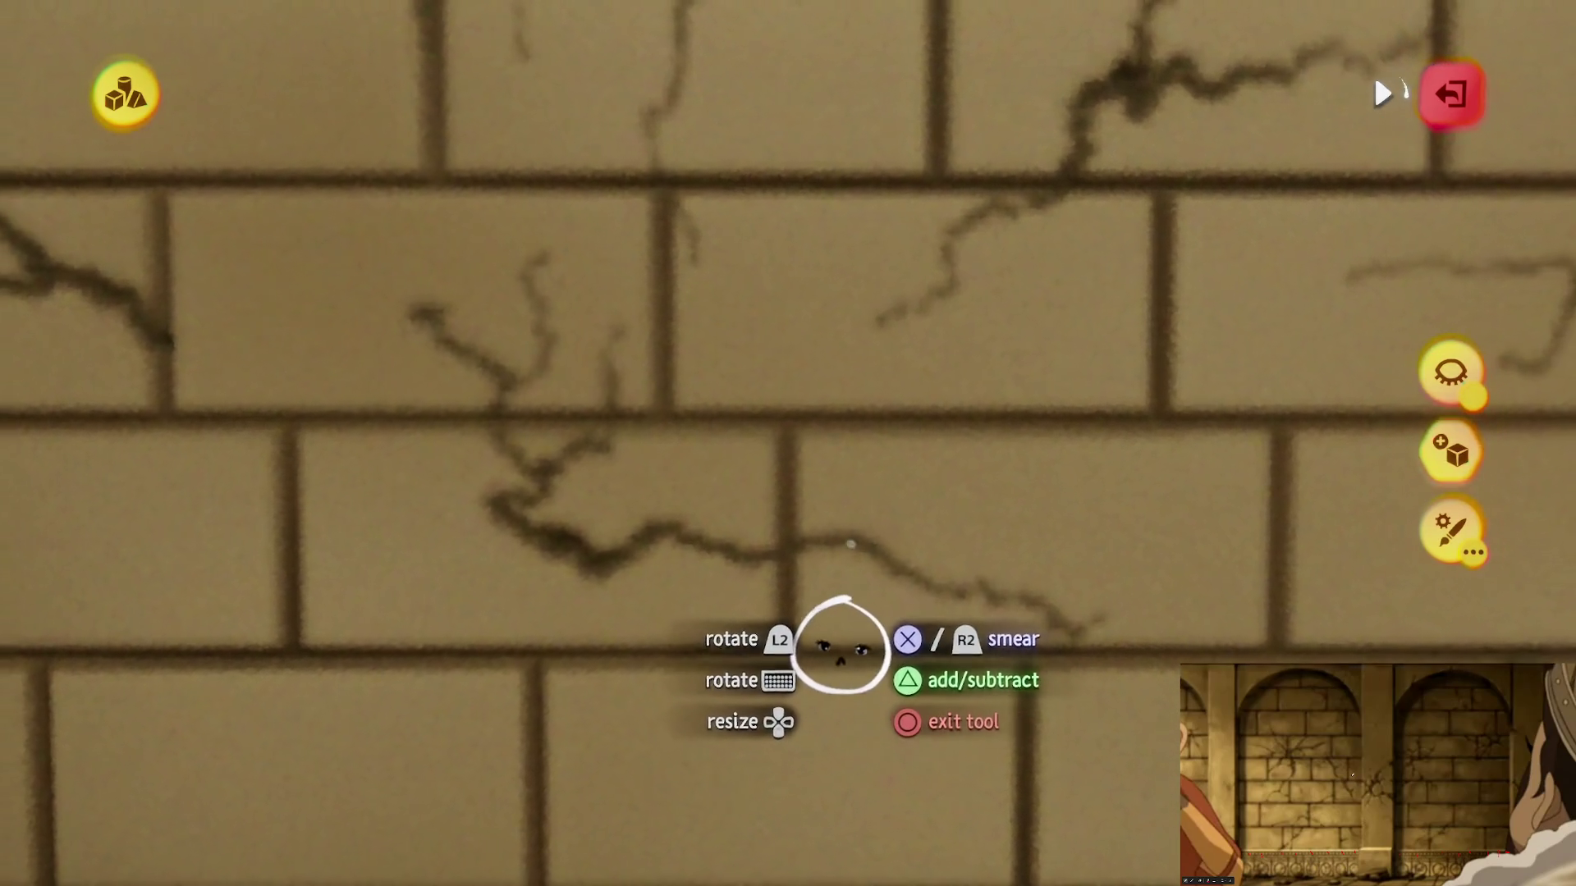
mouse_move(841, 648)
left_mouse_down()
mouse_move(879, 634)
mouse_move(817, 633)
left_mouse_up()
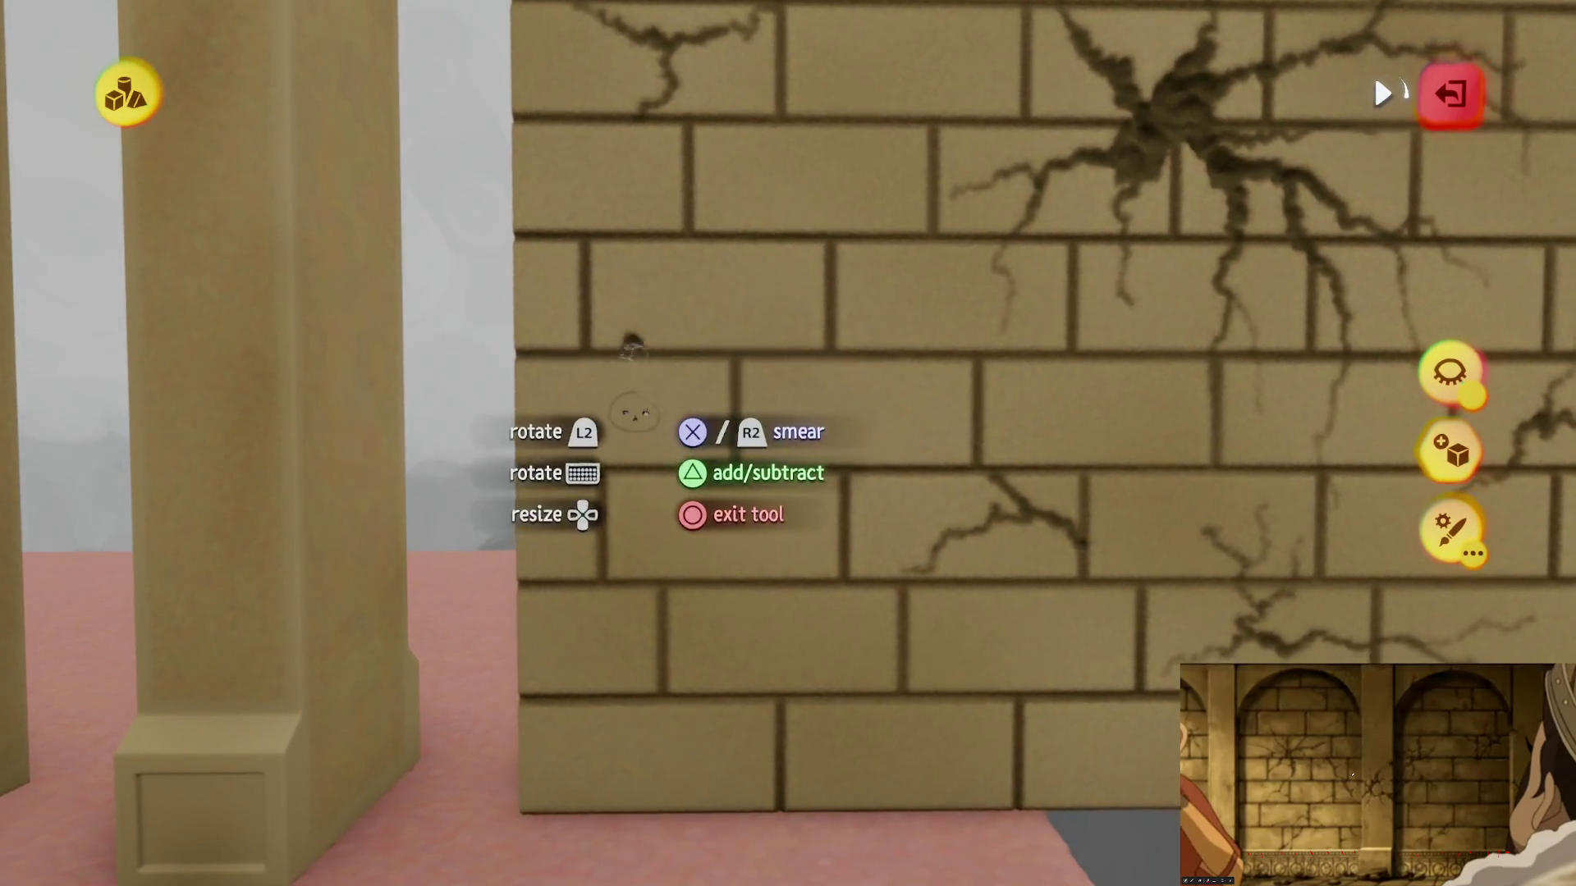
Step: Start a dark crack on the left side of the wall and extend it upward
mouse_move(634, 410)
left_mouse_down()
mouse_move(666, 427)
mouse_move(776, 673)
left_mouse_up()
mouse_move(666, 393)
left_mouse_down()
mouse_move(656, 365)
mouse_move(693, 238)
mouse_move(667, 316)
left_mouse_up()
mouse_move(683, 246)
left_mouse_down()
mouse_move(661, 261)
mouse_move(665, 201)
left_mouse_up()
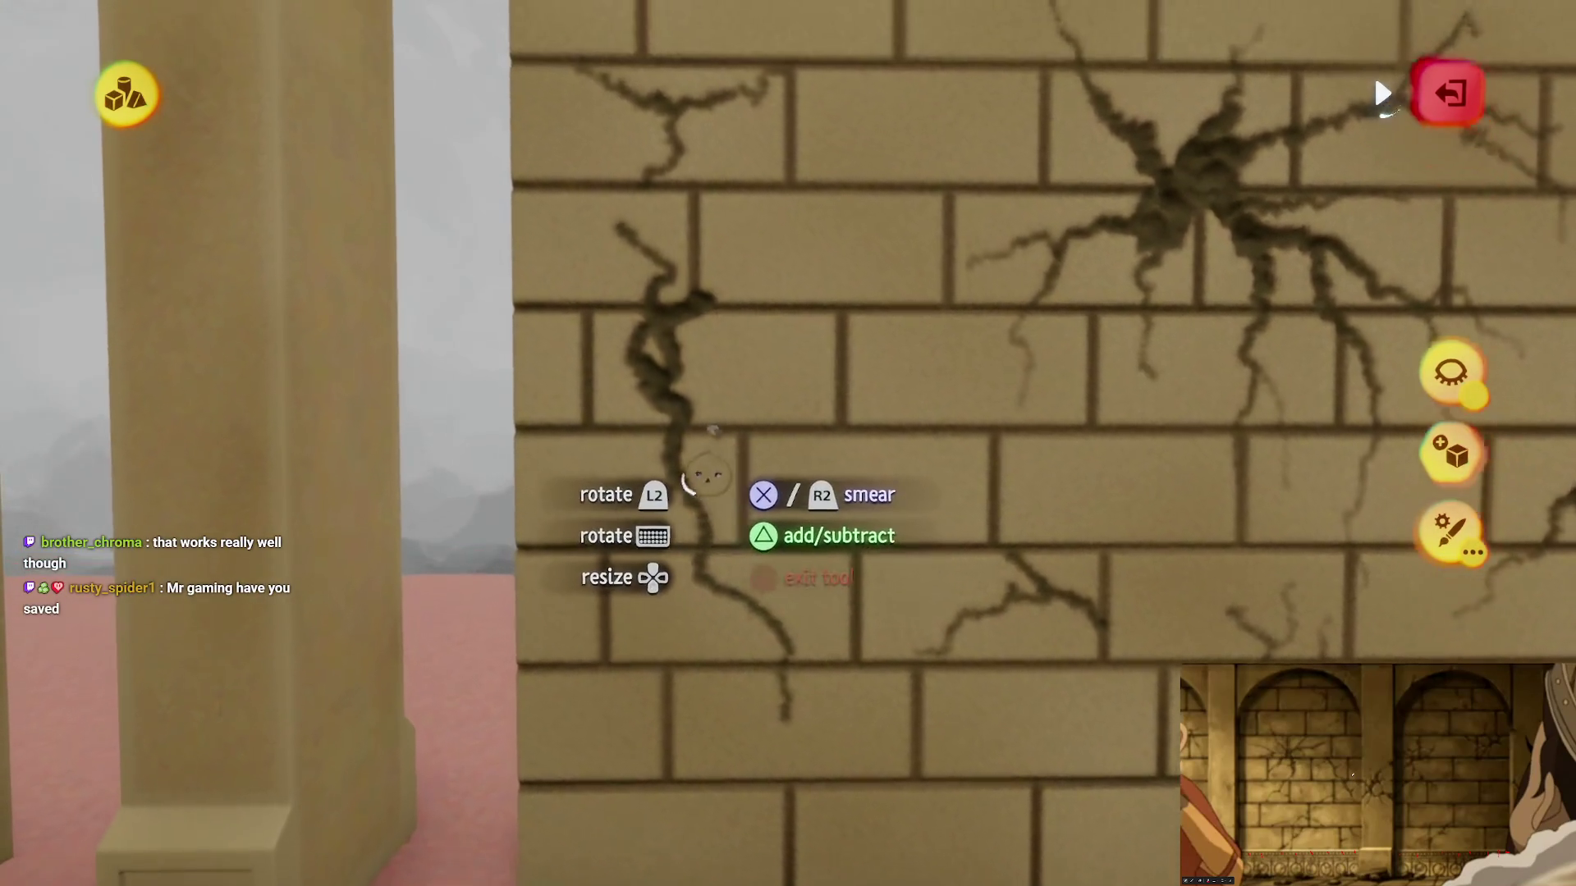
Step: Branch the left crack up-right, rightward and across the nearby bricks
scroll(654, 320, "up", 3)
mouse_move(738, 388)
left_mouse_down()
mouse_move(915, 305)
mouse_move(808, 350)
left_mouse_up()
mouse_move(806, 418)
left_mouse_down()
mouse_move(897, 433)
mouse_move(867, 538)
left_mouse_up()
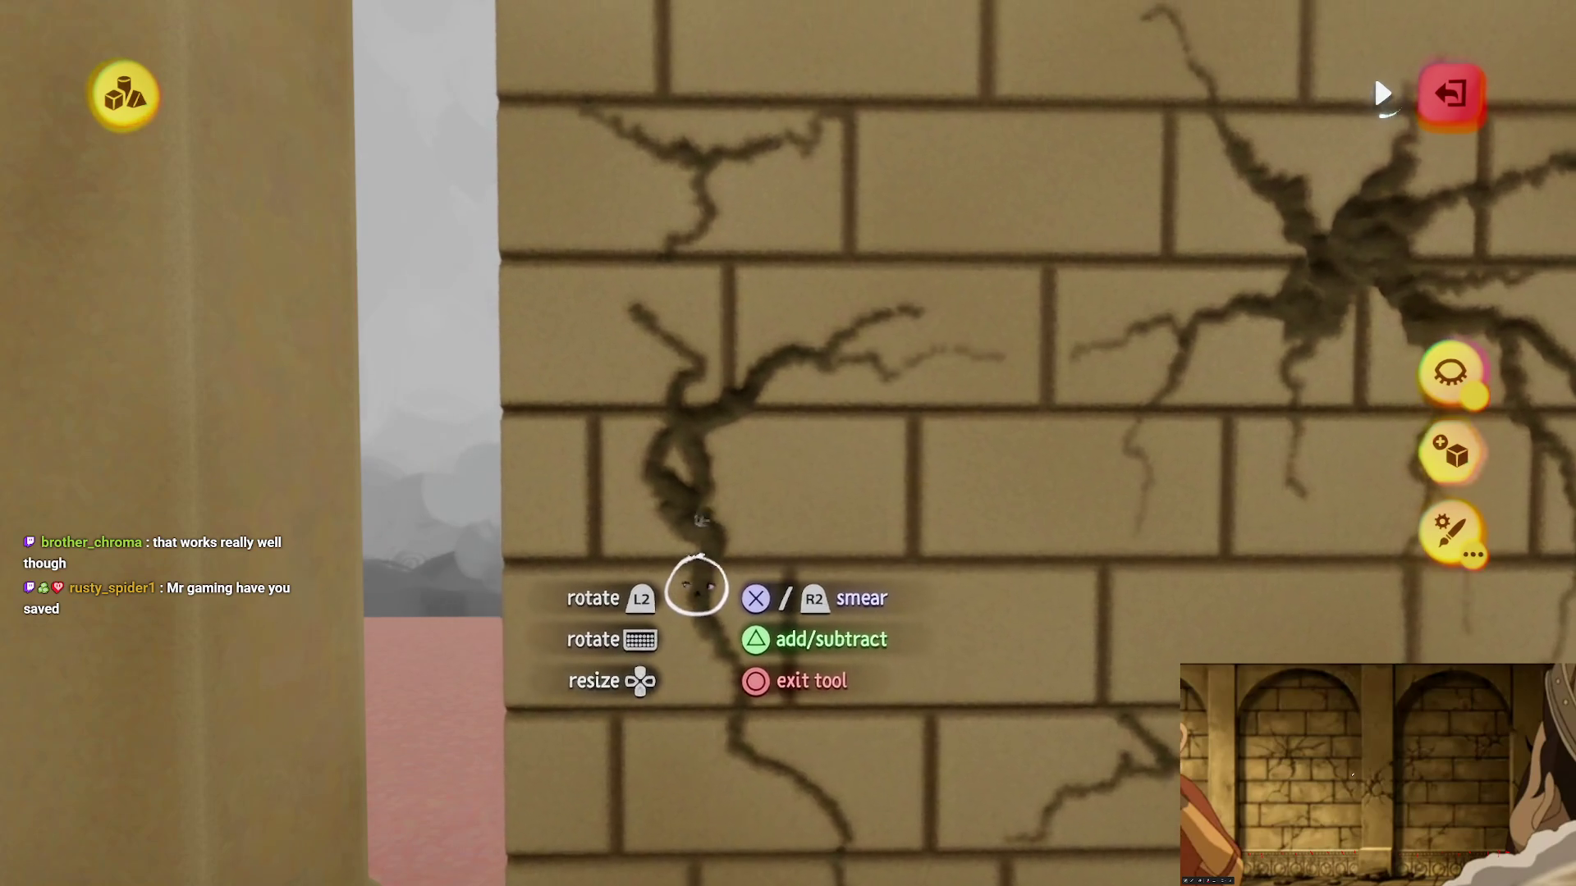
left_click_drag(713, 537, 800, 517)
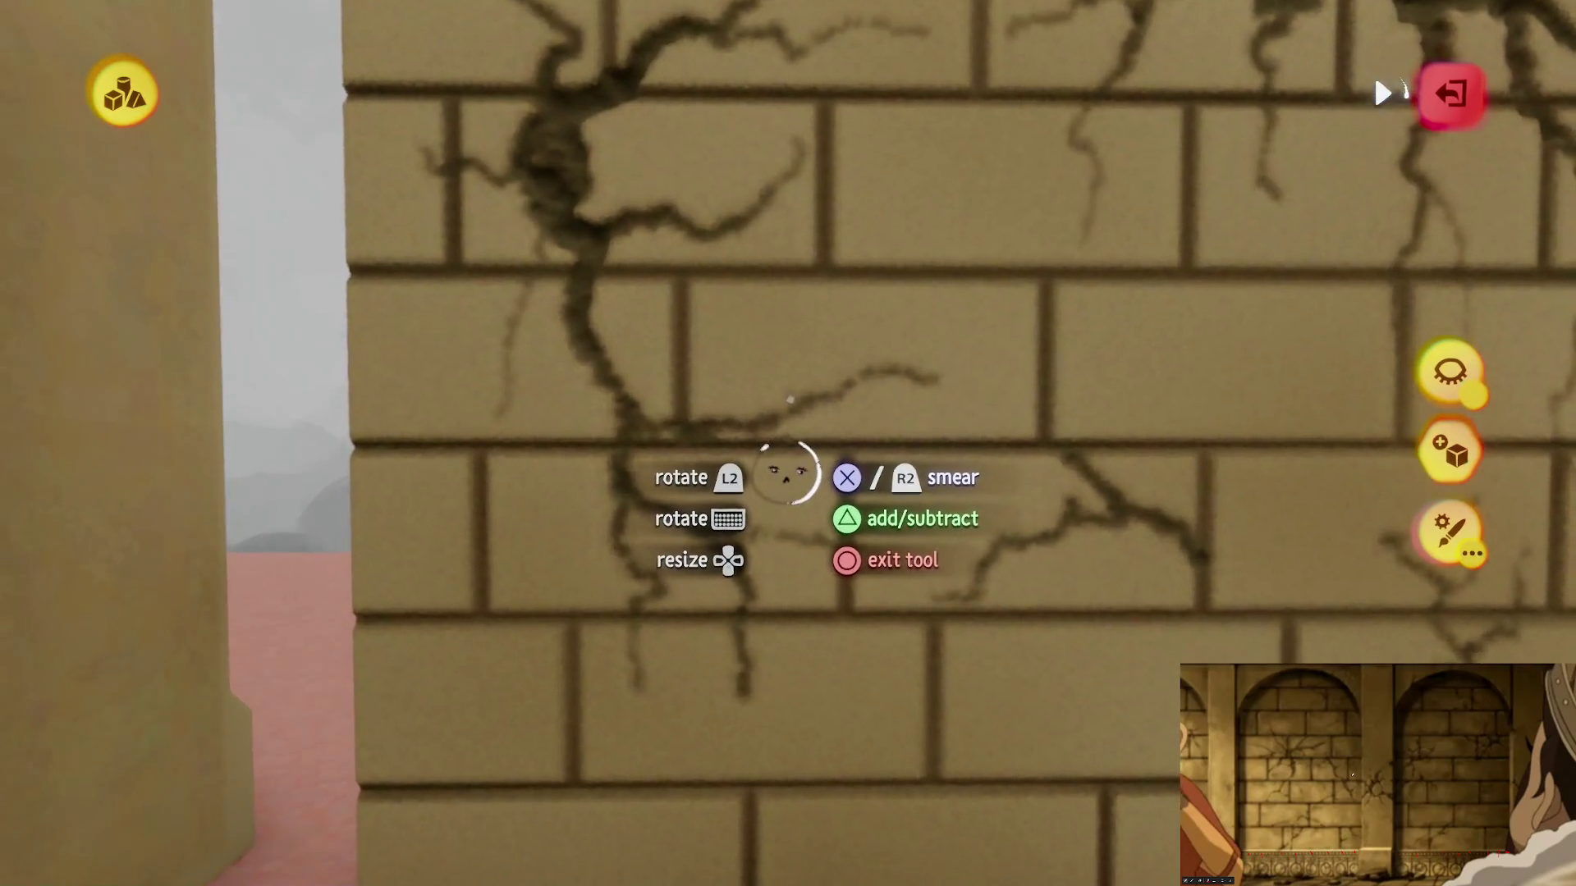
mouse_move(785, 474)
left_mouse_down()
mouse_move(826, 432)
mouse_move(879, 441)
mouse_move(802, 514)
mouse_move(782, 499)
left_mouse_up()
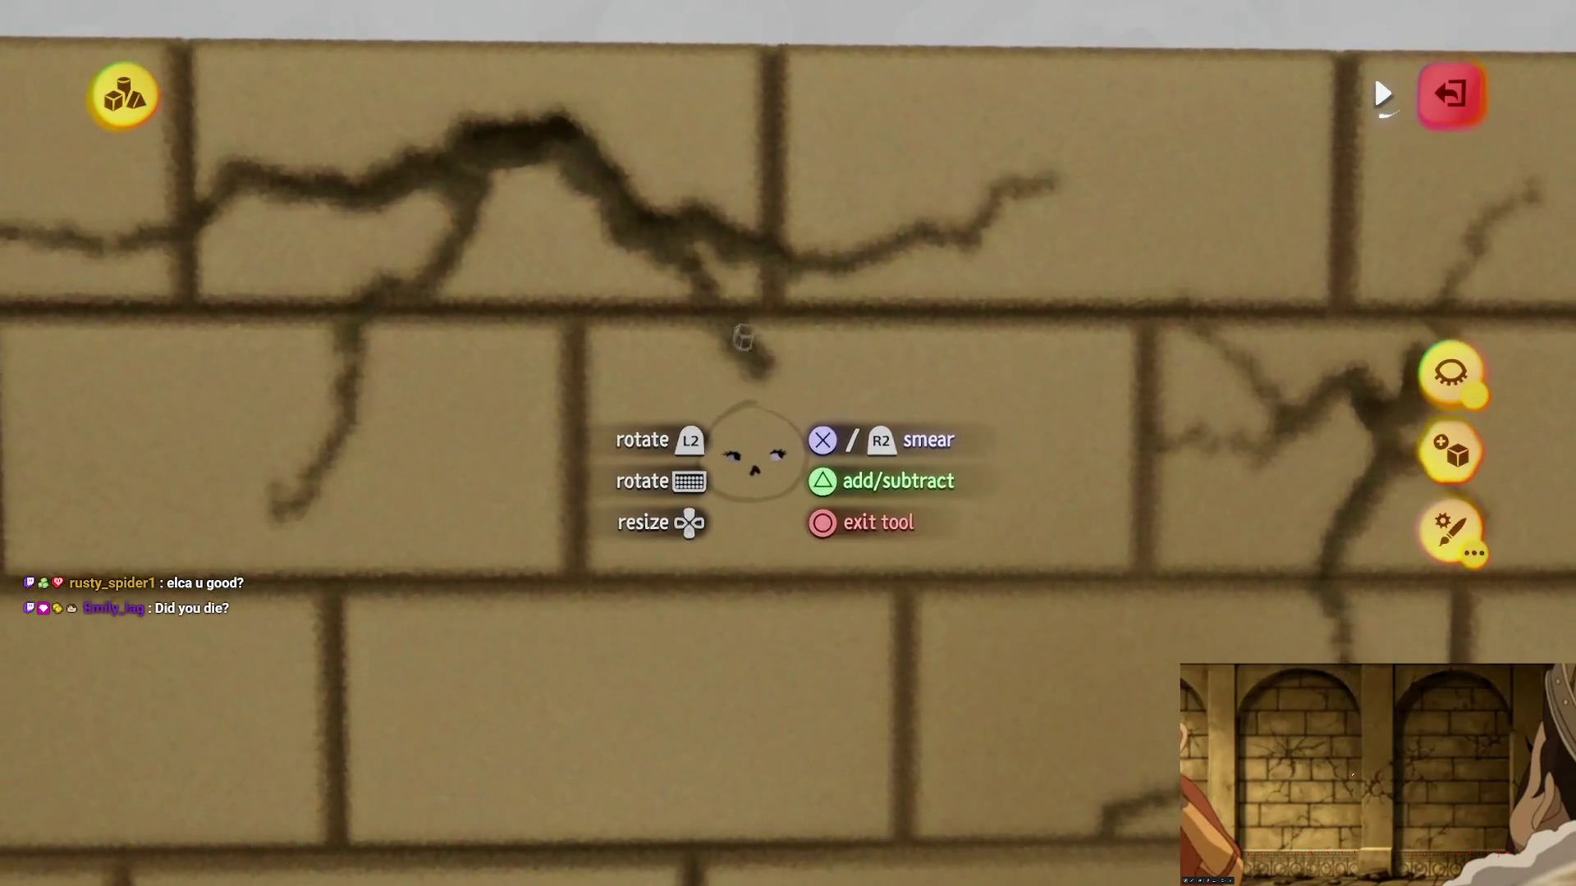
Step: Paint one more crack running down the cracked wall face
mouse_move(743, 338)
left_mouse_down()
mouse_move(774, 403)
mouse_move(748, 543)
left_mouse_up()
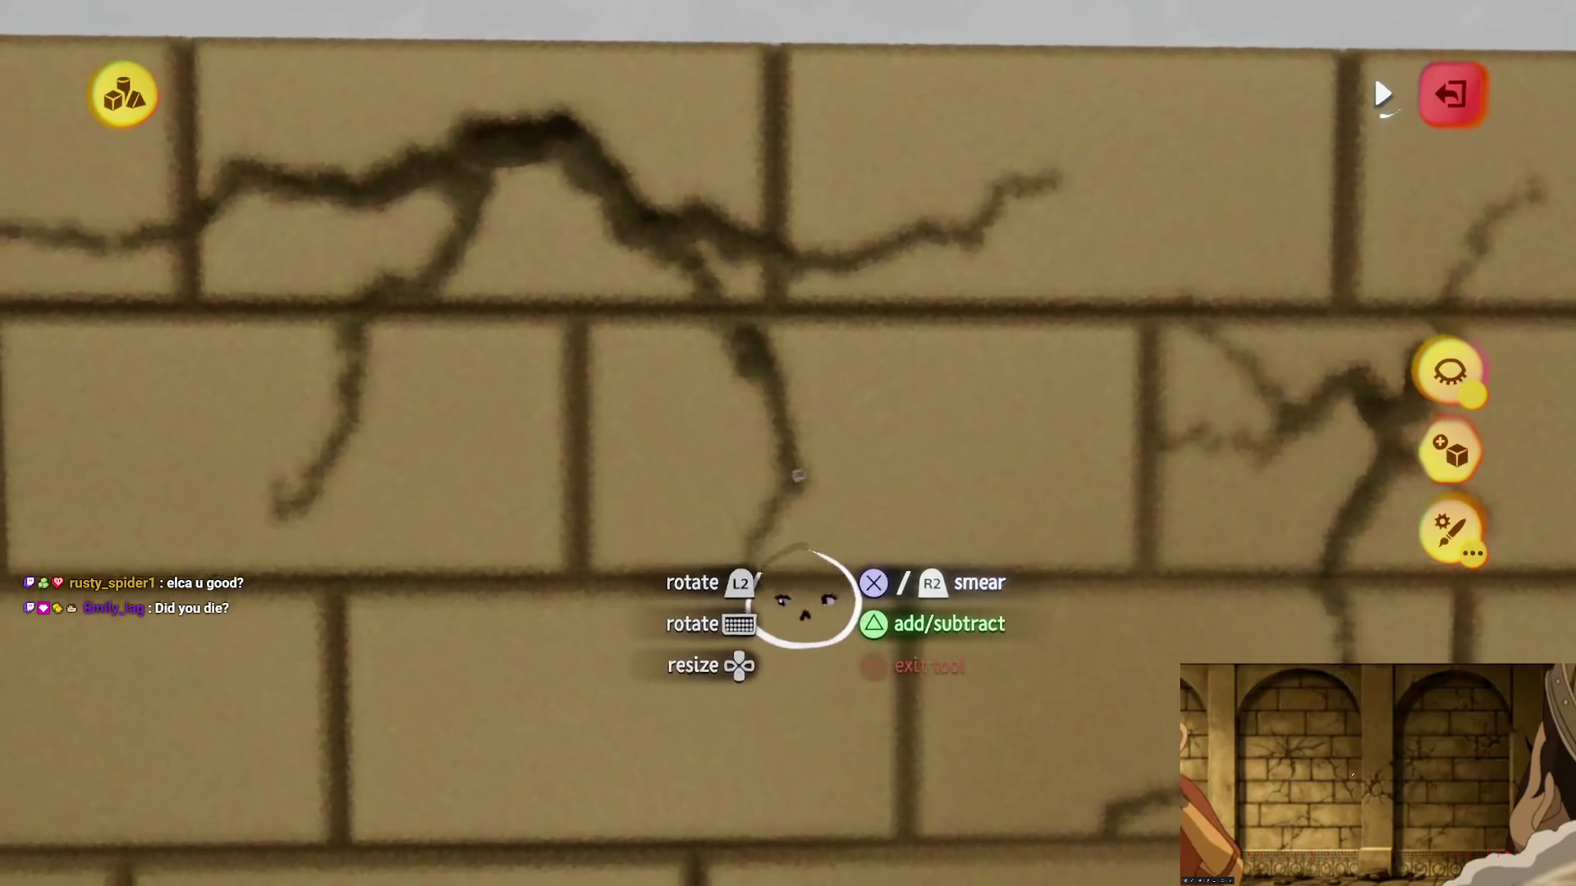
scroll(804, 603, "down", 3)
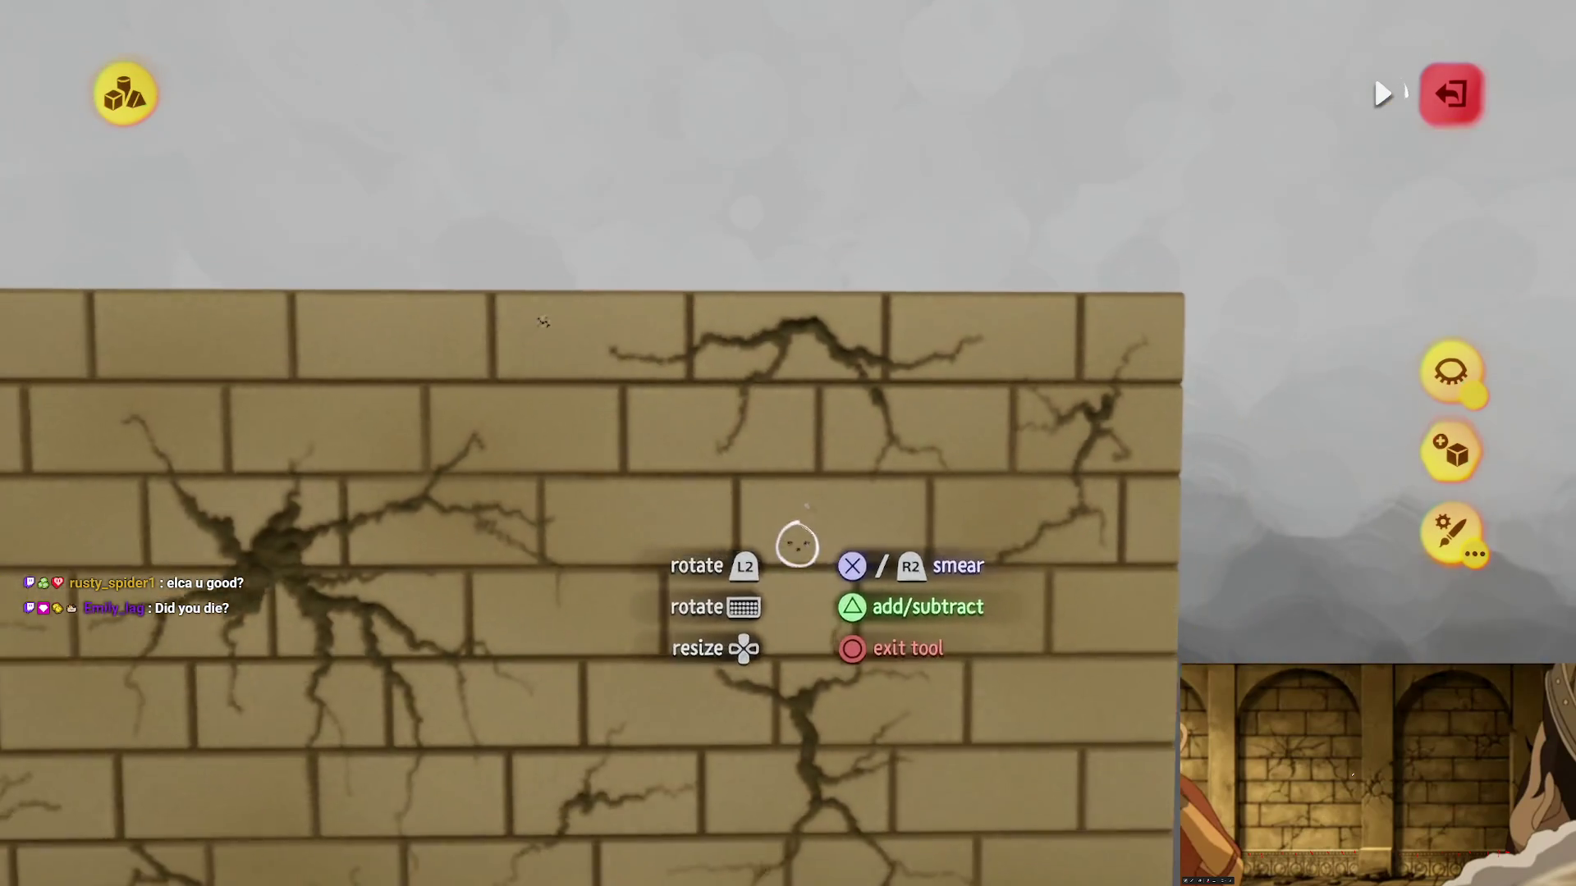
scroll(797, 544, "down", 3)
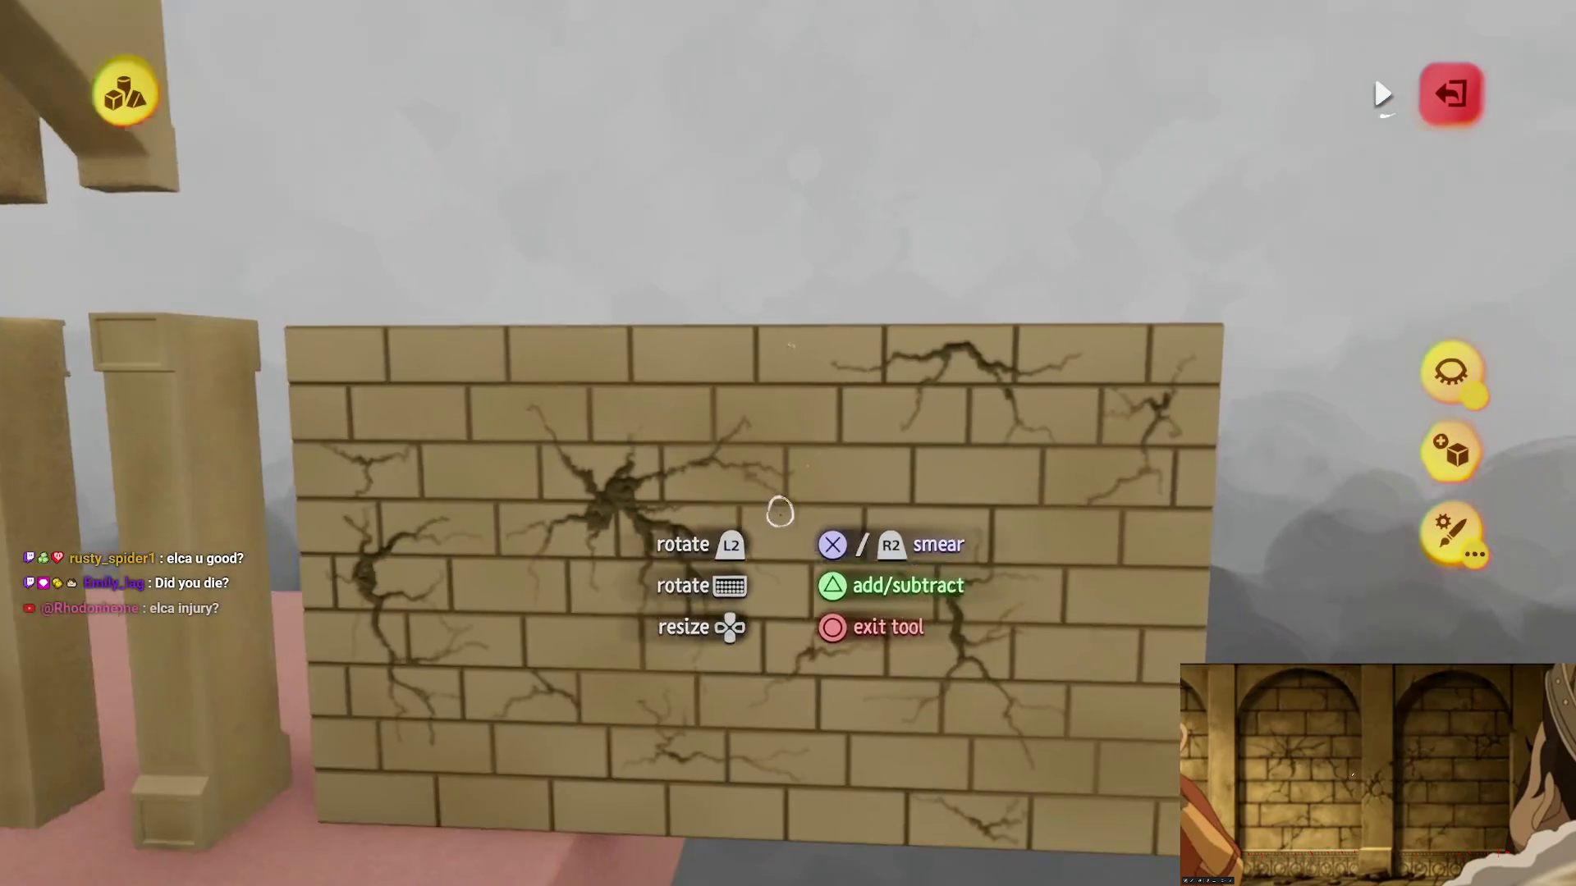
scroll(792, 558, "up", 4)
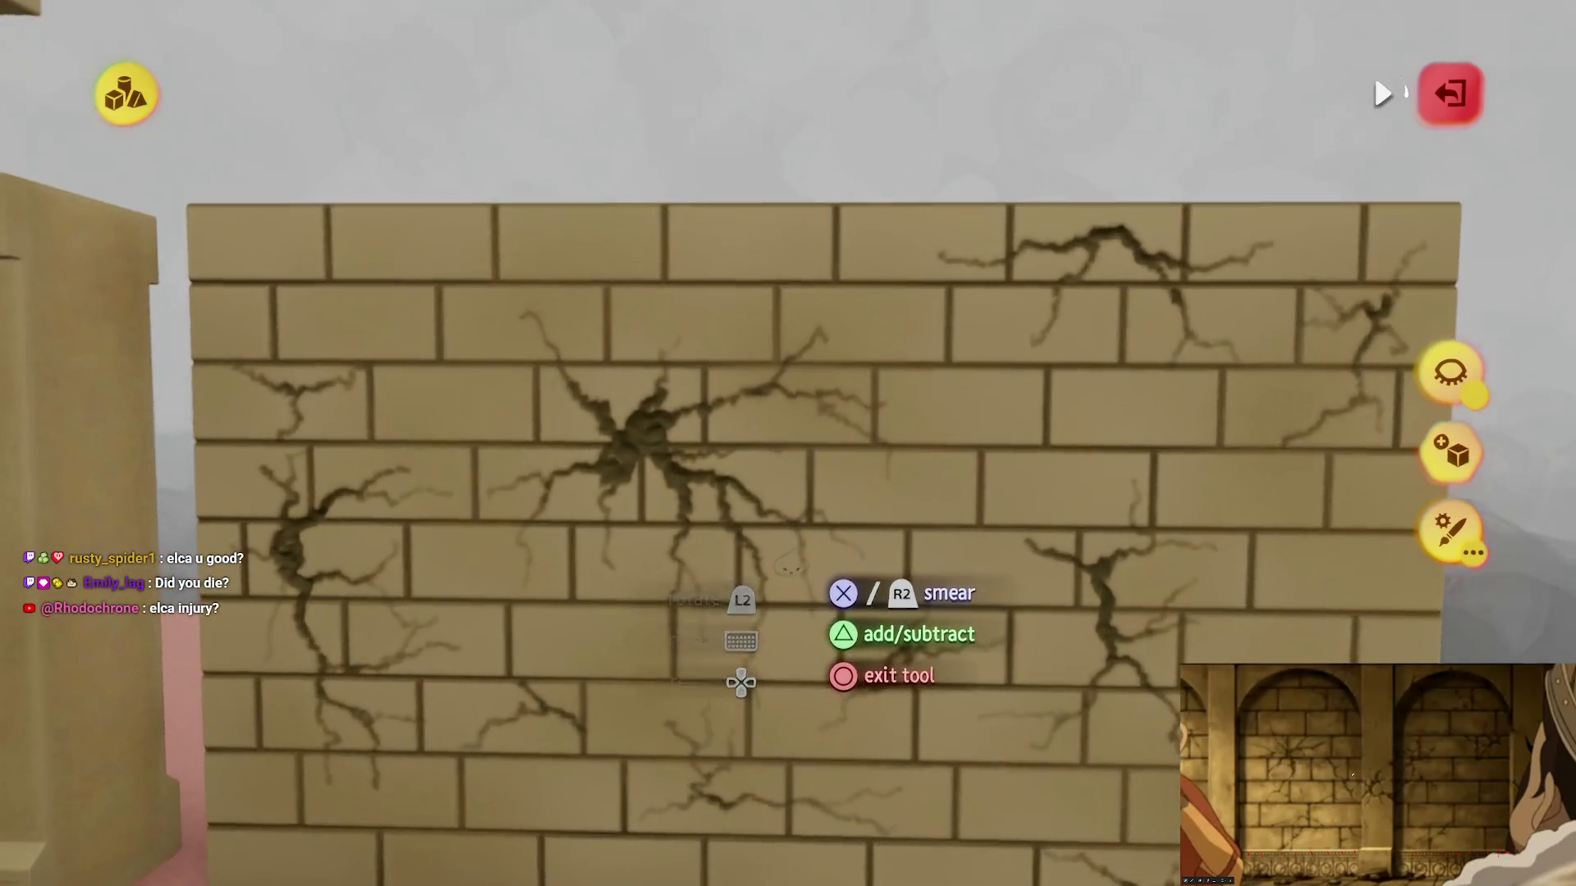
Step: Zoom out and orbit round to the wall's clean brick face
scroll(771, 581, "up", 1)
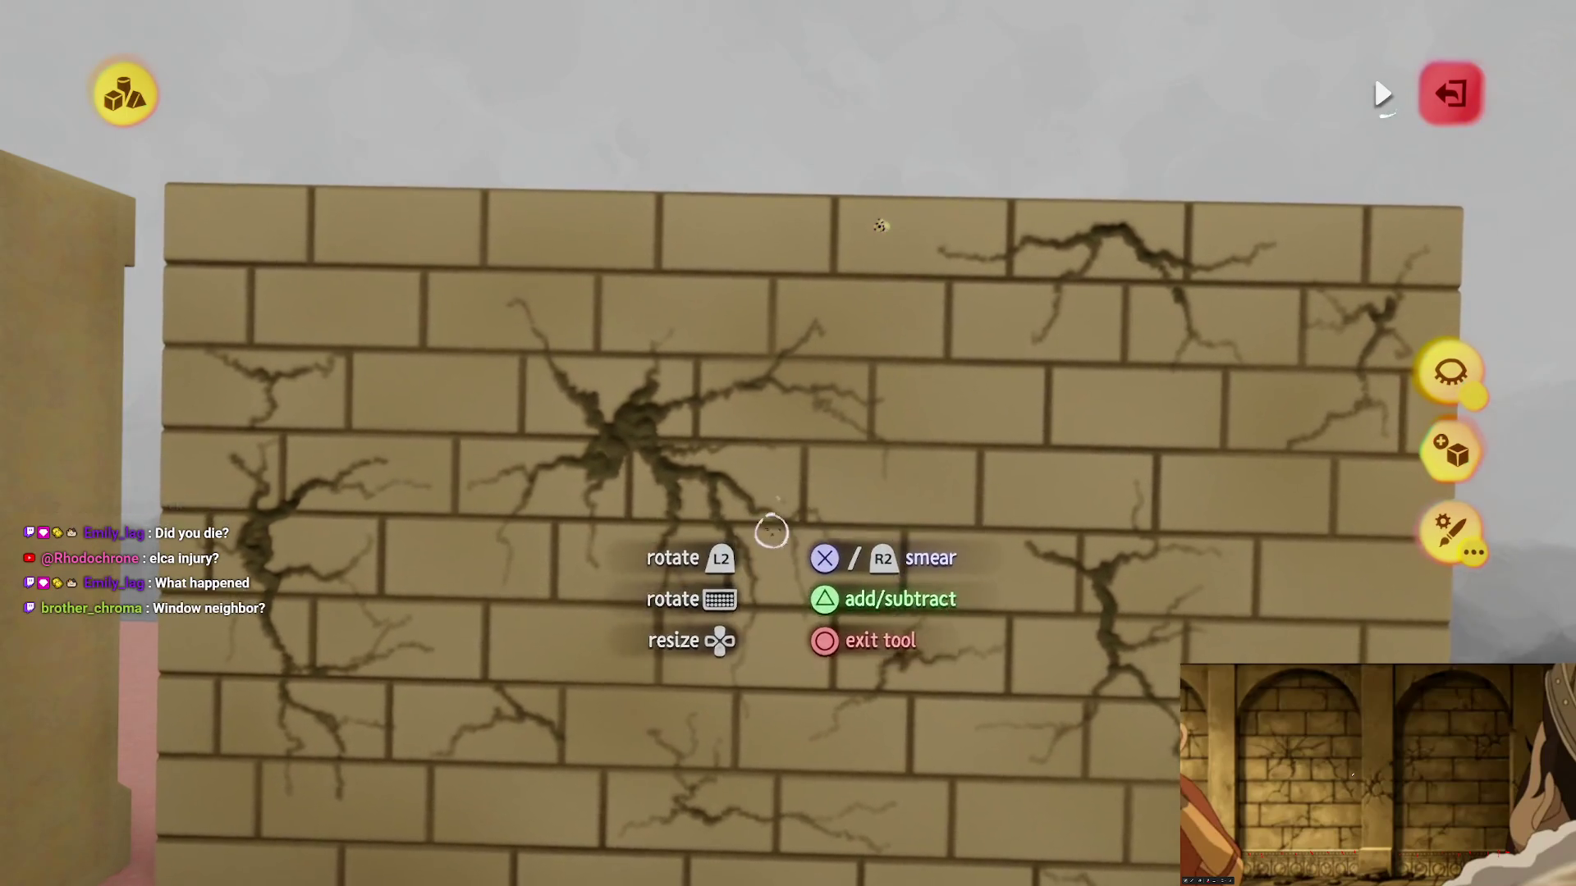
scroll(710, 517, "down", 1)
mouse_move(767, 492)
left_mouse_down()
mouse_move(739, 427)
mouse_move(681, 426)
mouse_move(769, 404)
mouse_move(756, 447)
mouse_move(705, 473)
mouse_move(752, 473)
mouse_move(790, 427)
mouse_move(894, 378)
mouse_move(780, 490)
mouse_move(753, 434)
mouse_move(819, 362)
mouse_move(816, 309)
mouse_move(802, 351)
mouse_move(715, 408)
mouse_move(661, 489)
left_mouse_up()
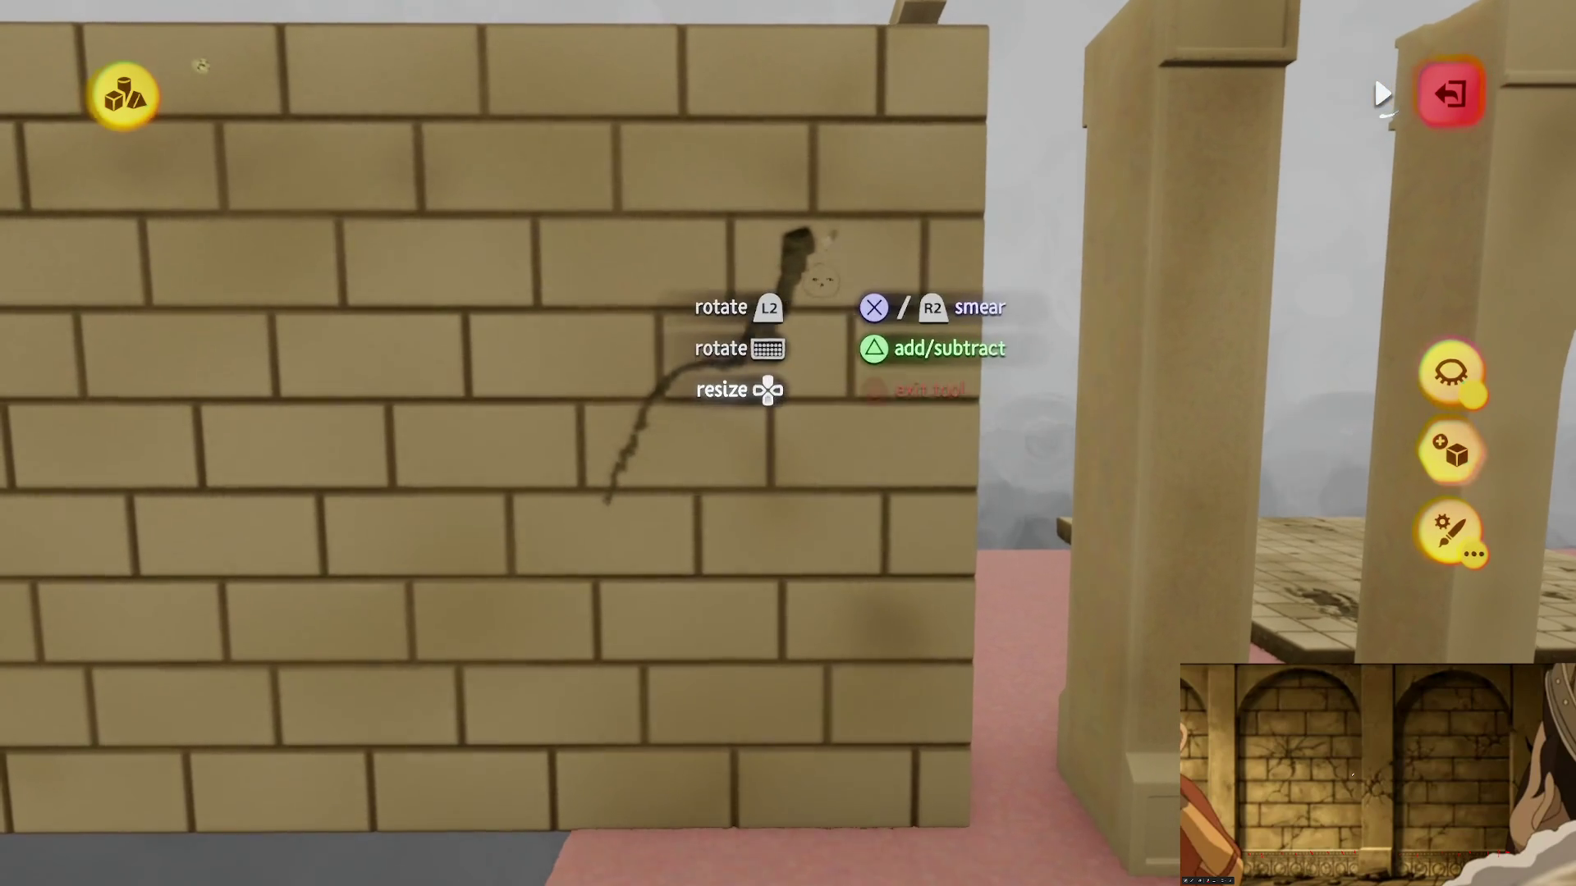
Step: Paint a dark central crack blob with branches running down-right and up-left
mouse_move(802, 296)
left_mouse_down()
mouse_move(844, 387)
mouse_move(845, 458)
left_mouse_up()
mouse_move(851, 515)
left_mouse_down()
mouse_move(845, 587)
mouse_move(820, 481)
mouse_move(796, 457)
left_mouse_up()
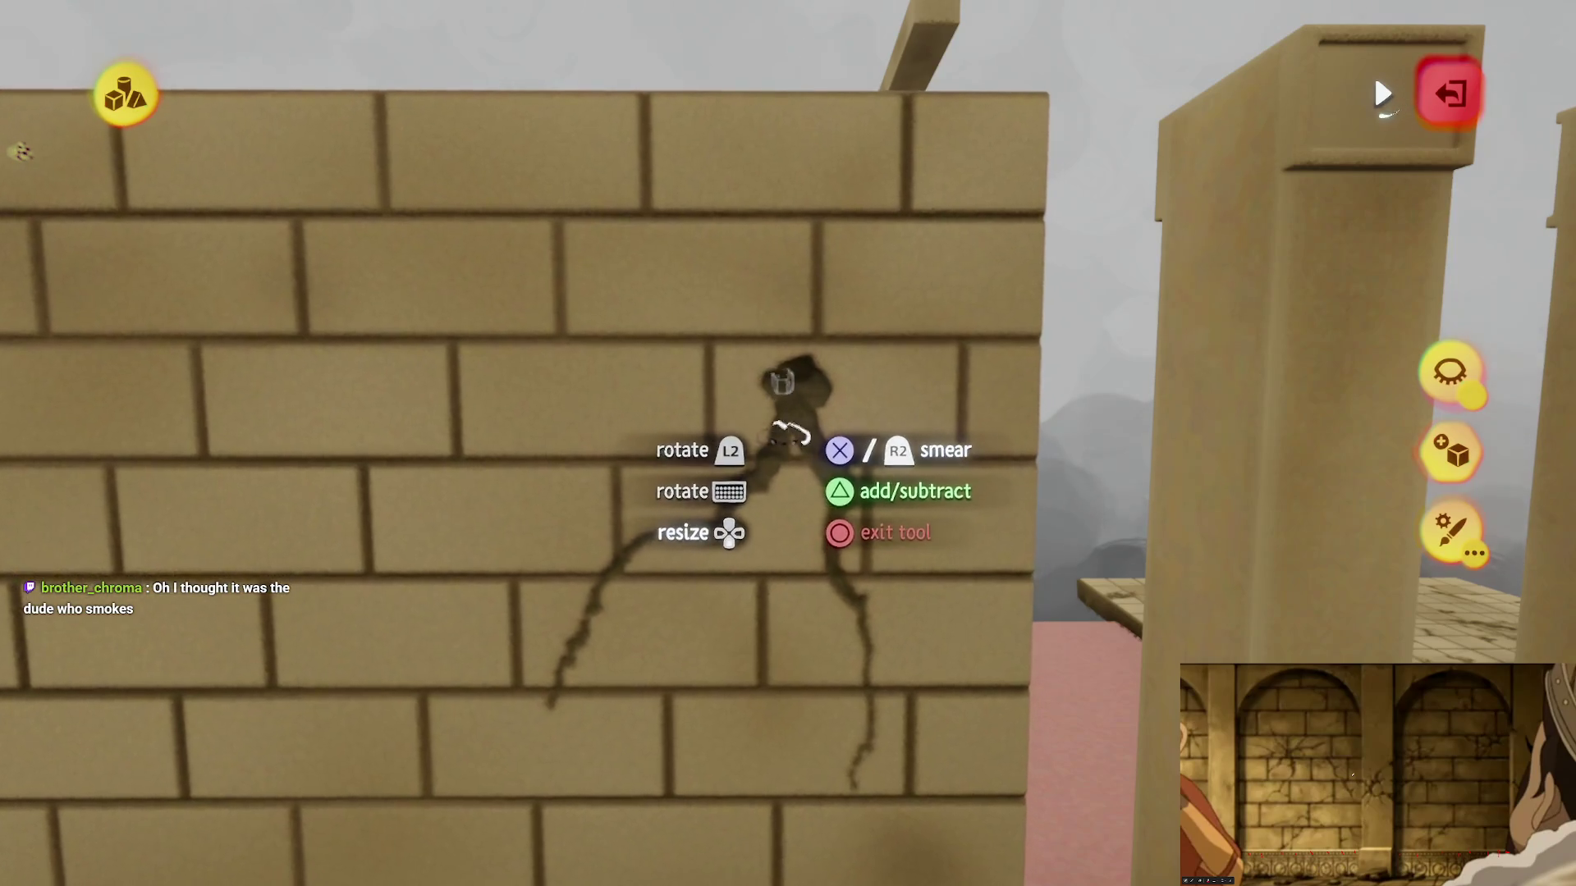
left_click_drag(756, 321, 583, 262)
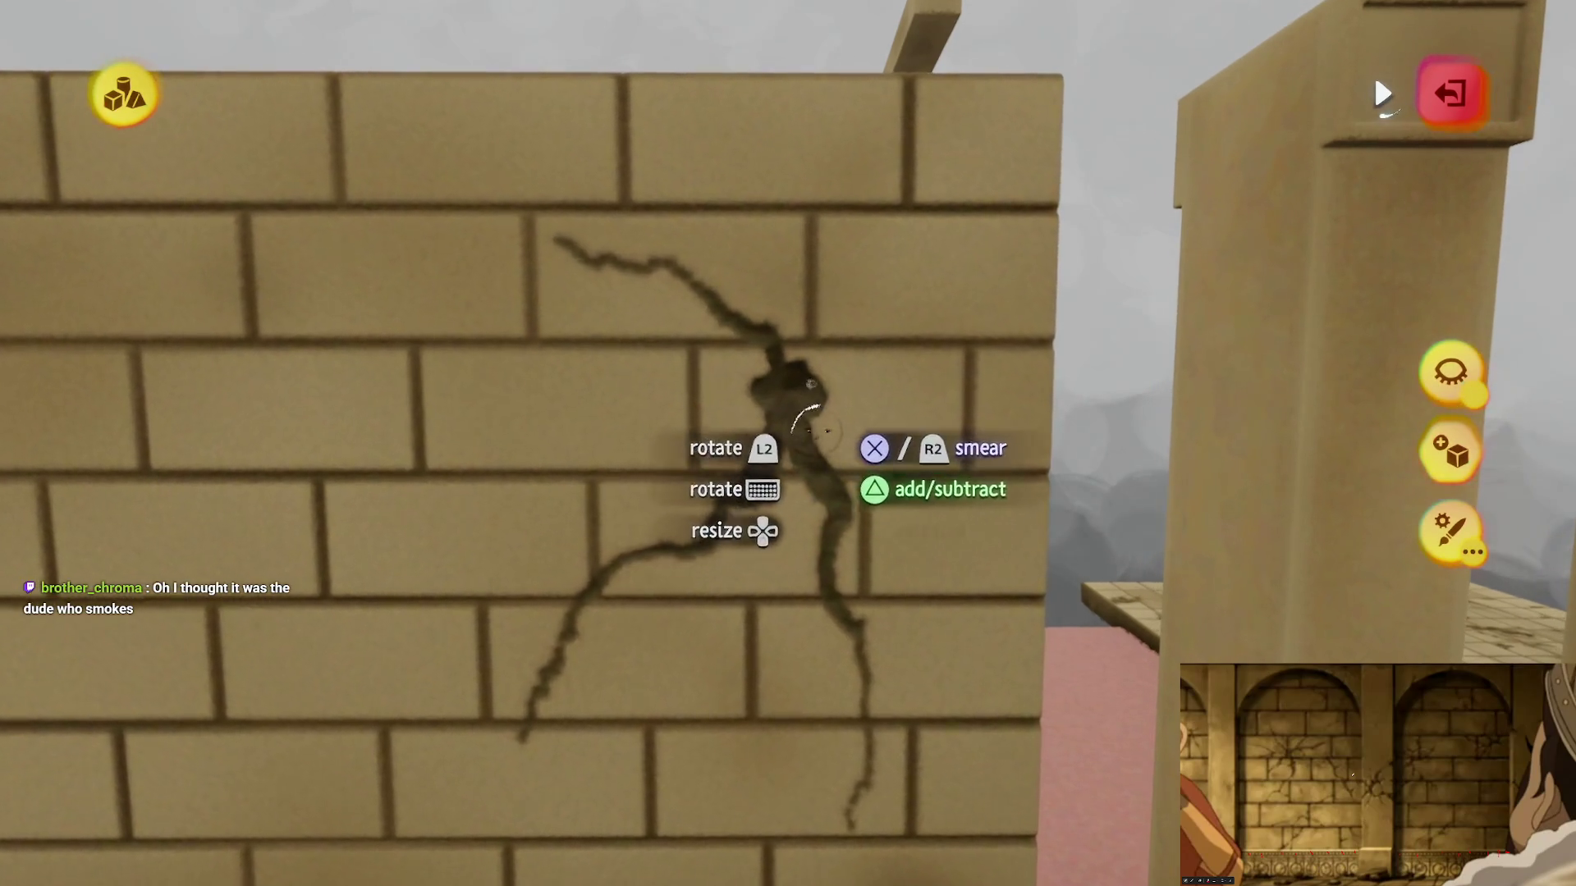
left_click_drag(750, 411, 760, 394)
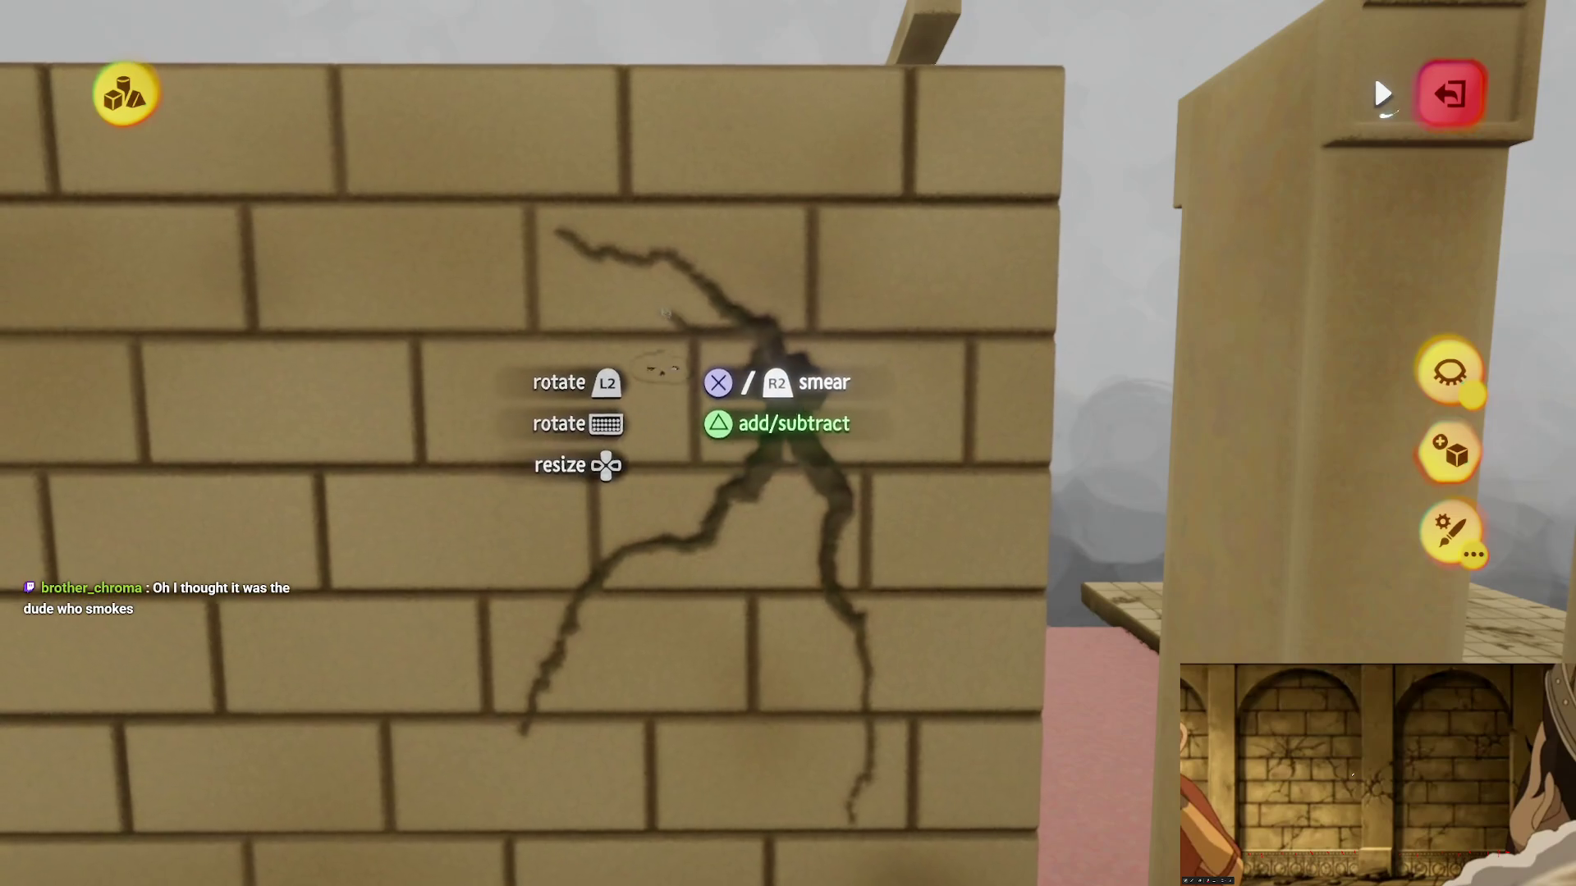
Step: Extend the crack with branches into the top row, up-right and downward
mouse_move(694, 332)
left_mouse_down()
mouse_move(669, 220)
mouse_move(802, 493)
mouse_move(788, 443)
left_mouse_up()
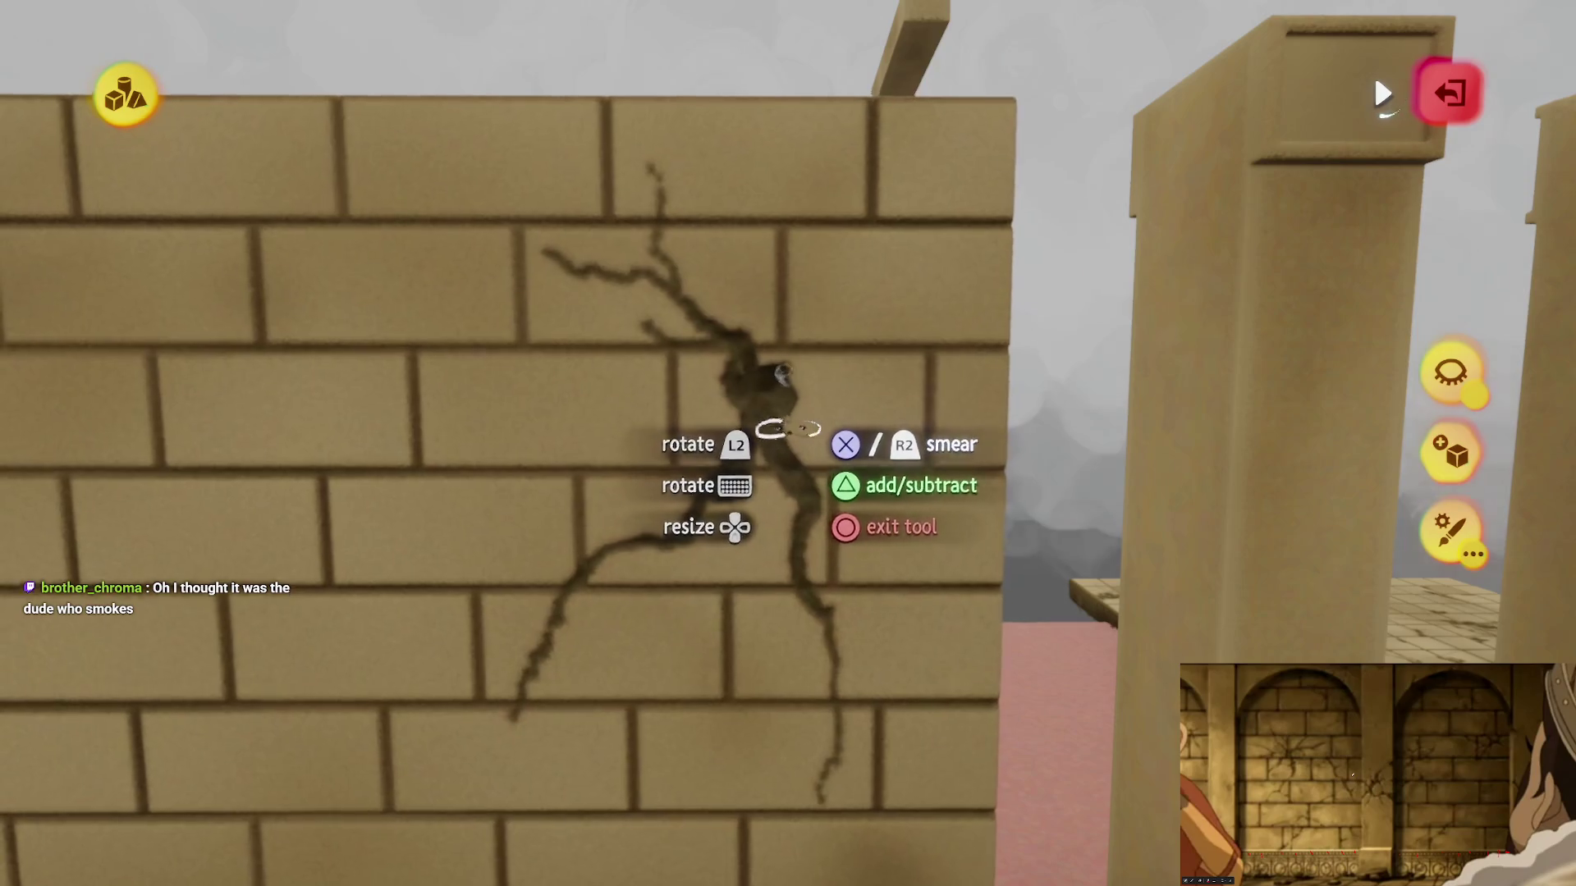
mouse_move(890, 344)
left_mouse_down()
mouse_move(928, 308)
mouse_move(834, 406)
mouse_move(802, 303)
mouse_move(895, 328)
mouse_move(826, 513)
mouse_move(773, 472)
left_mouse_up()
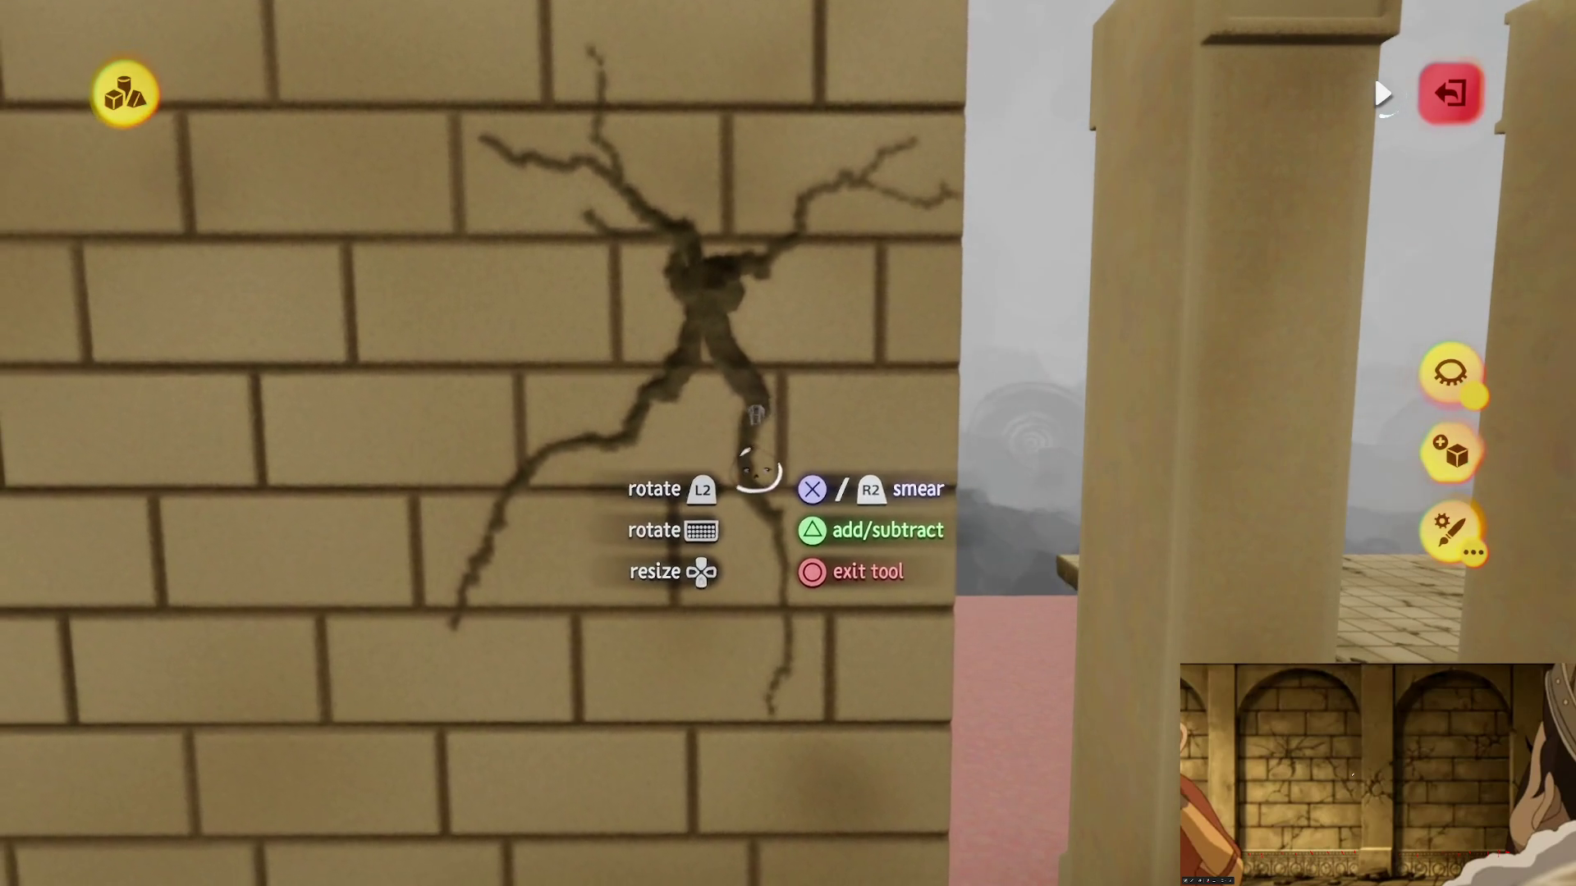
left_click_drag(897, 638, 793, 590)
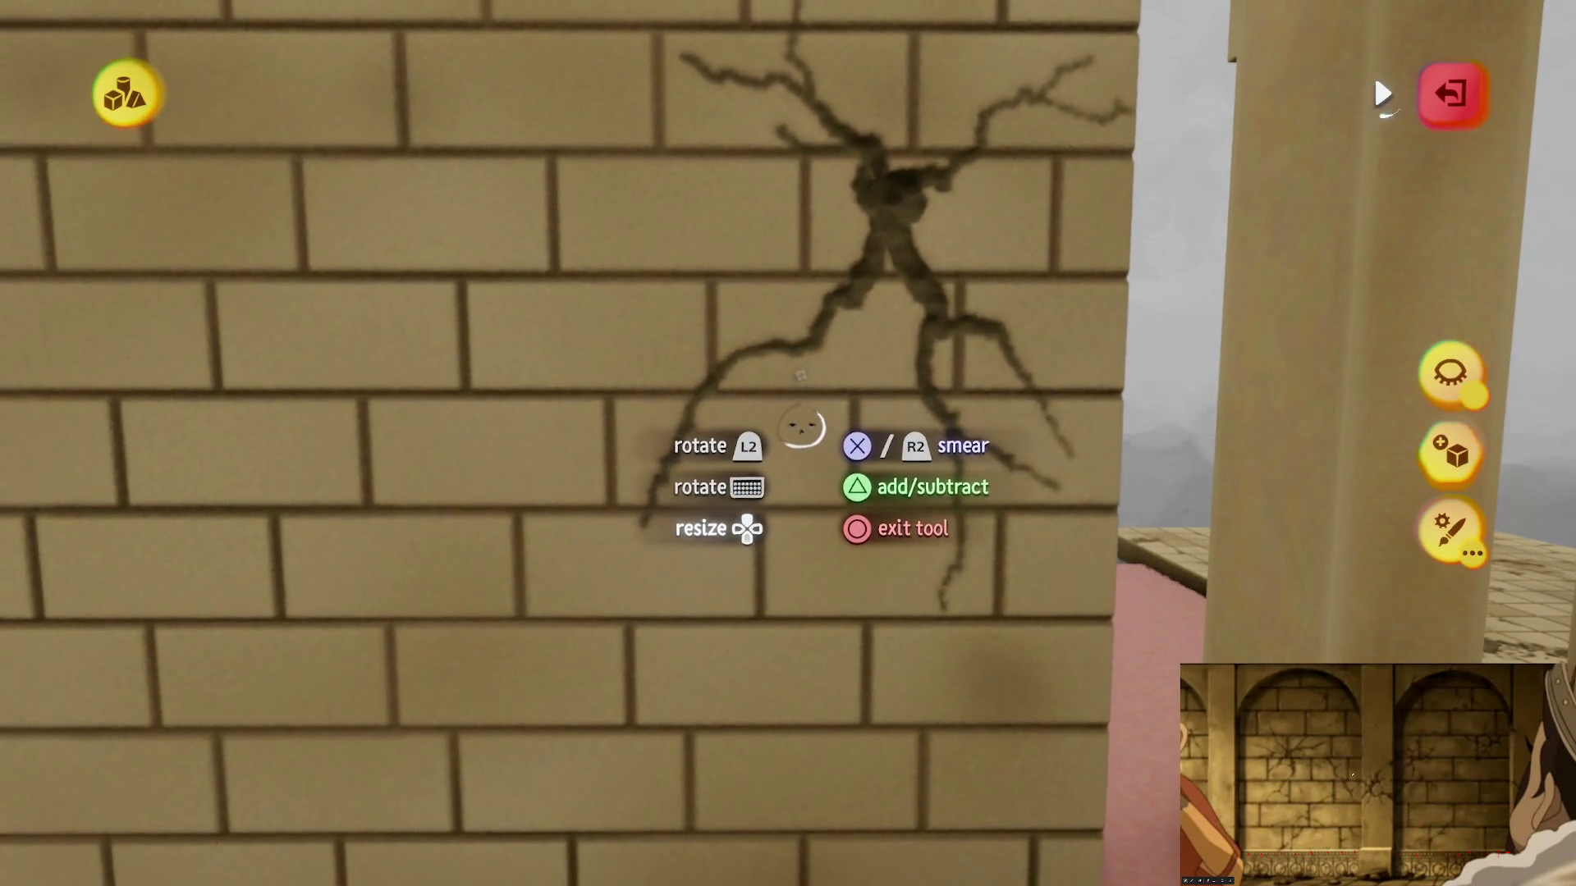
mouse_move(805, 414)
left_mouse_down()
mouse_move(780, 439)
mouse_move(793, 589)
left_mouse_up()
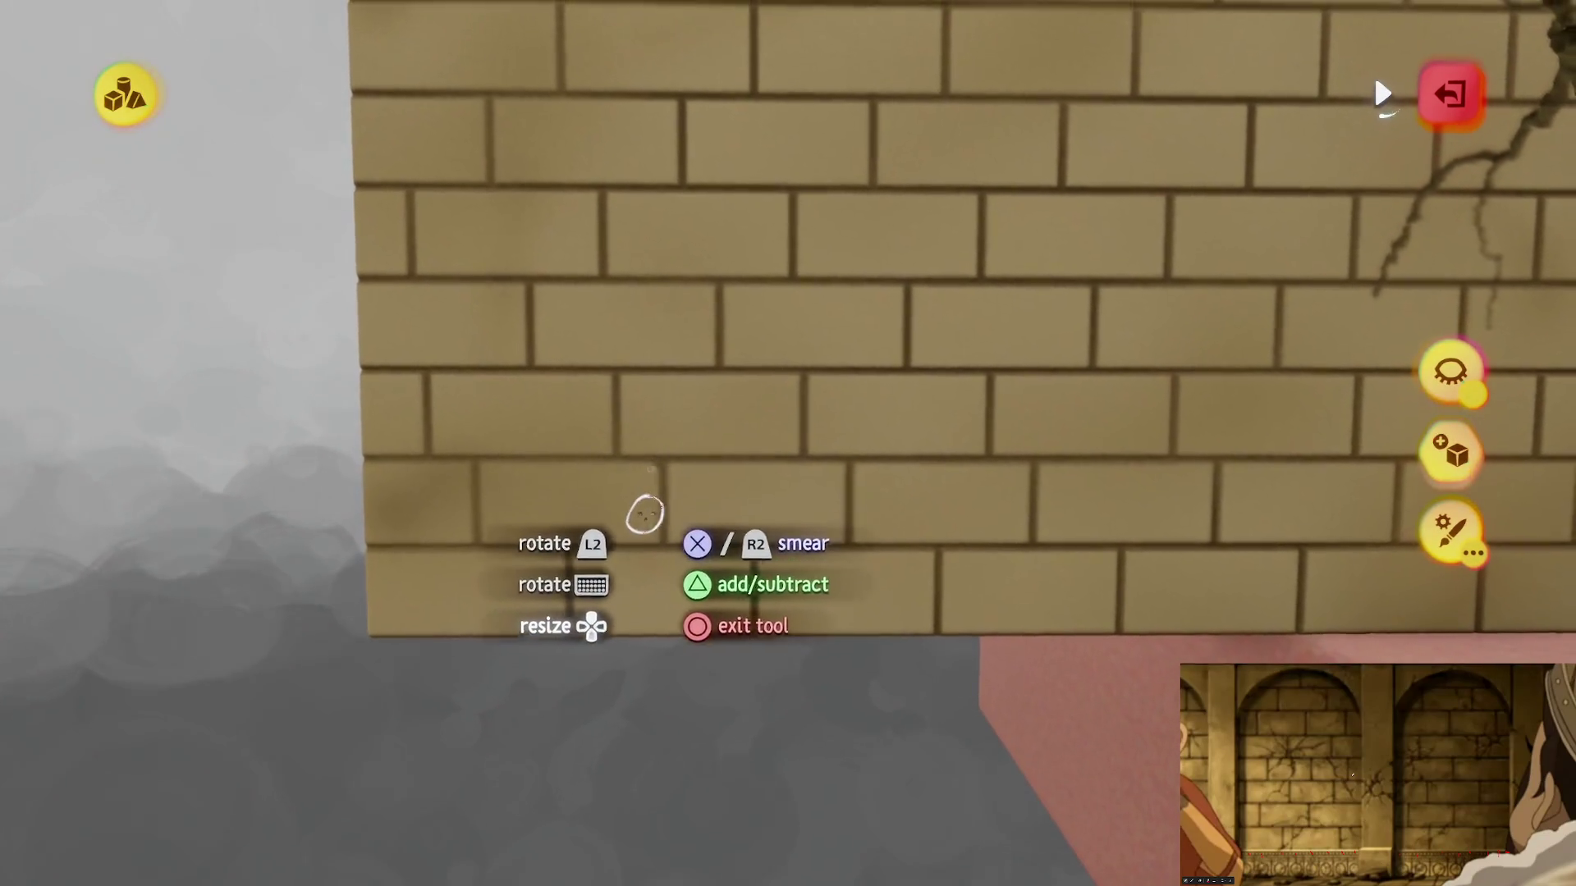
Step: Carve up-right, vertical and up-left branching cracks across the second wall face
mouse_move(563, 545)
left_mouse_down()
mouse_move(722, 510)
mouse_move(788, 454)
mouse_move(893, 415)
left_mouse_up()
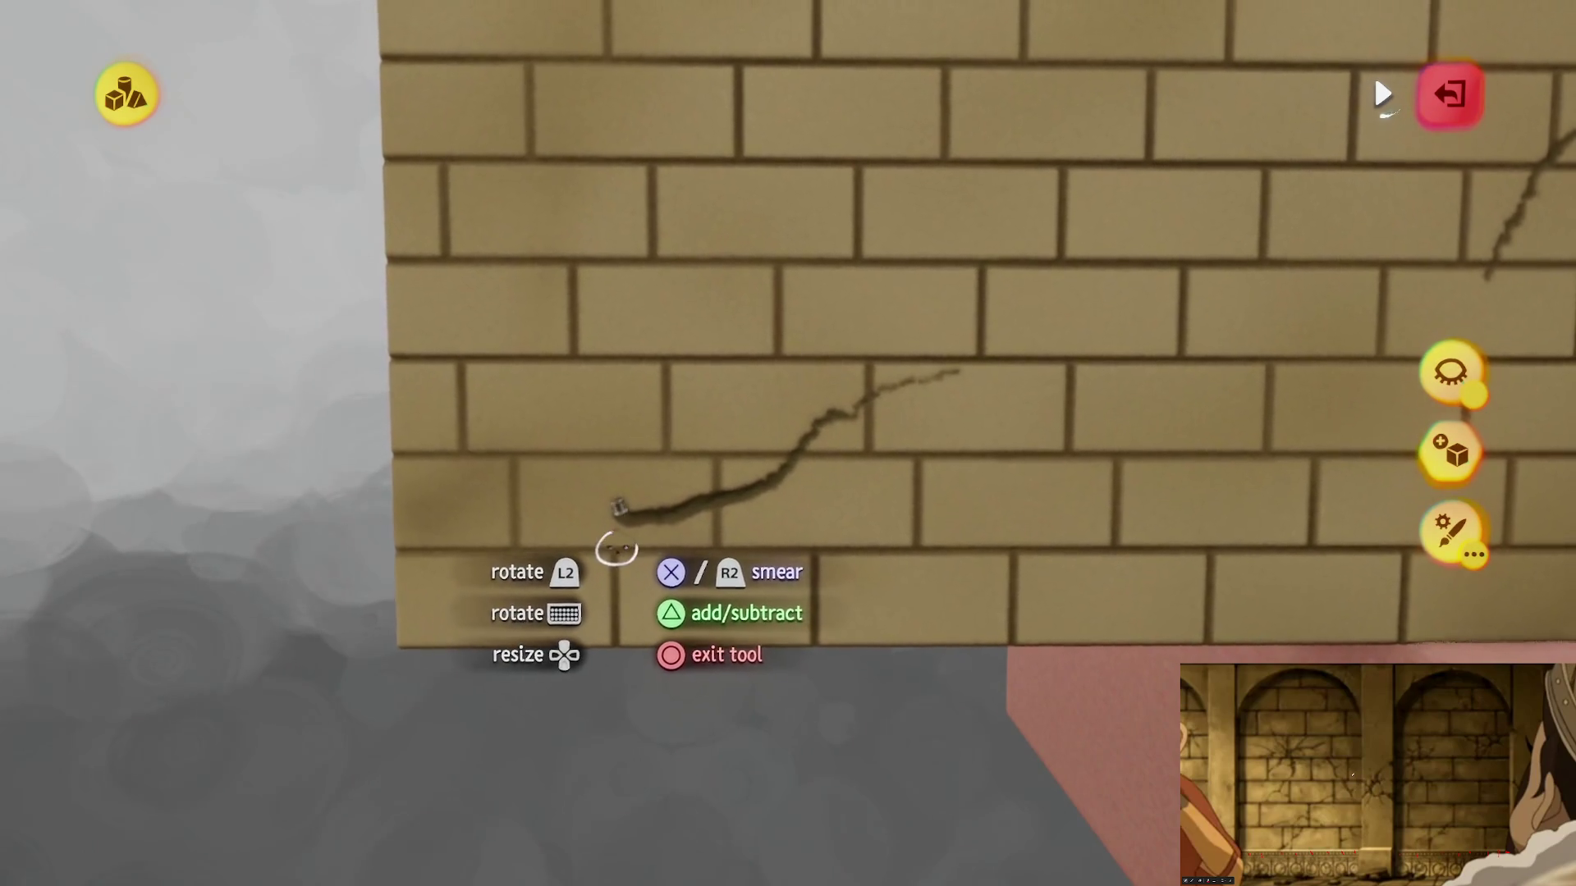
mouse_move(734, 422)
left_mouse_down()
mouse_move(759, 361)
mouse_move(722, 517)
left_mouse_up()
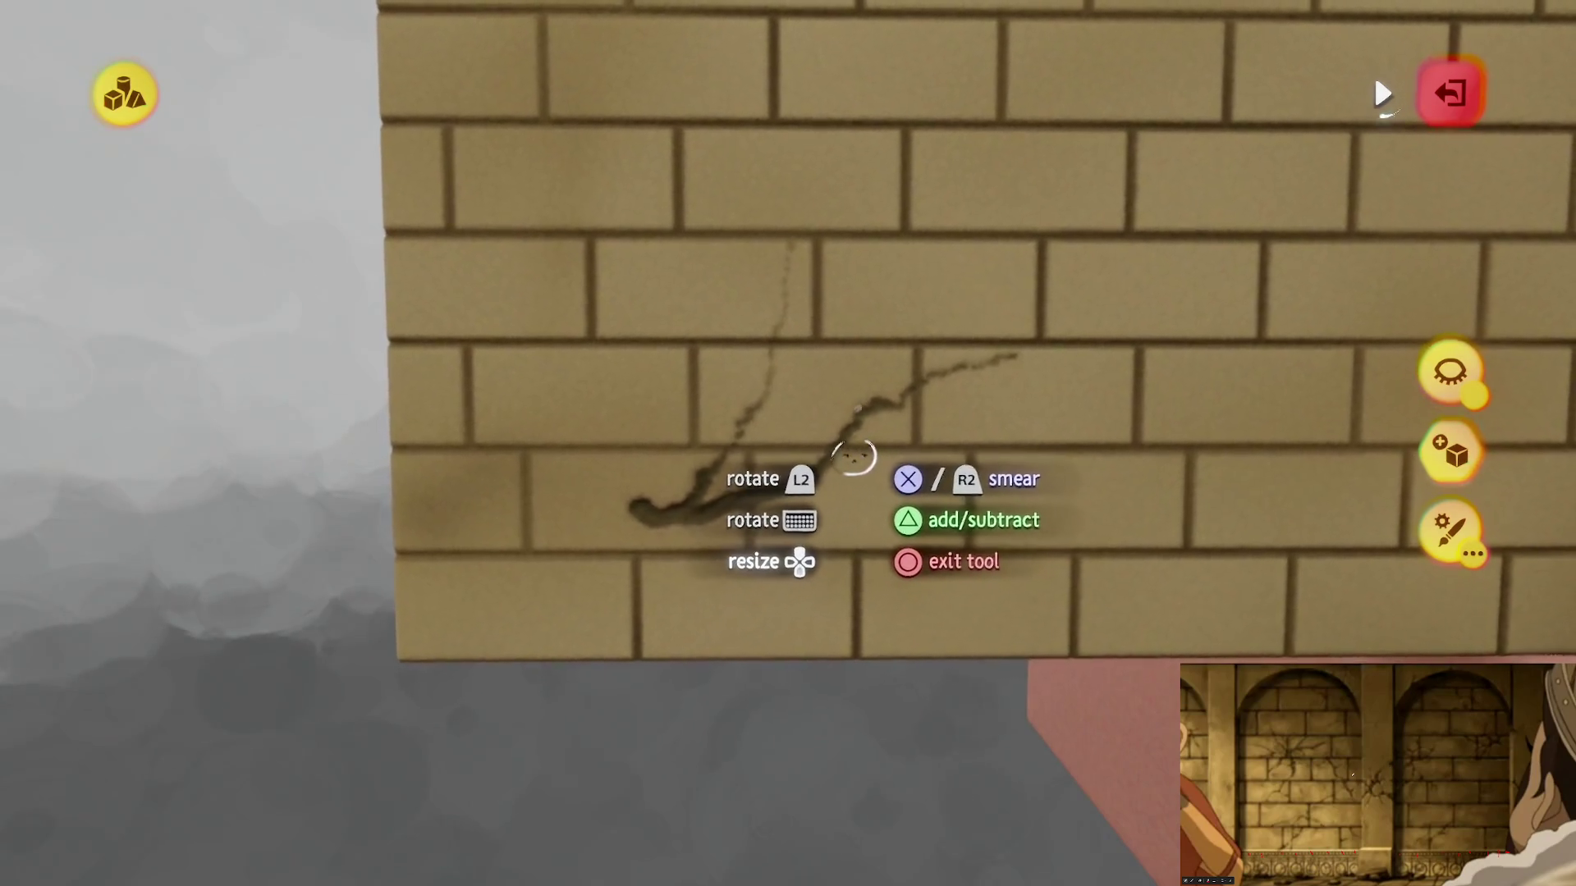
left_click_drag(837, 427, 855, 360)
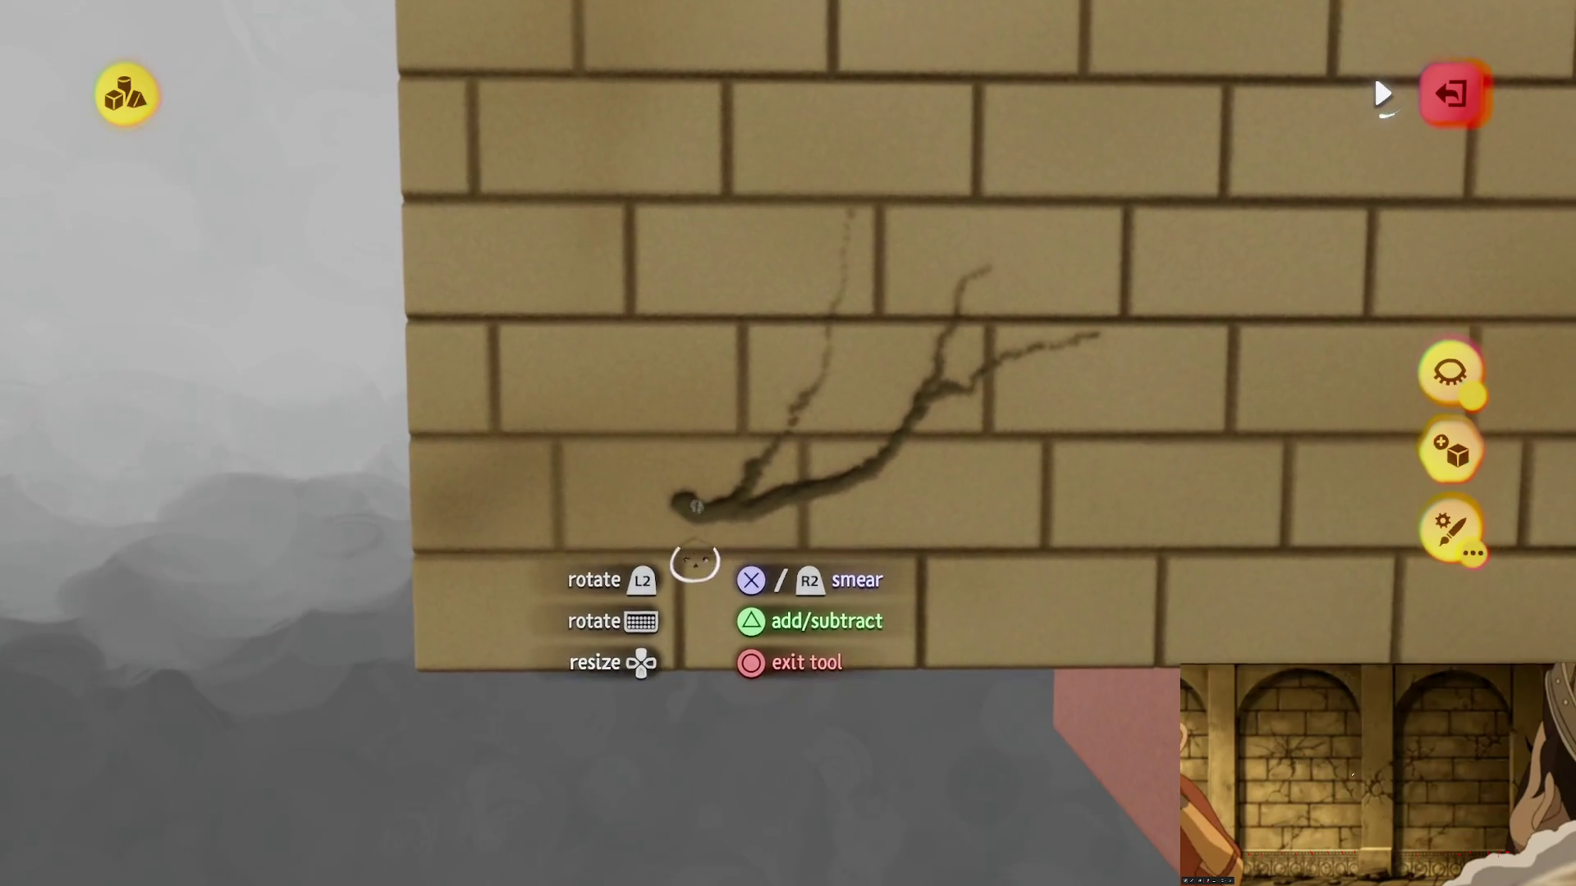
left_click_drag(664, 423, 578, 378)
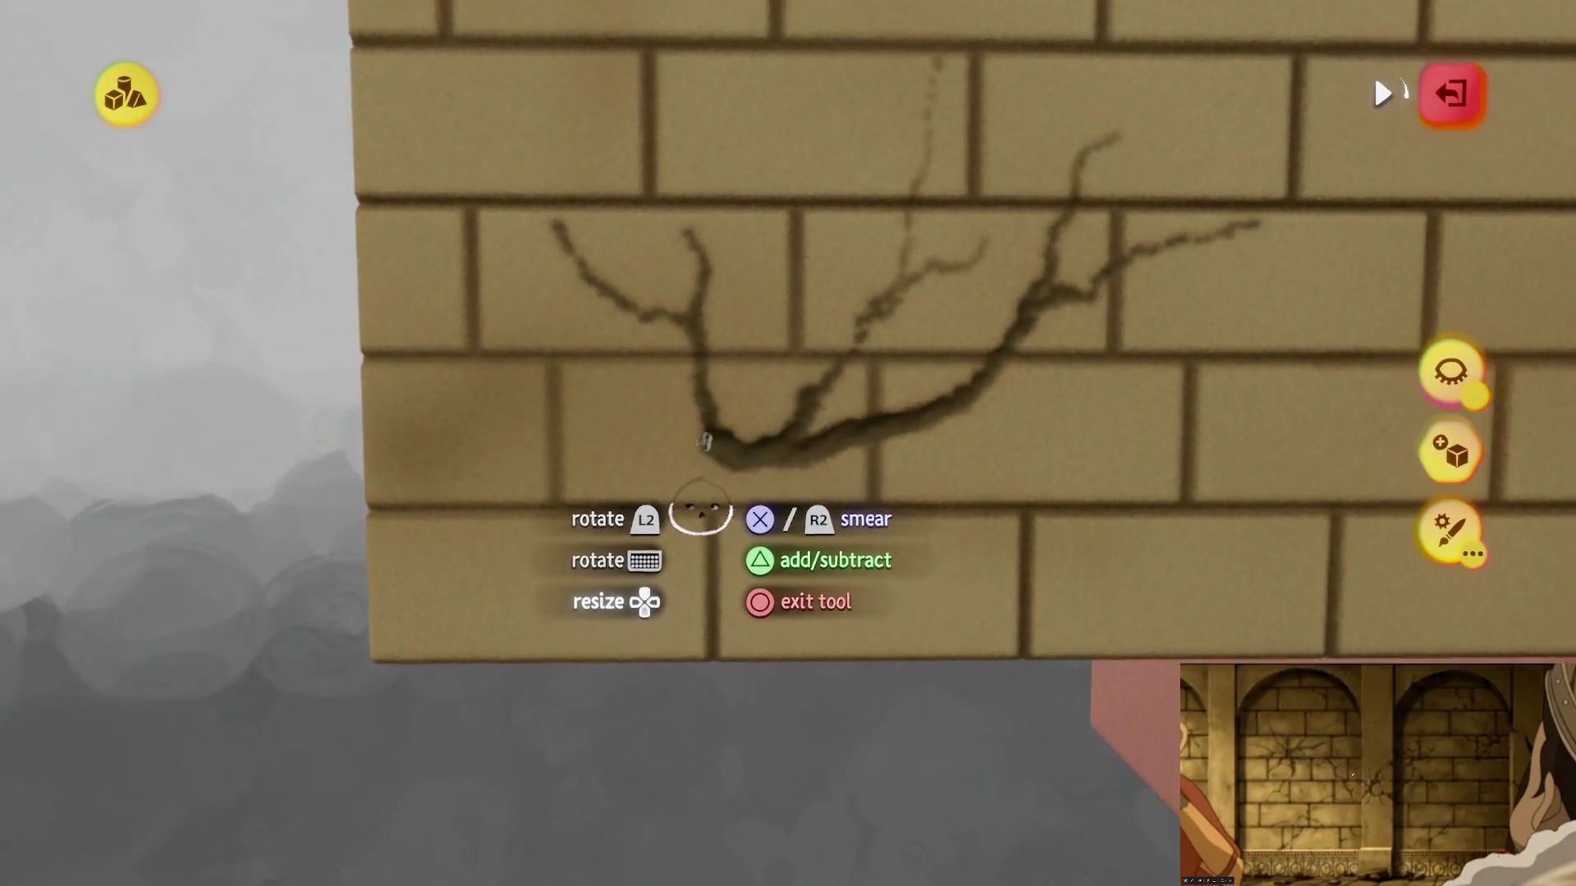
mouse_move(704, 442)
left_mouse_down()
mouse_move(643, 427)
mouse_move(450, 483)
left_mouse_up()
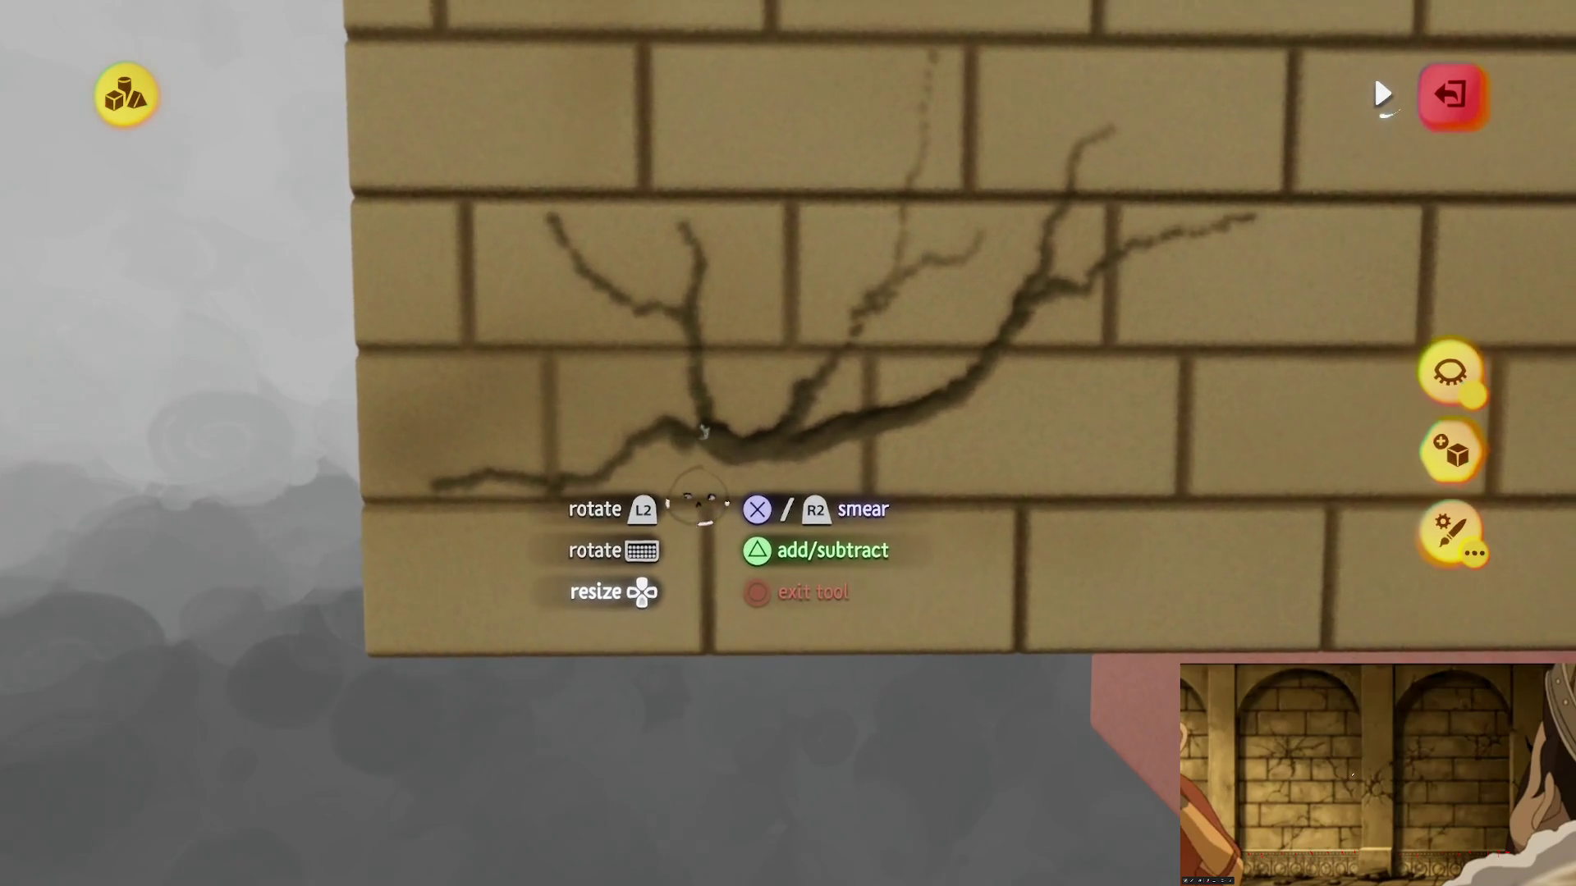
left_click_drag(660, 436, 564, 380)
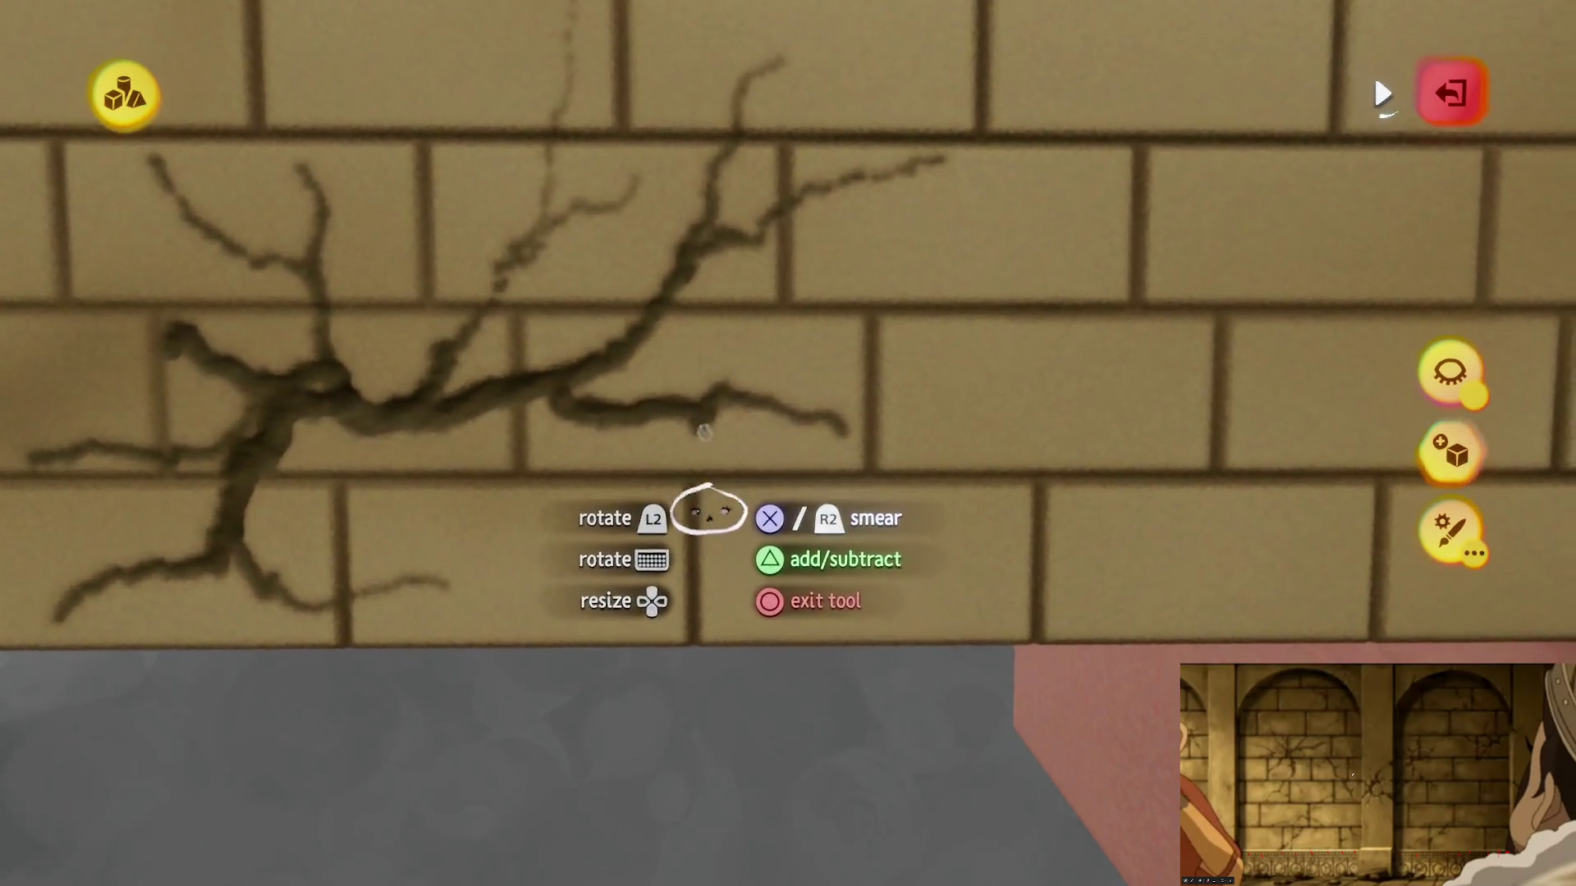
Step: Extend a crack down-right, undo the last stroke, and exit sculpt mode
mouse_move(786, 608)
left_mouse_down()
mouse_move(860, 657)
mouse_move(820, 651)
left_mouse_up()
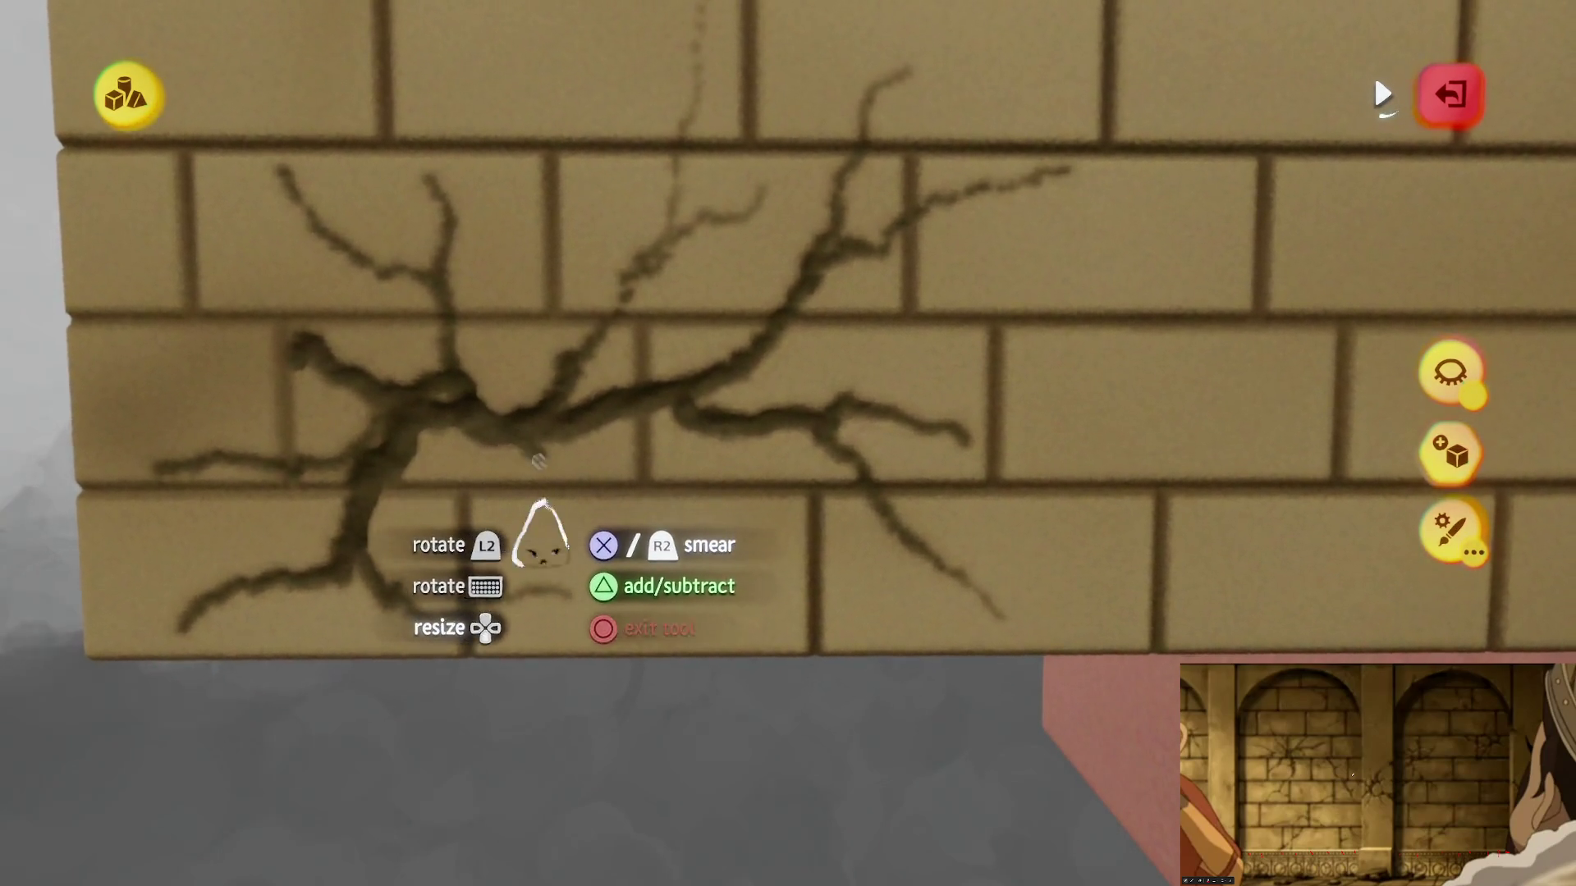
scroll(625, 533, "down", 2)
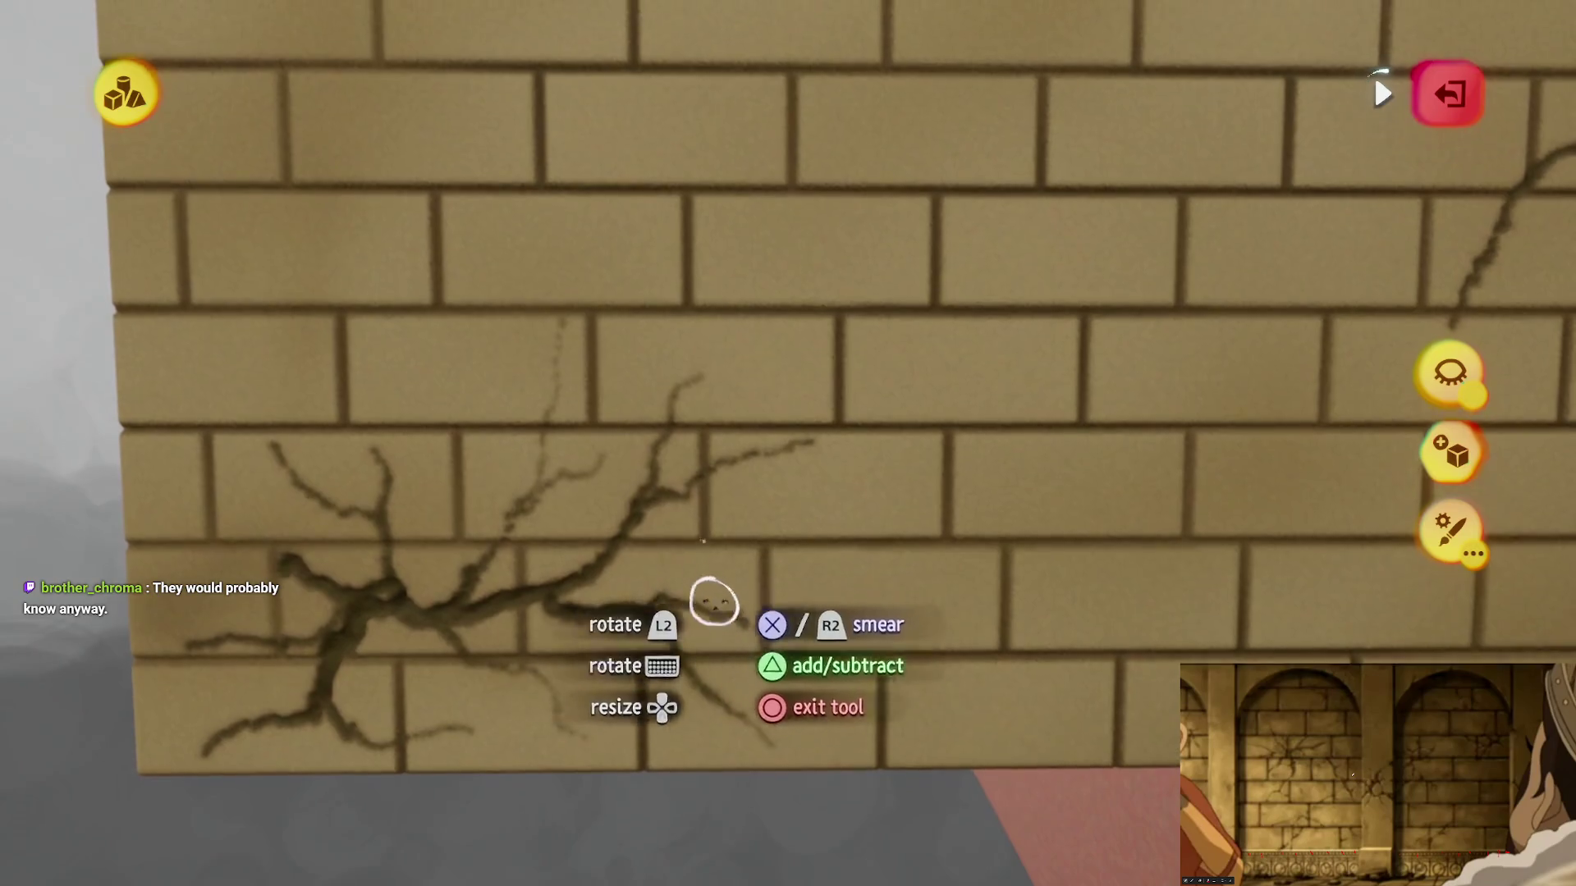
scroll(714, 598, "down", 3)
scroll(758, 666, "down", 2)
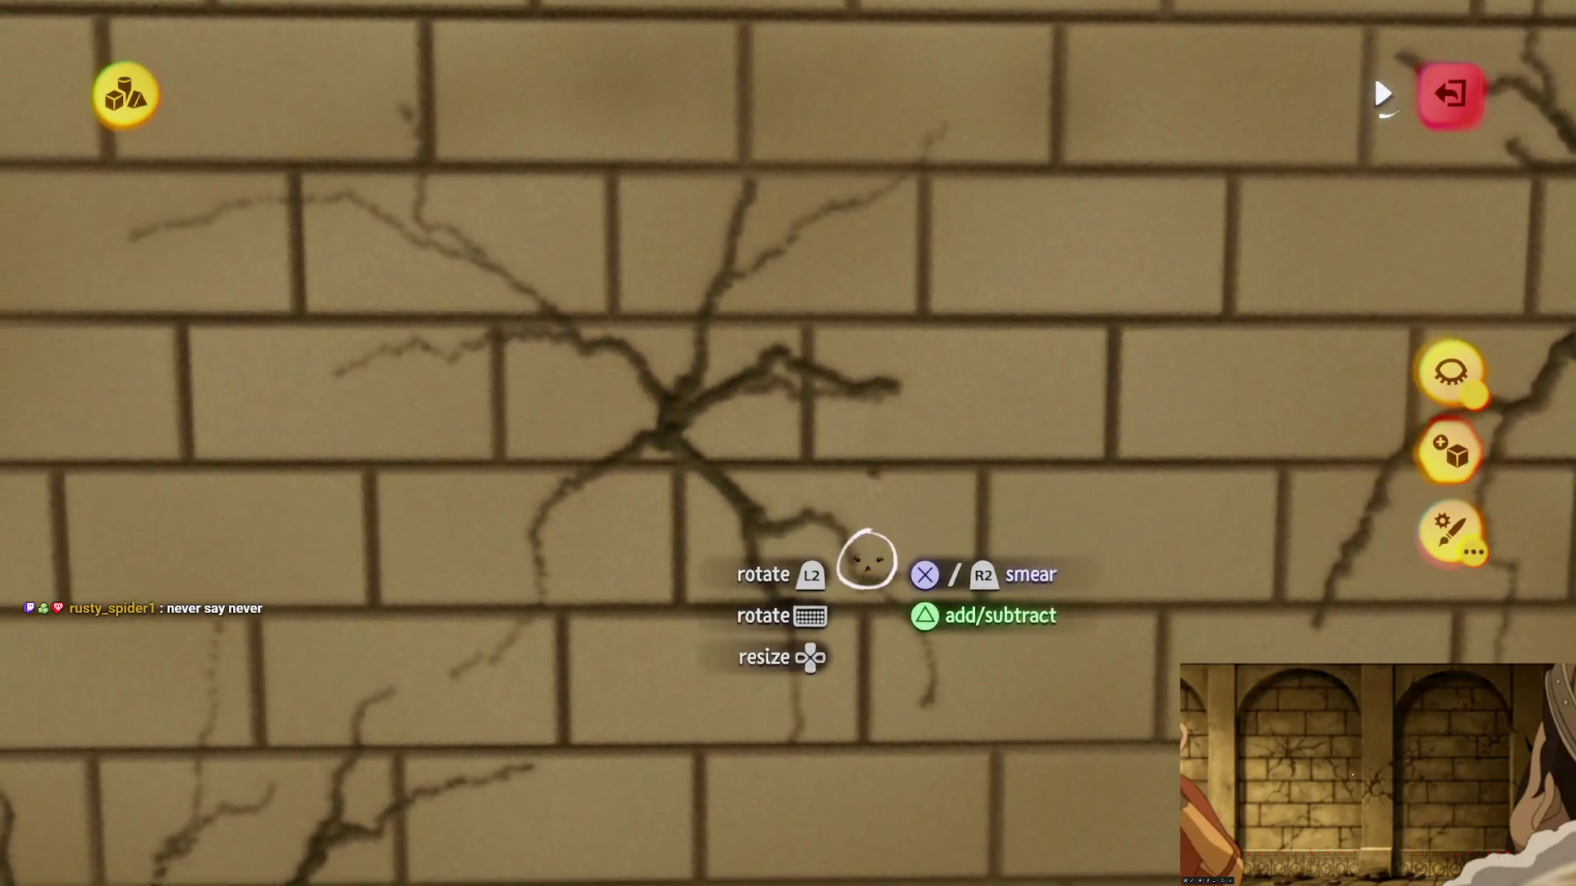
key("ctrl+z")
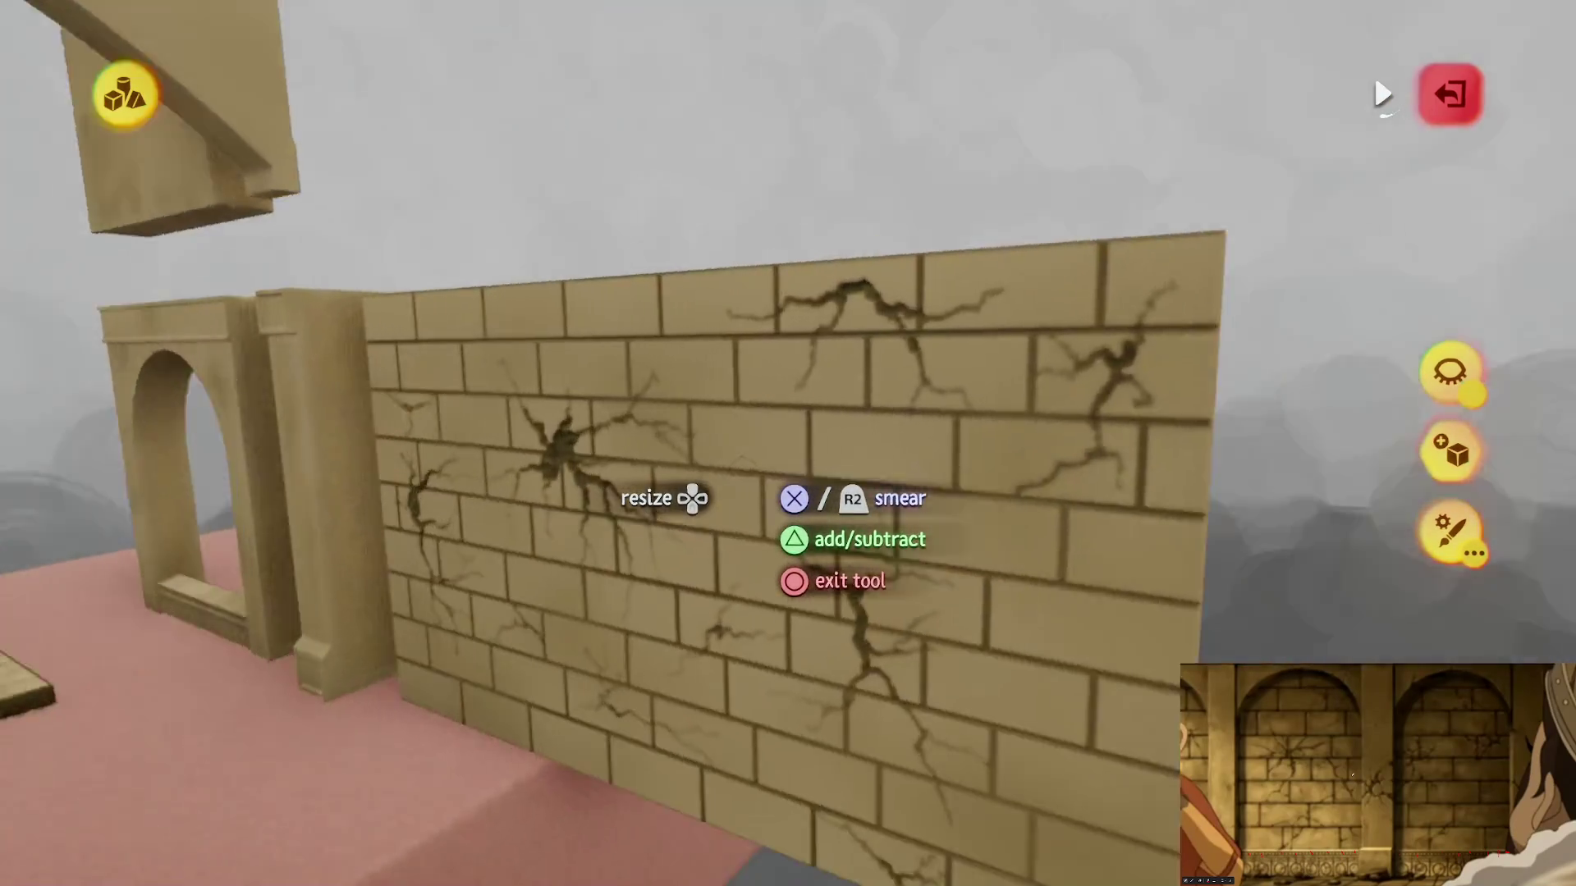
key("Escape")
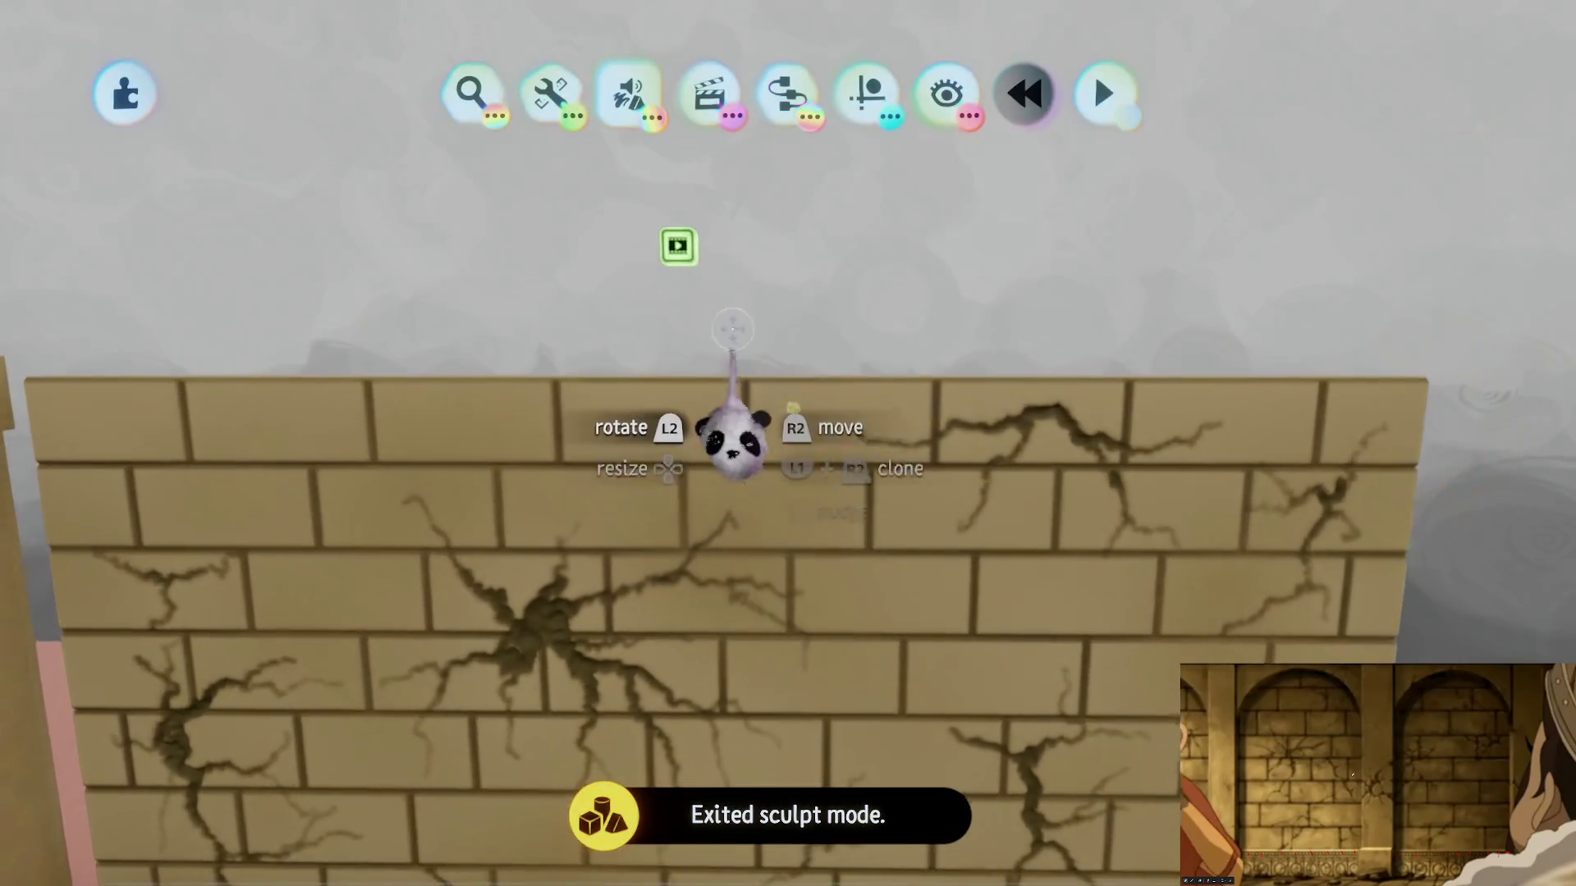
Step: Start the action recorder and go back into sculpting the wall
left_click(686, 340)
left_click(870, 533)
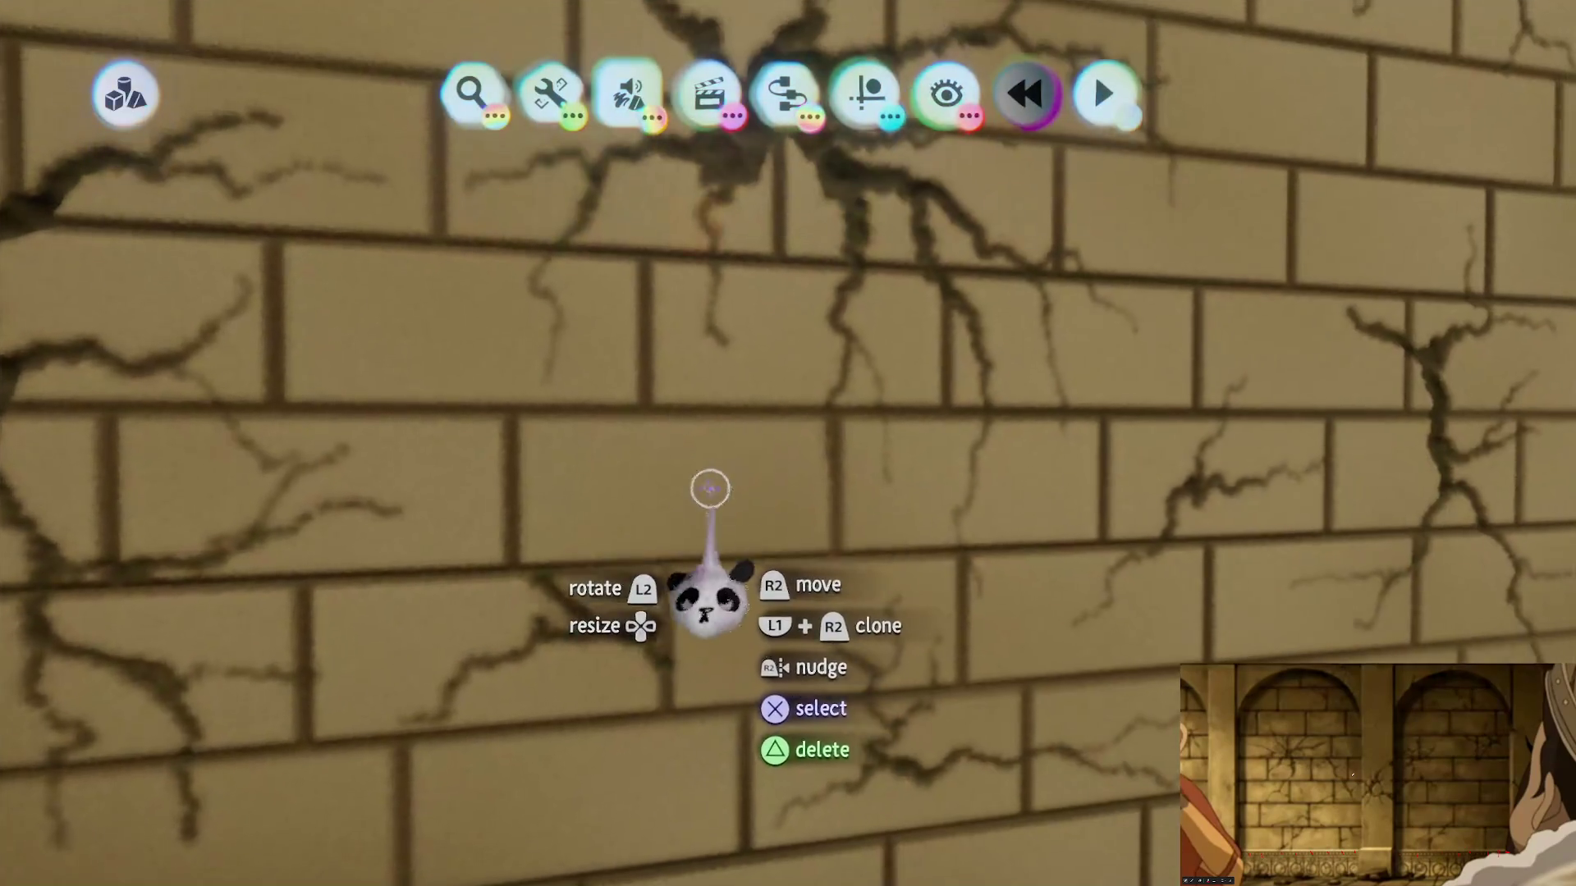
left_click(707, 489)
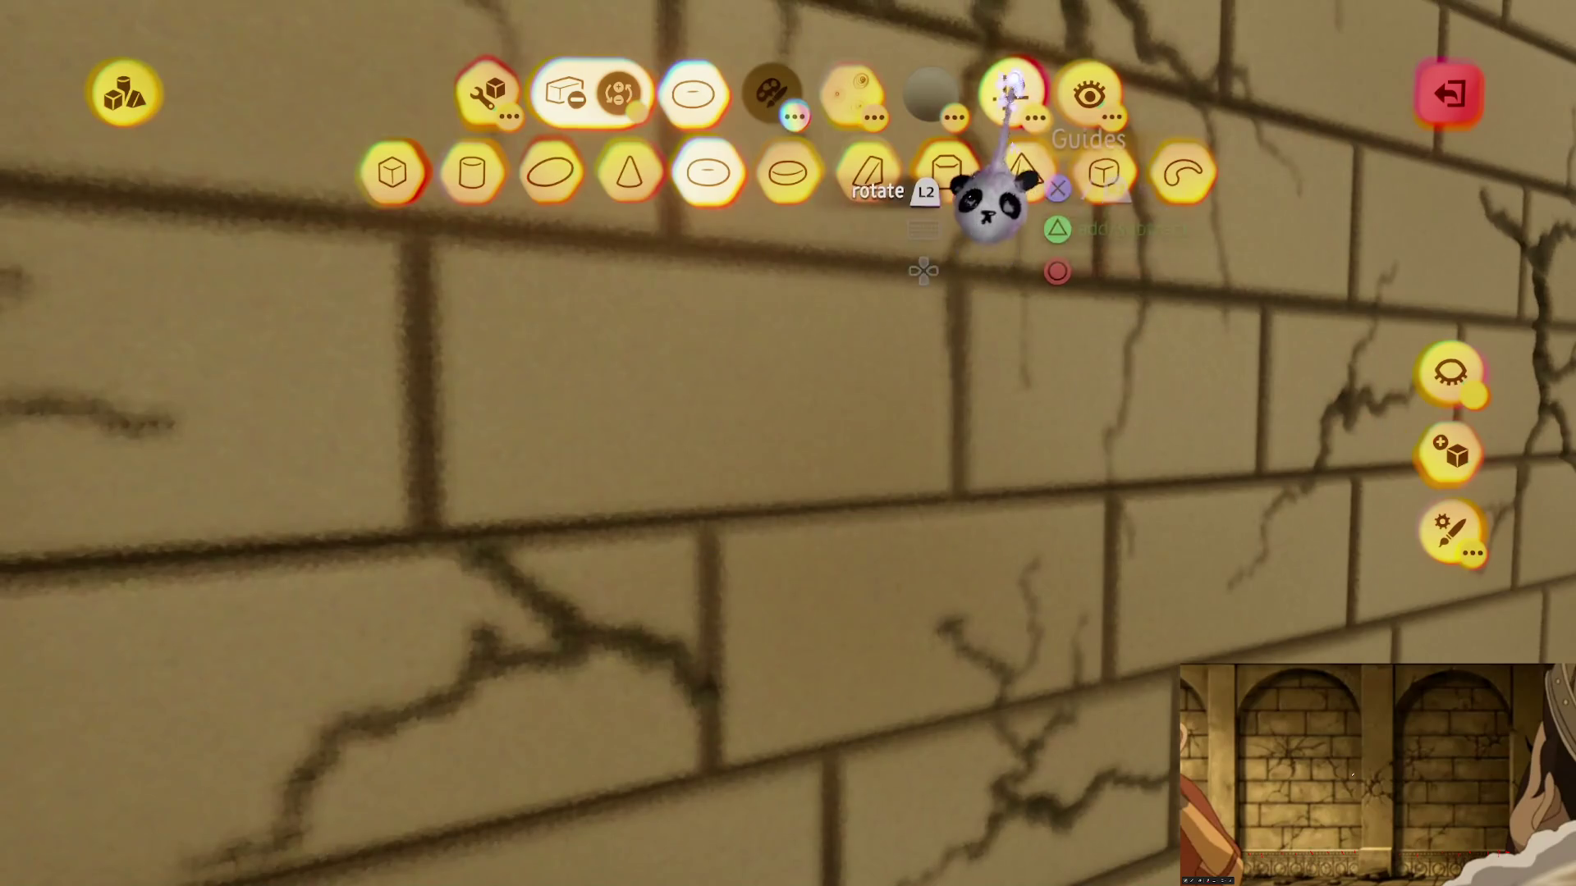
Step: Enable the Stay Upright guide and return to the Smear Shape Tool
left_click(1011, 92)
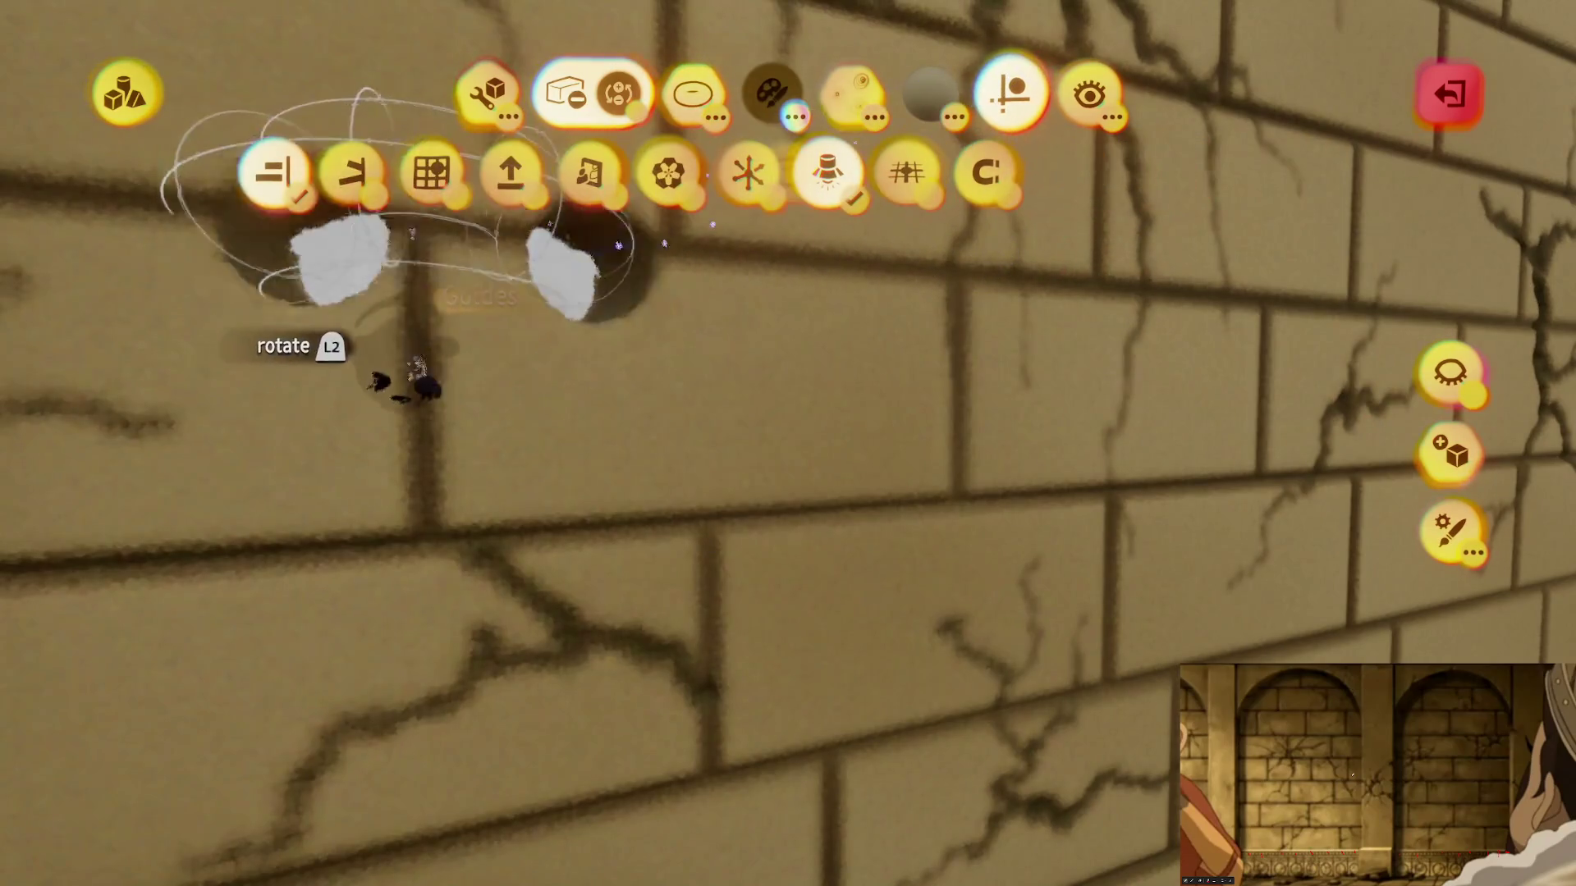
left_click(510, 173)
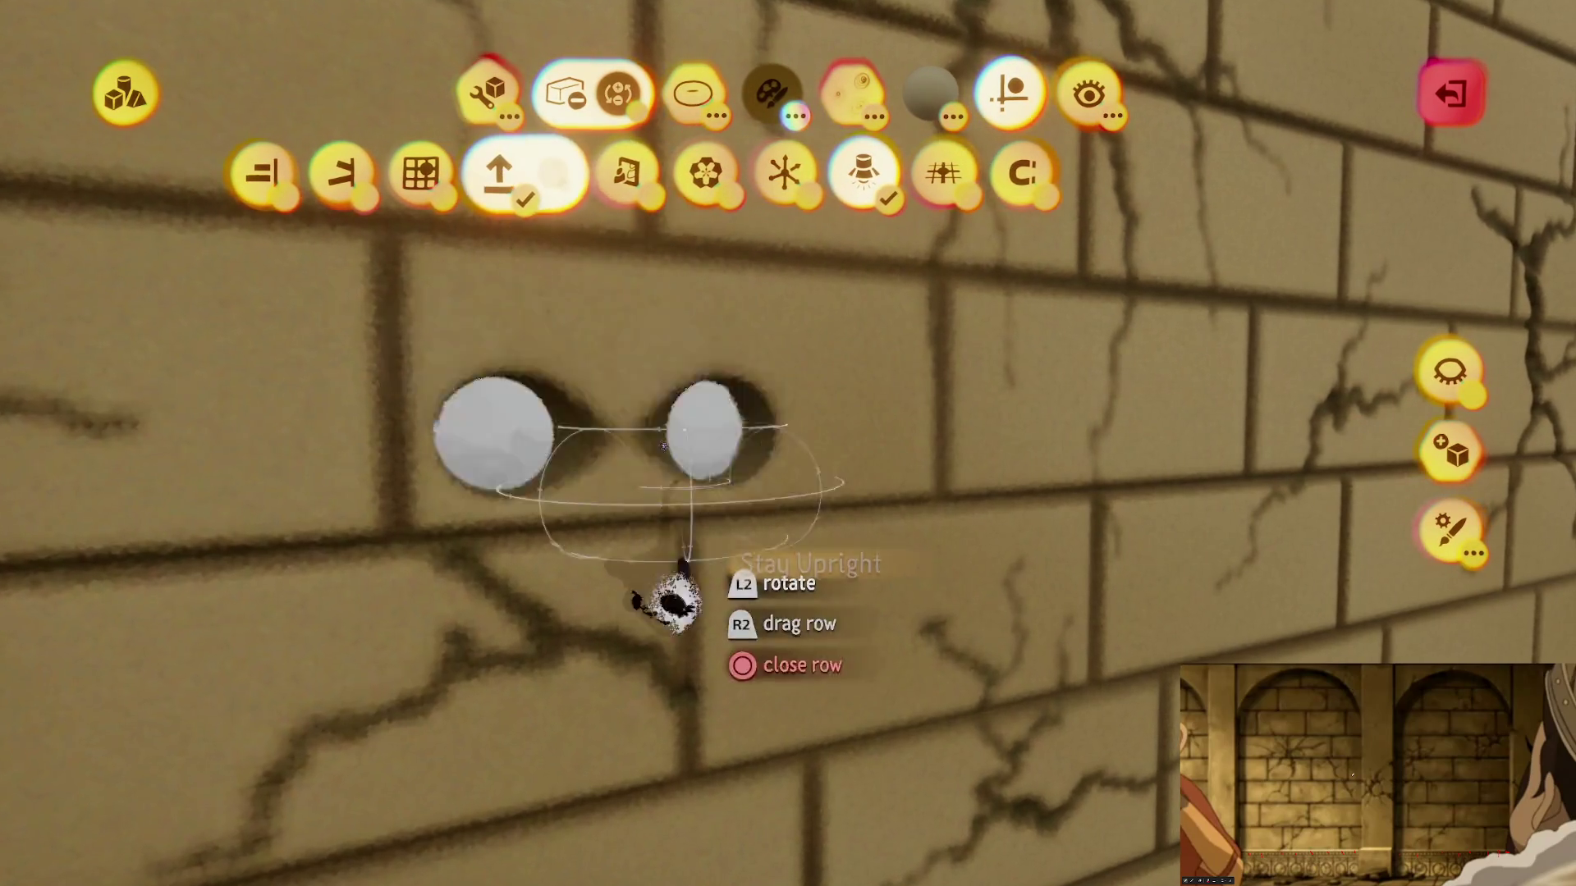
left_click(263, 172)
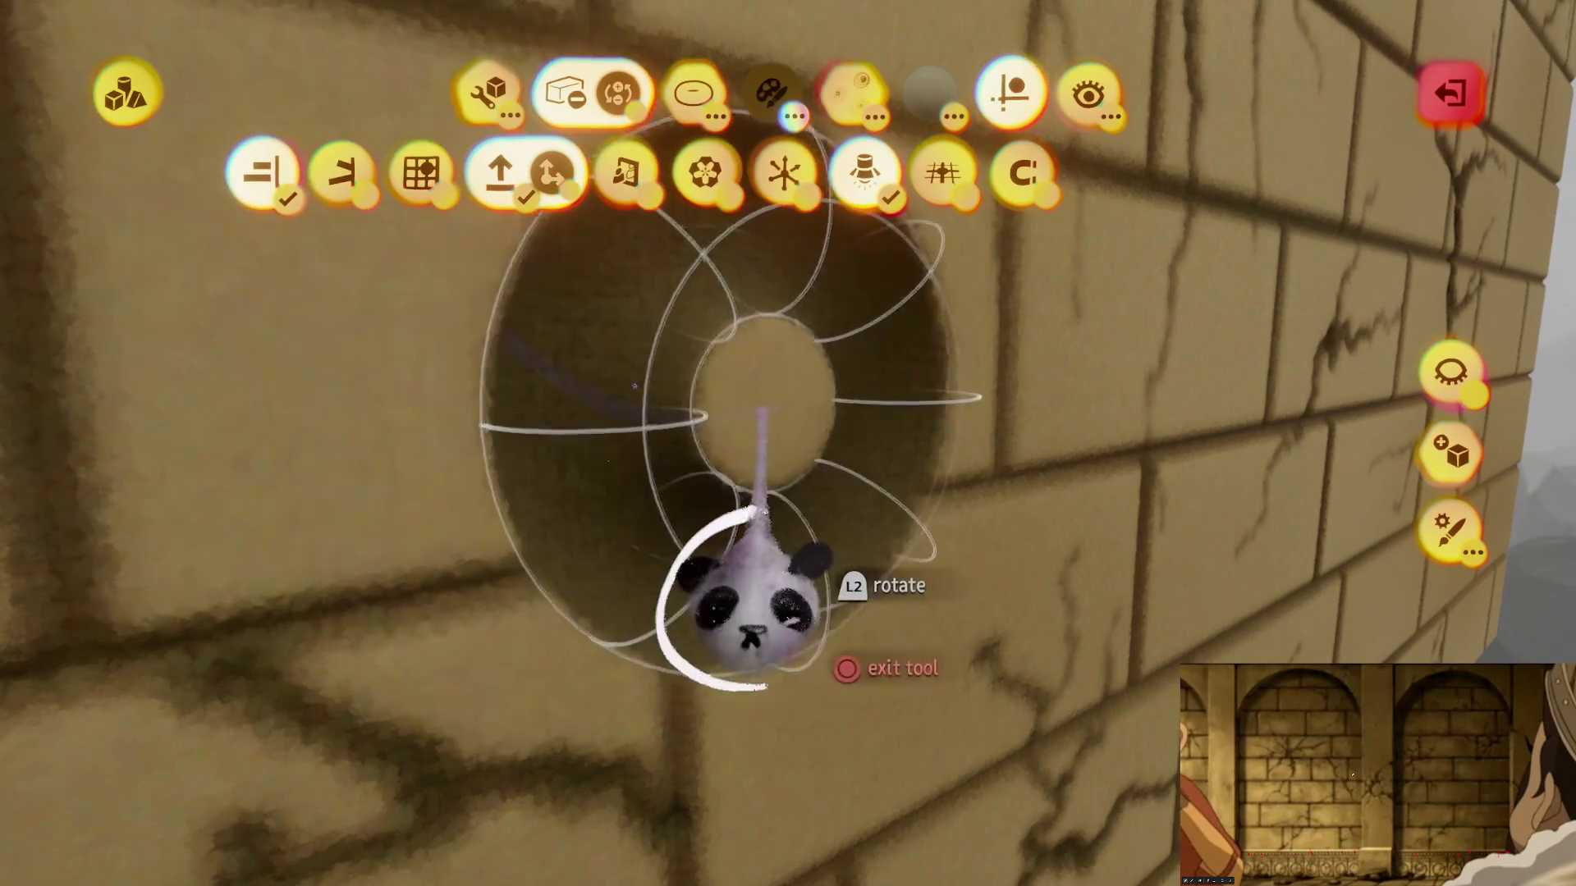
key("Escape")
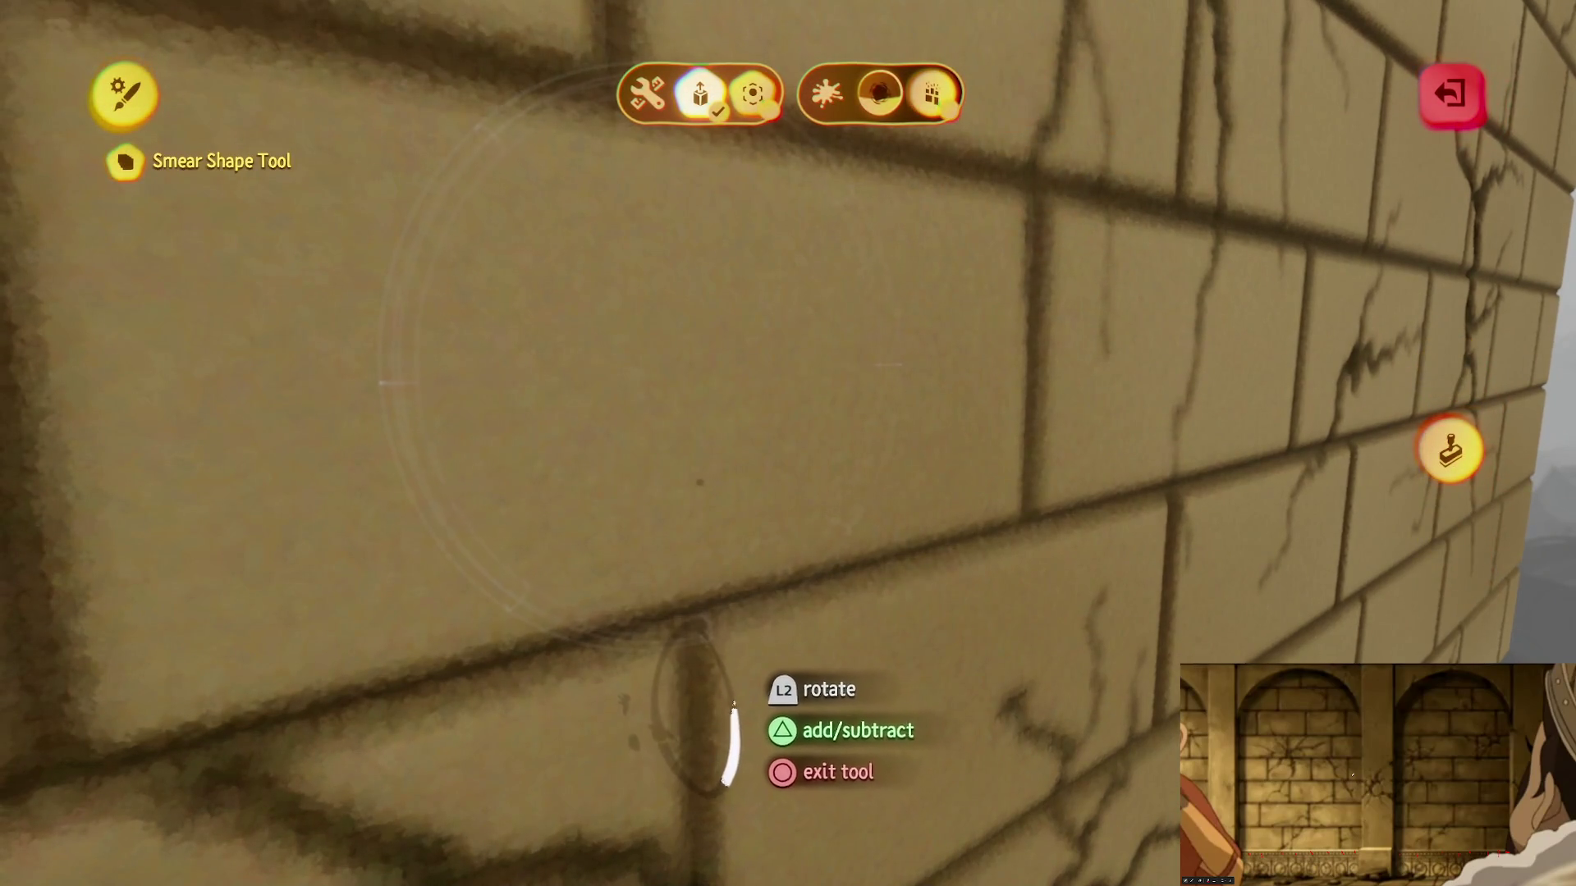
key("Escape")
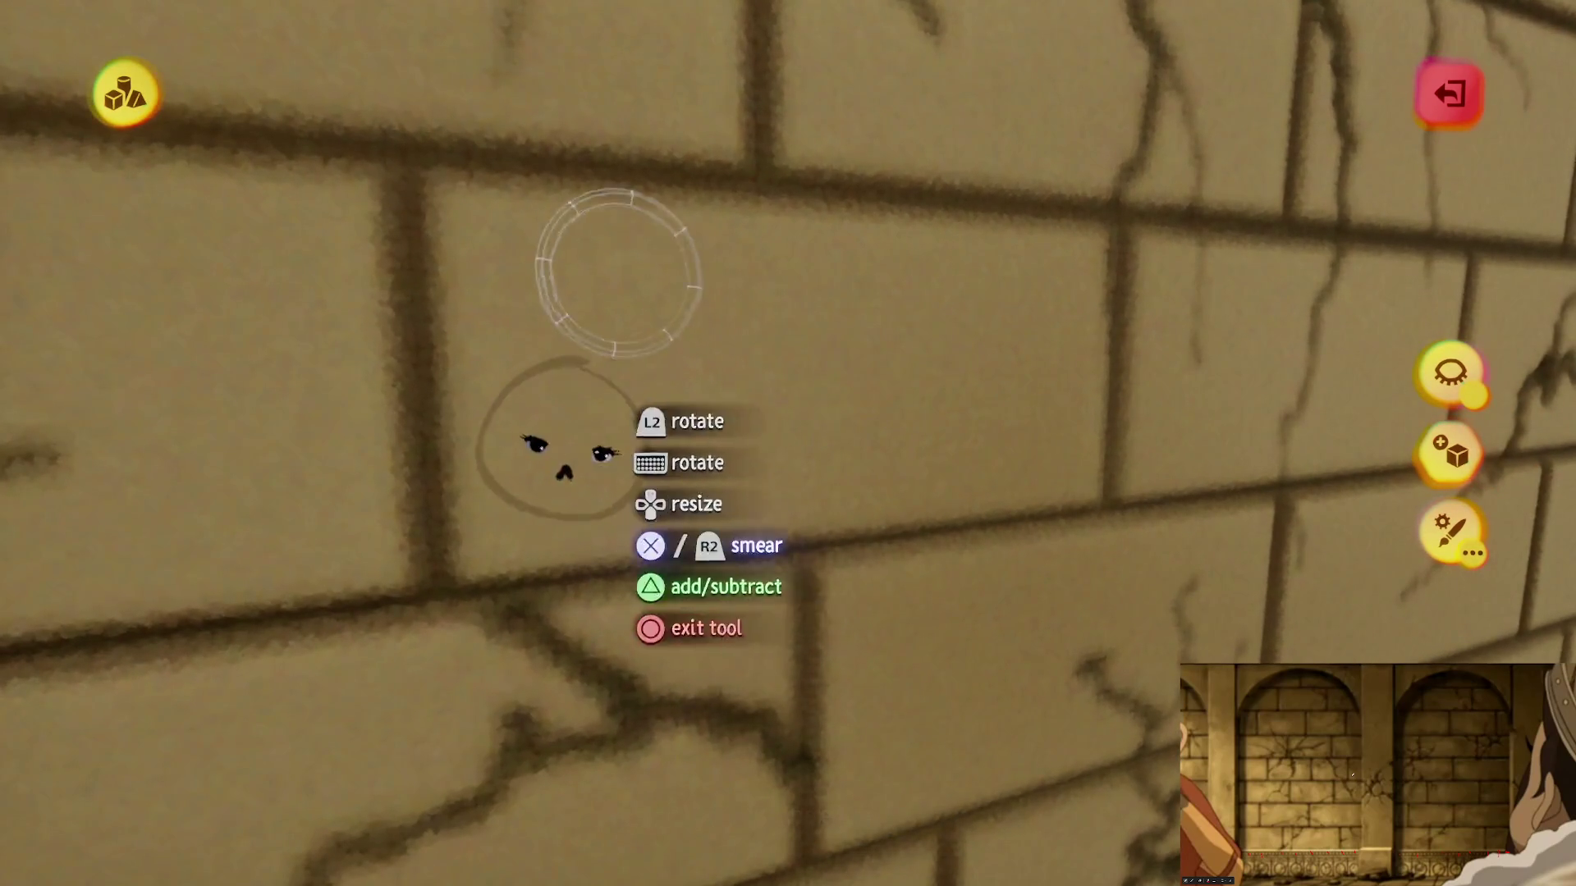
Step: Smear a few small crack marks onto the wall, undoing one, then exit sculpt mode
left_click_drag(617, 273, 869, 271)
key("ctrl+z")
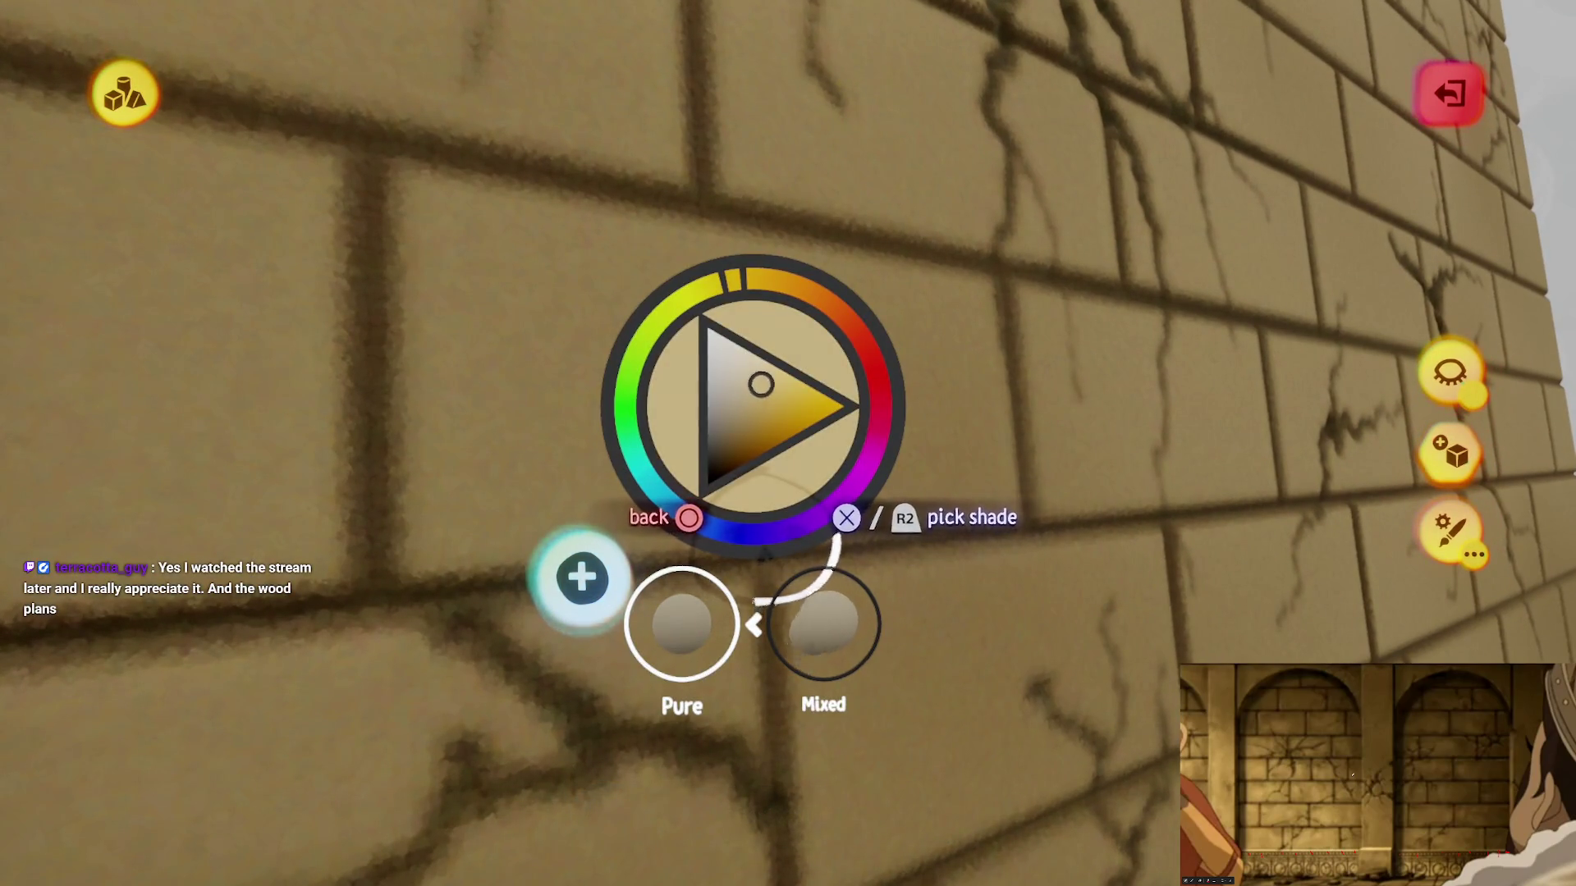
key("Escape")
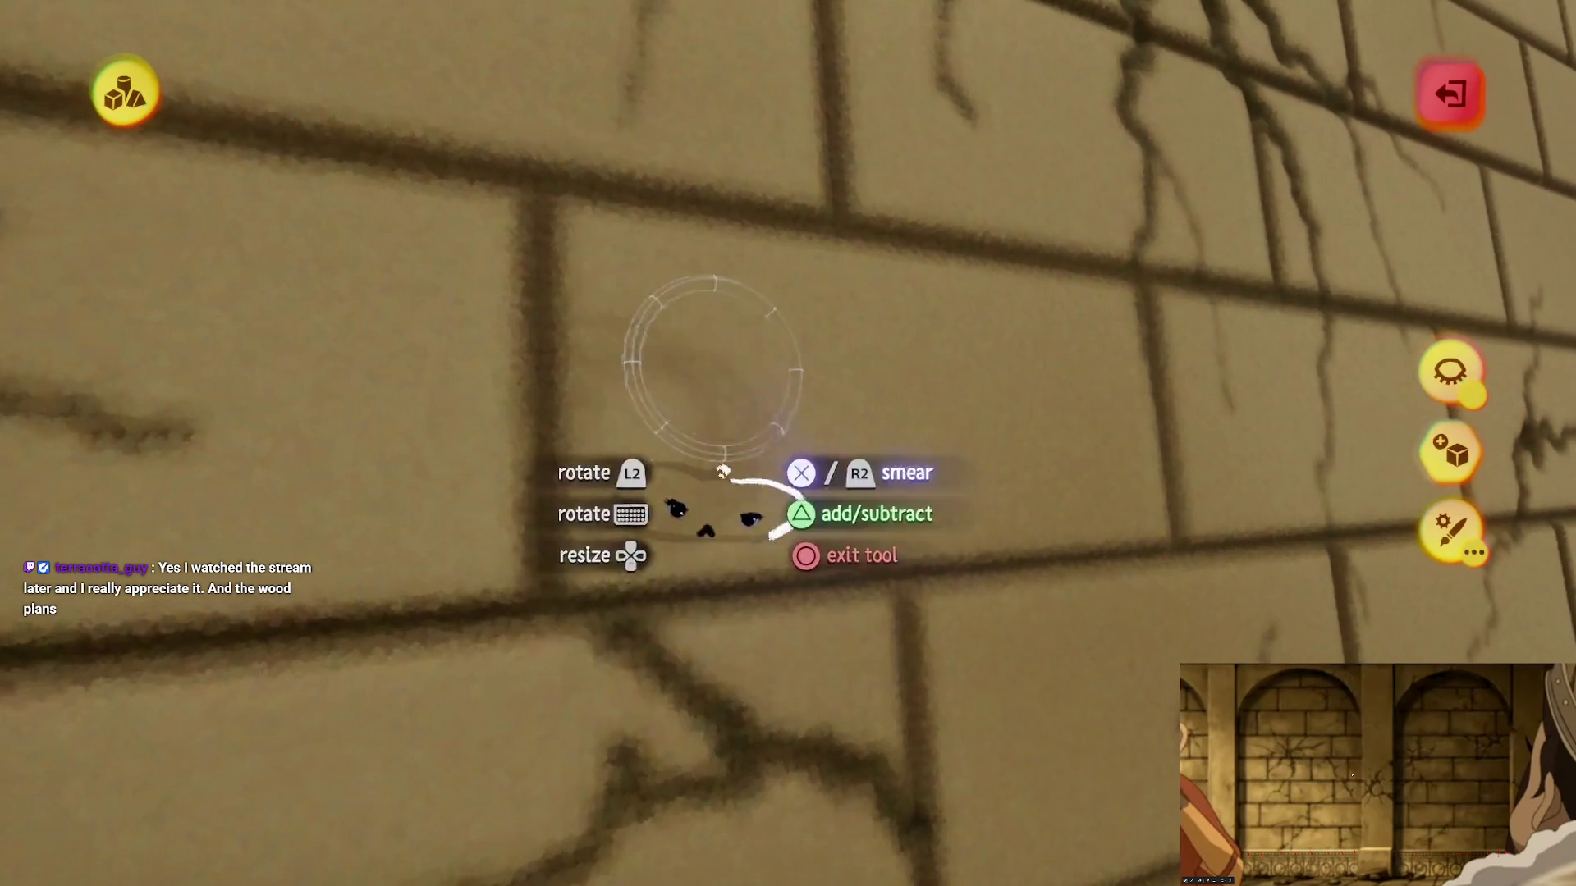
left_click_drag(903, 303, 703, 317)
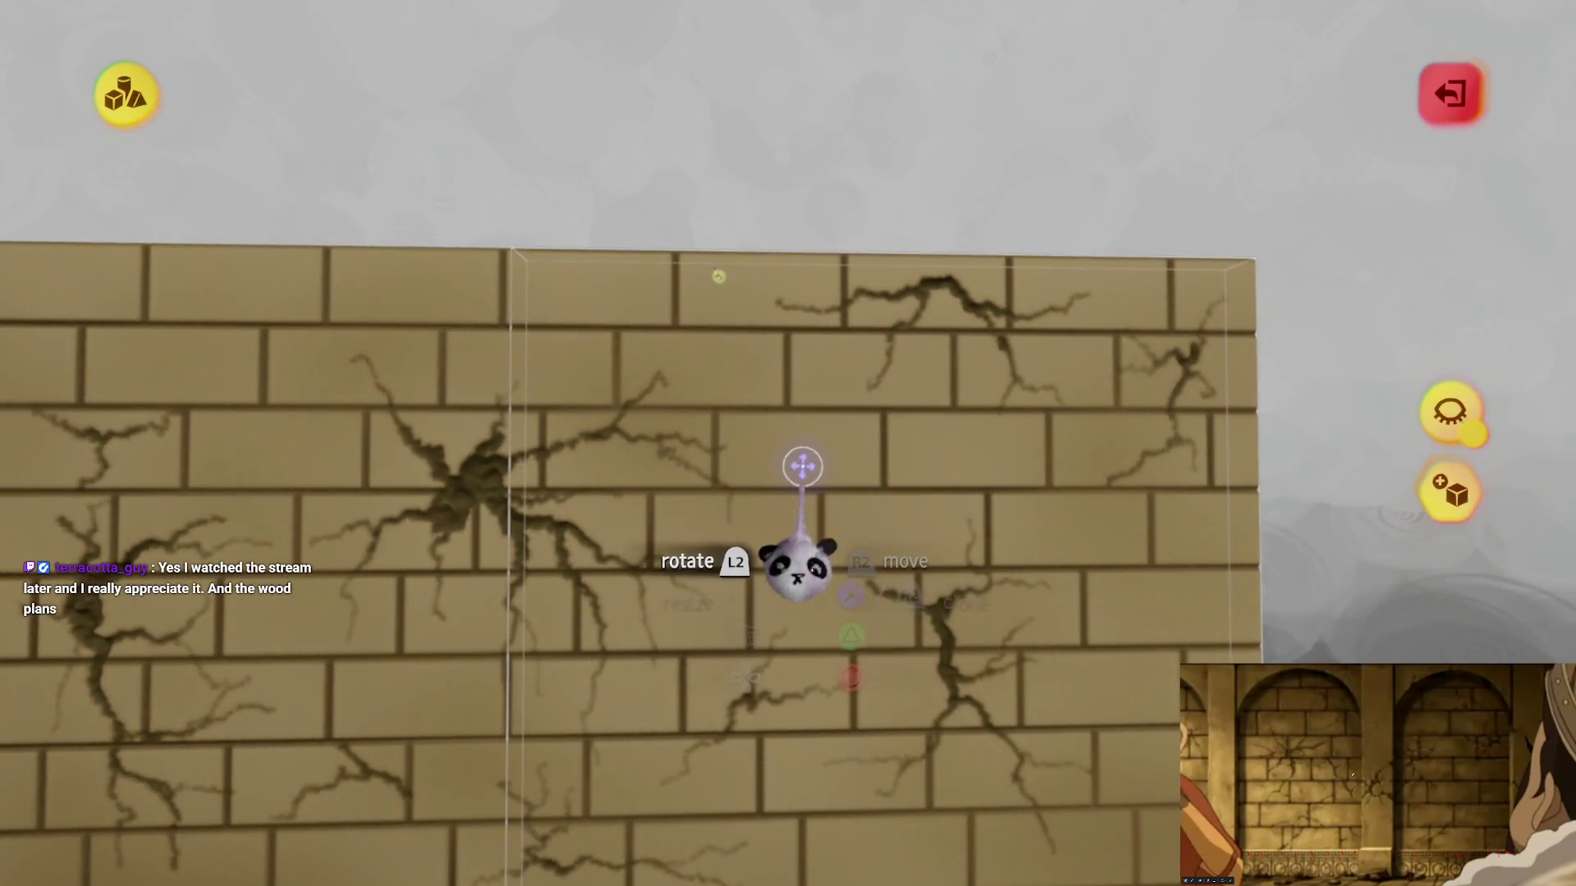
mouse_move(802, 466)
left_mouse_down()
mouse_move(823, 485)
mouse_move(777, 490)
mouse_move(711, 404)
left_mouse_up()
key("Escape")
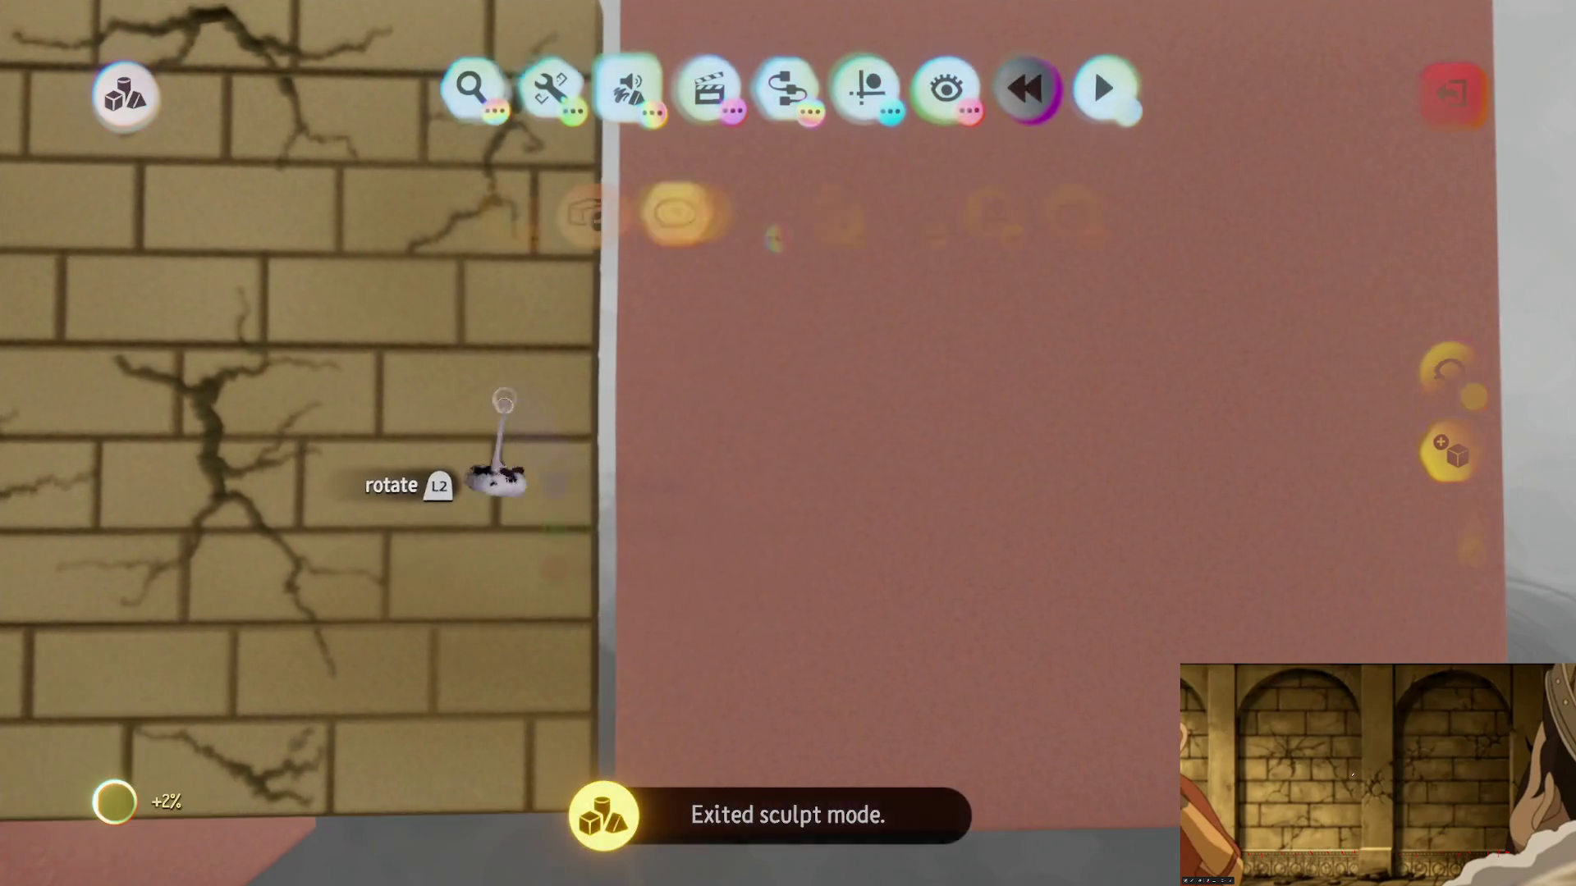
Step: Move the pink block to the right and test a brown smear on it
left_click(690, 412)
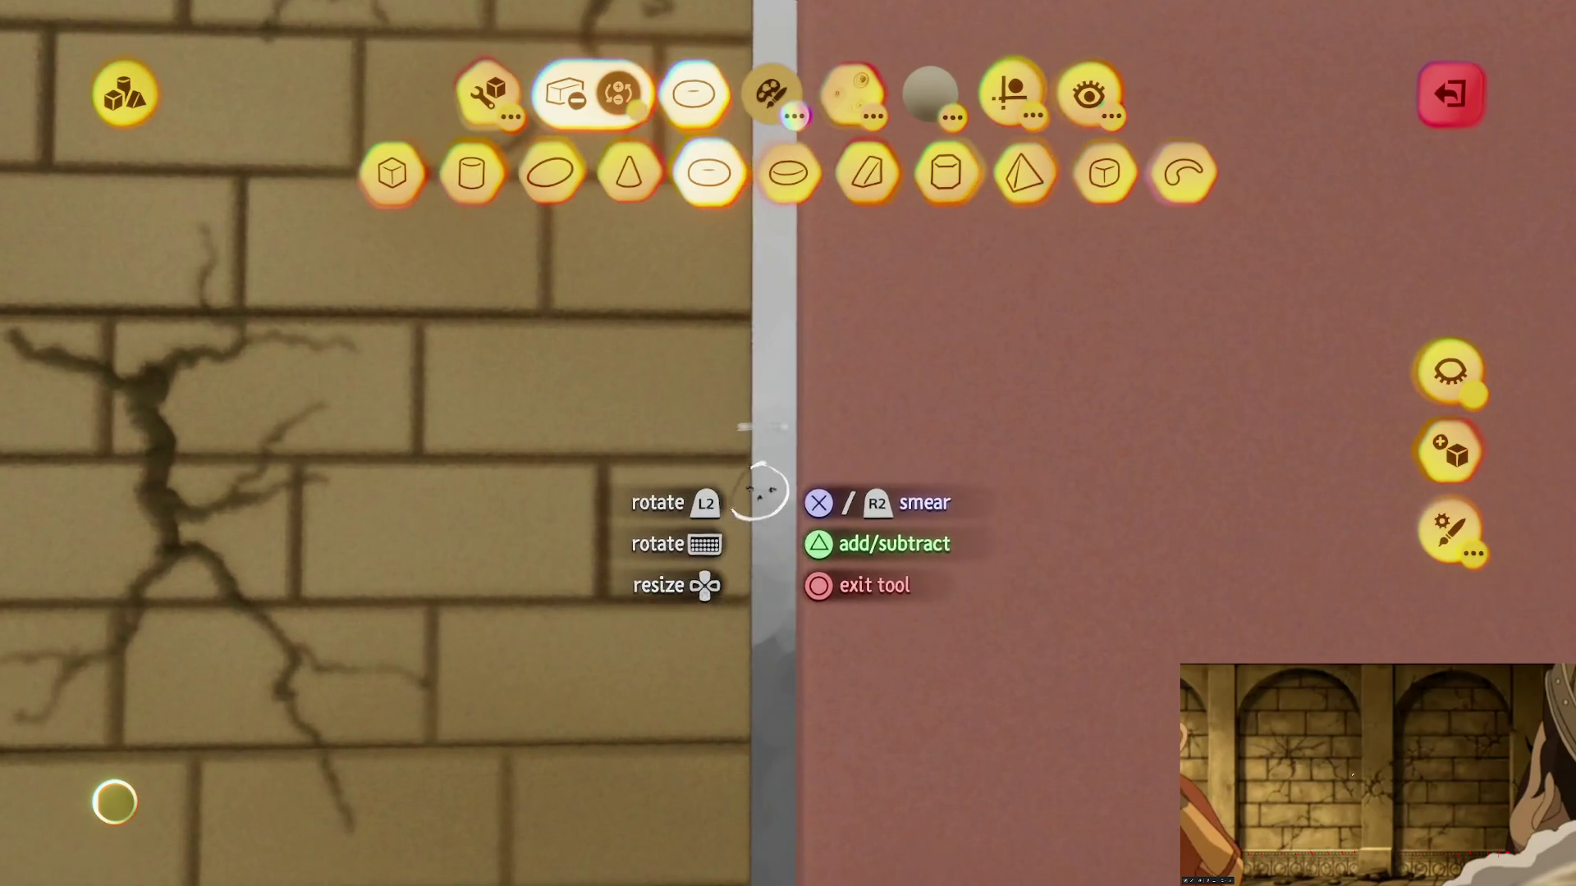
left_click_drag(869, 440, 817, 184)
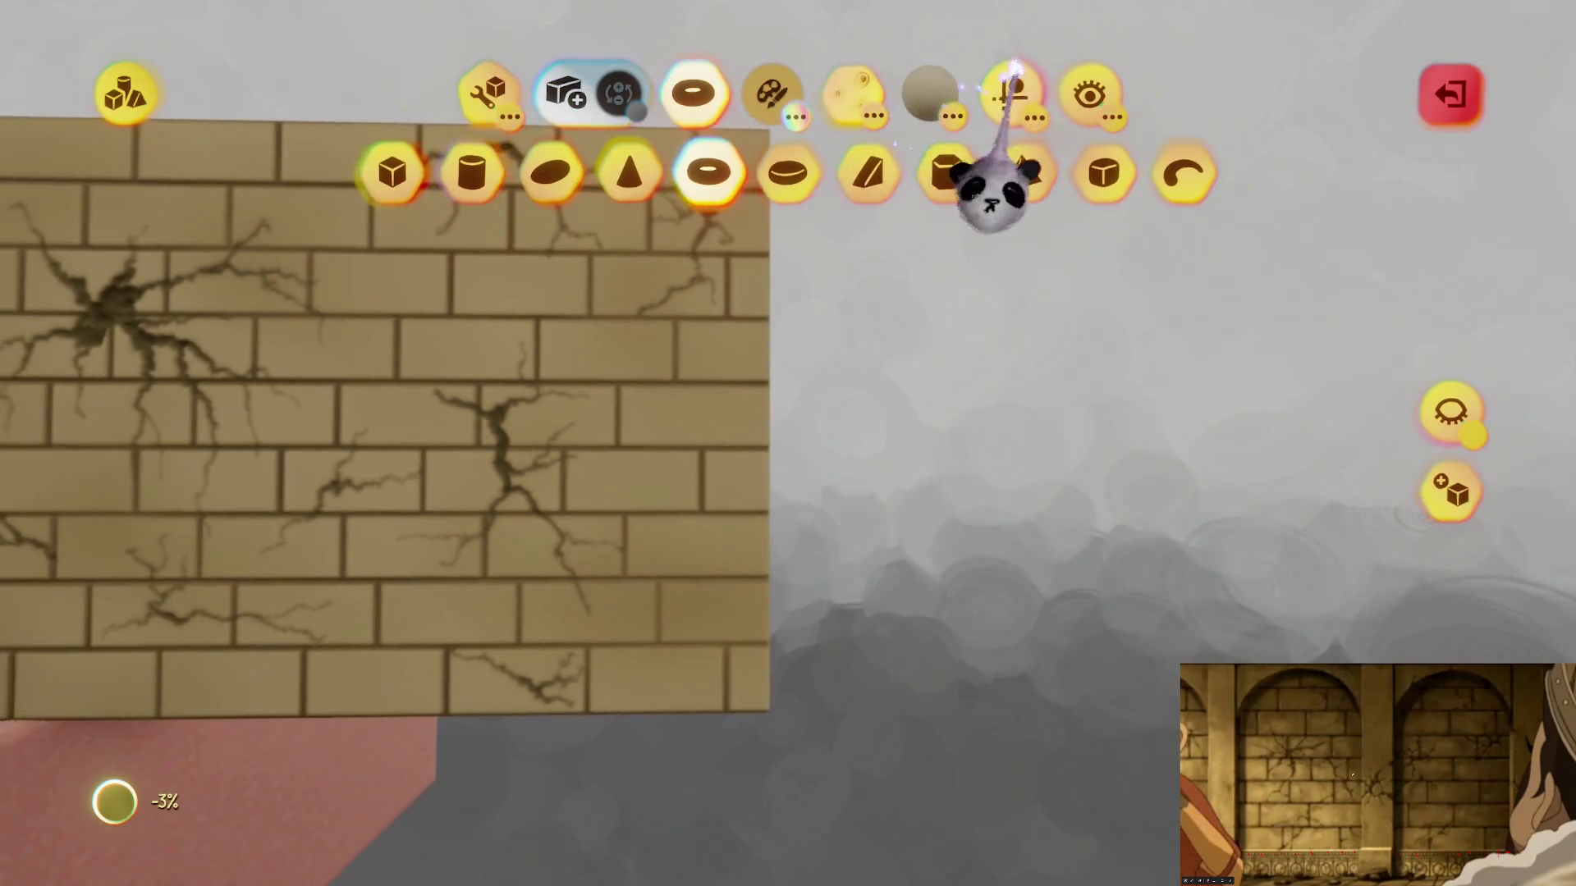
left_click(1012, 95)
mouse_move(697, 328)
left_mouse_down()
mouse_move(686, 352)
mouse_move(749, 380)
mouse_move(828, 383)
mouse_move(811, 380)
left_mouse_up()
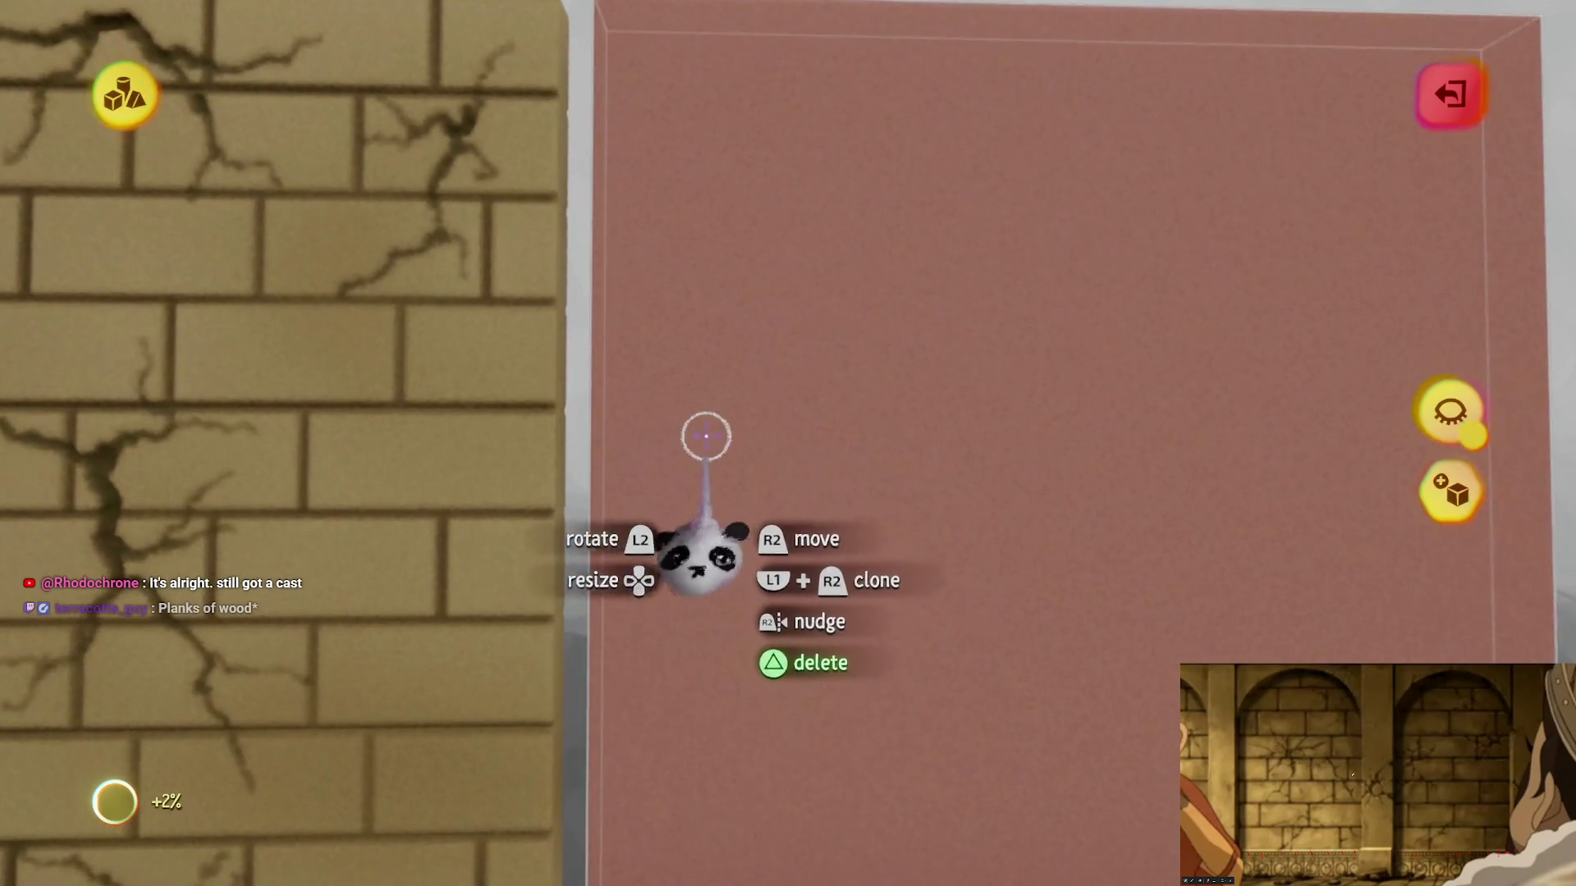
key("x")
mouse_move(764, 299)
left_mouse_down()
mouse_move(780, 359)
mouse_move(866, 348)
mouse_move(765, 515)
mouse_move(757, 460)
left_mouse_up()
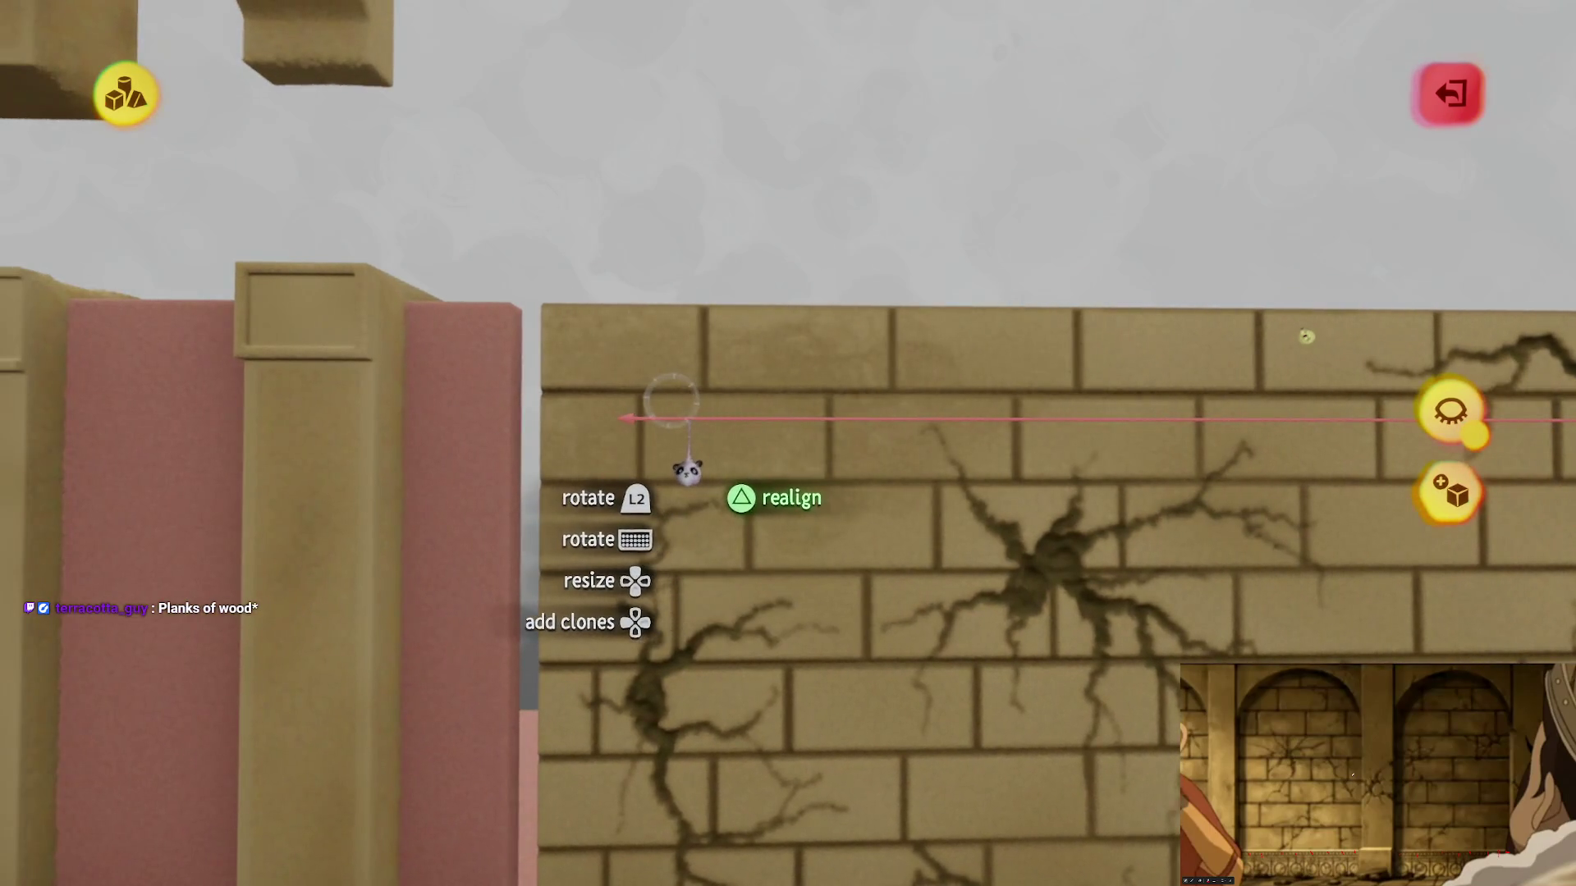
Step: Position the brick wall between the pink pillars and clone it
mouse_move(696, 435)
left_mouse_down()
mouse_move(802, 436)
mouse_move(637, 434)
left_mouse_up()
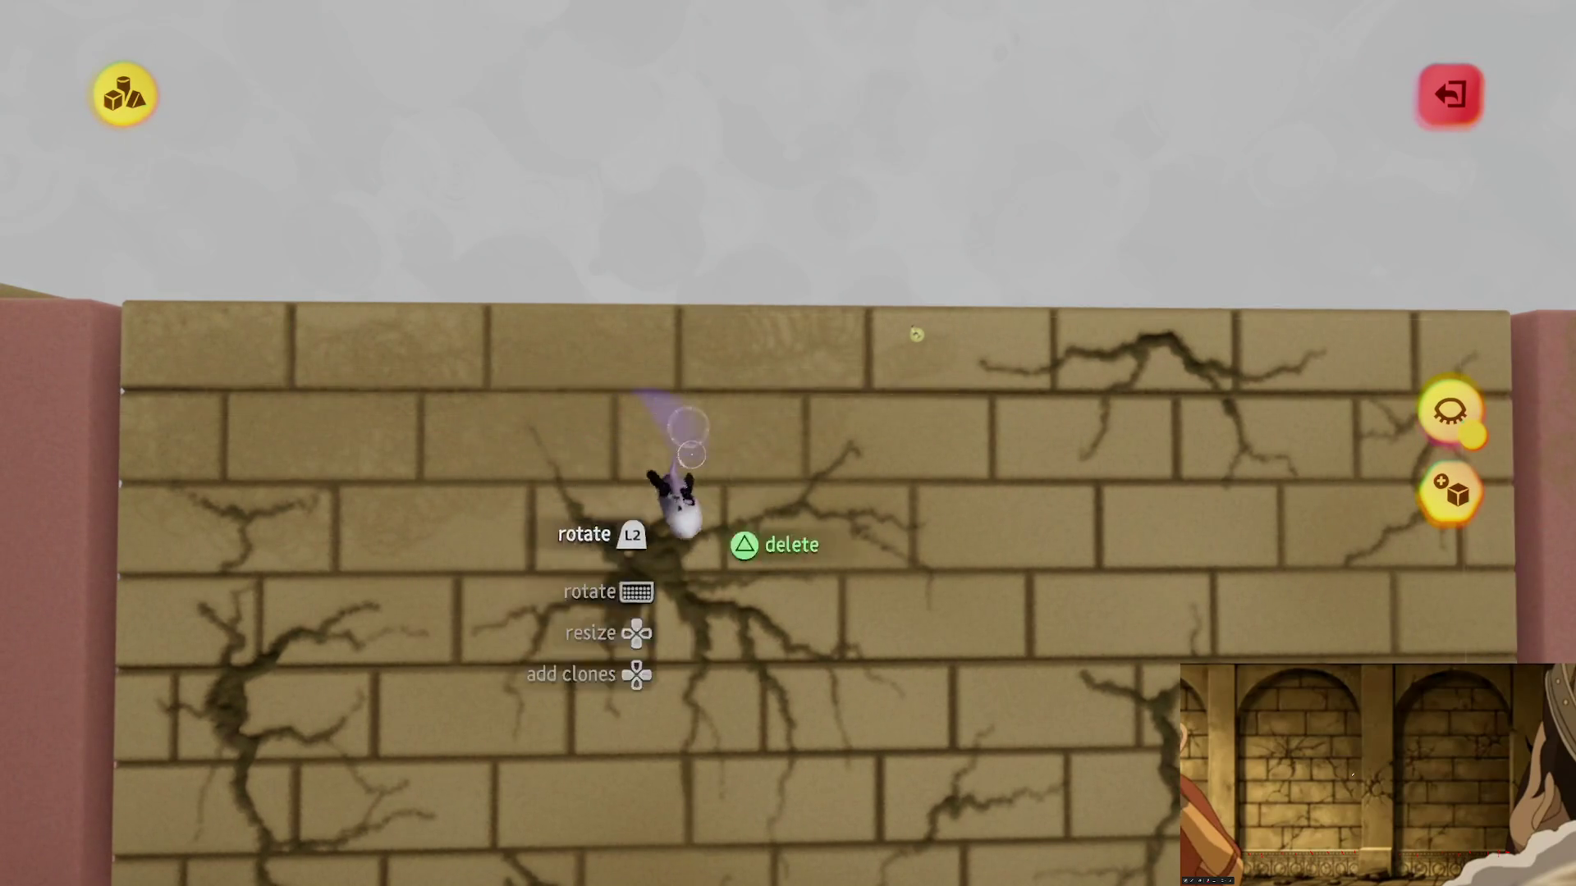
left_click(687, 428)
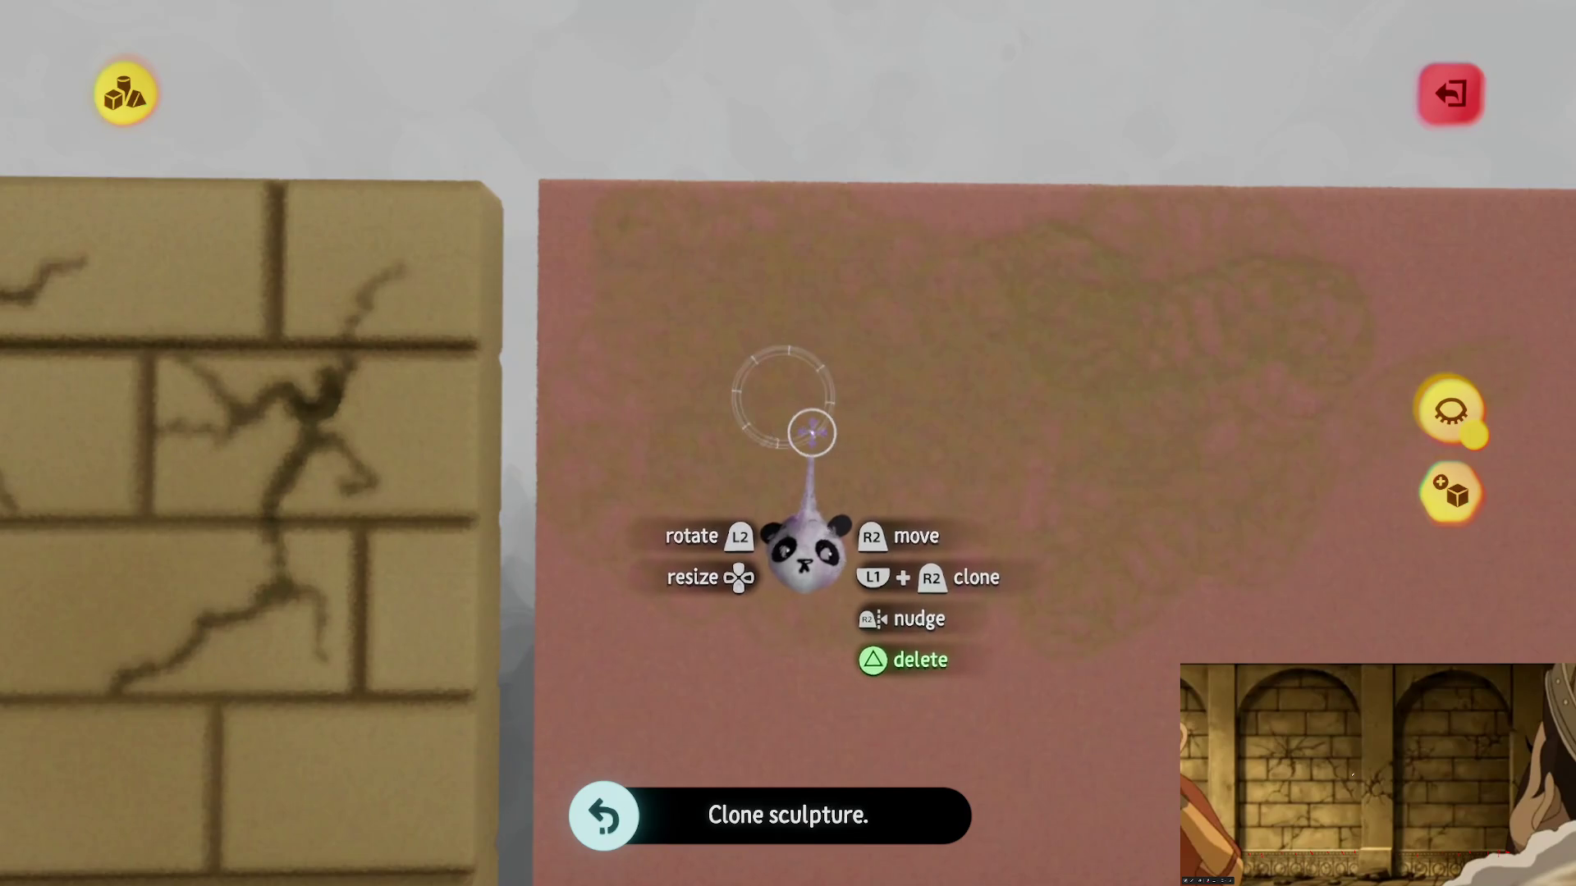
left_click(696, 435)
Step: Set the smear to a disc shape with a tan colour
mouse_move(694, 310)
left_mouse_down()
mouse_move(633, 405)
mouse_move(704, 552)
mouse_move(760, 328)
mouse_move(800, 432)
mouse_move(831, 439)
mouse_move(740, 548)
left_mouse_up()
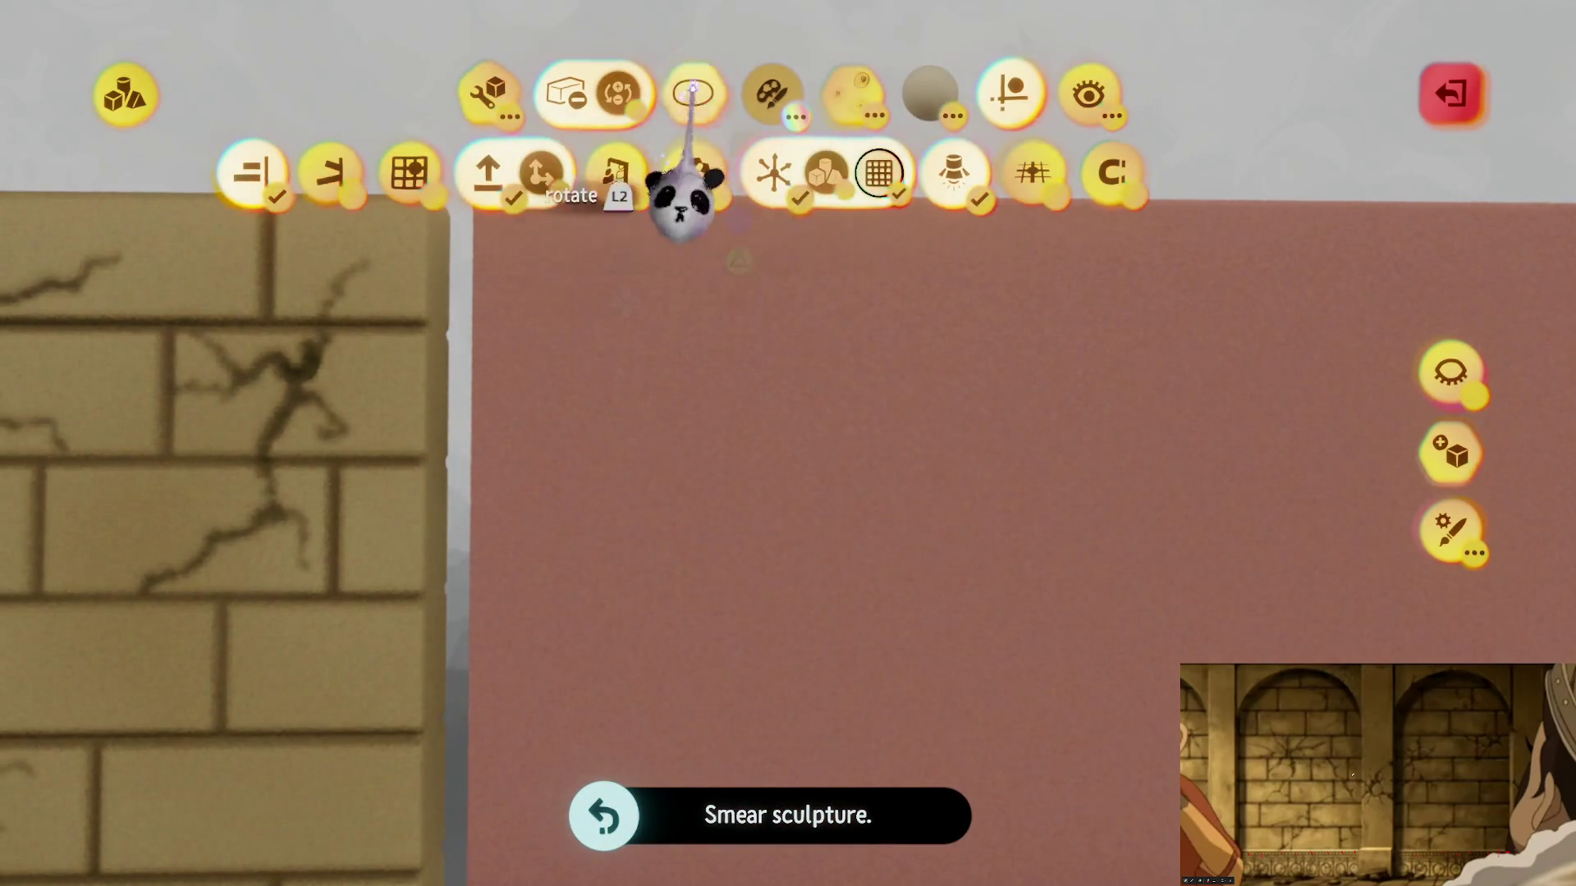
left_click(694, 92)
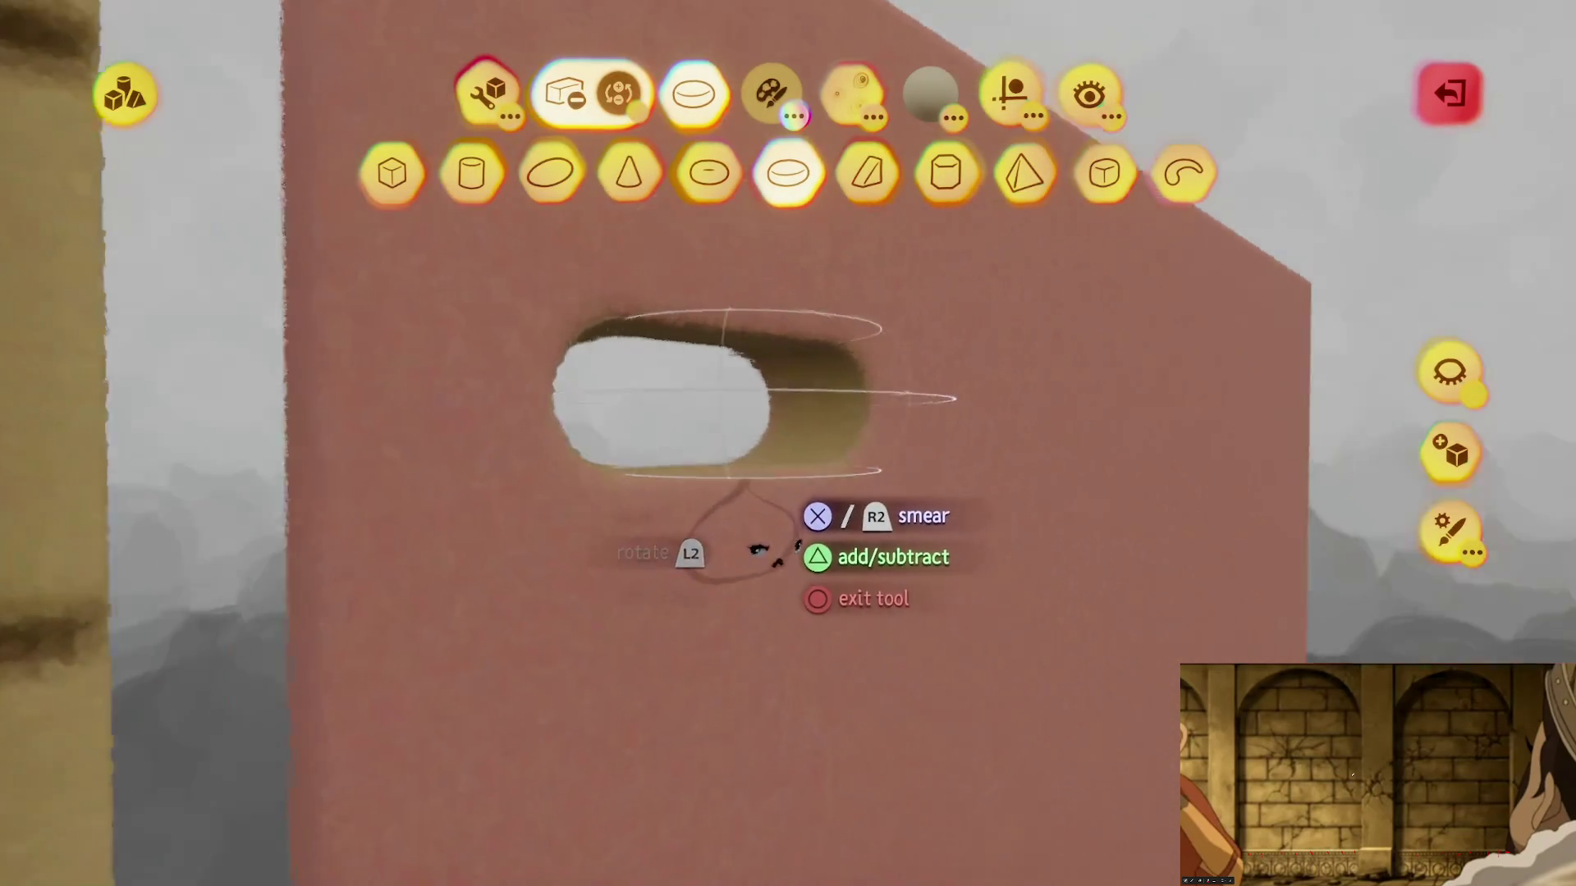
mouse_move(704, 553)
left_mouse_down()
mouse_move(767, 528)
mouse_move(683, 545)
left_mouse_up()
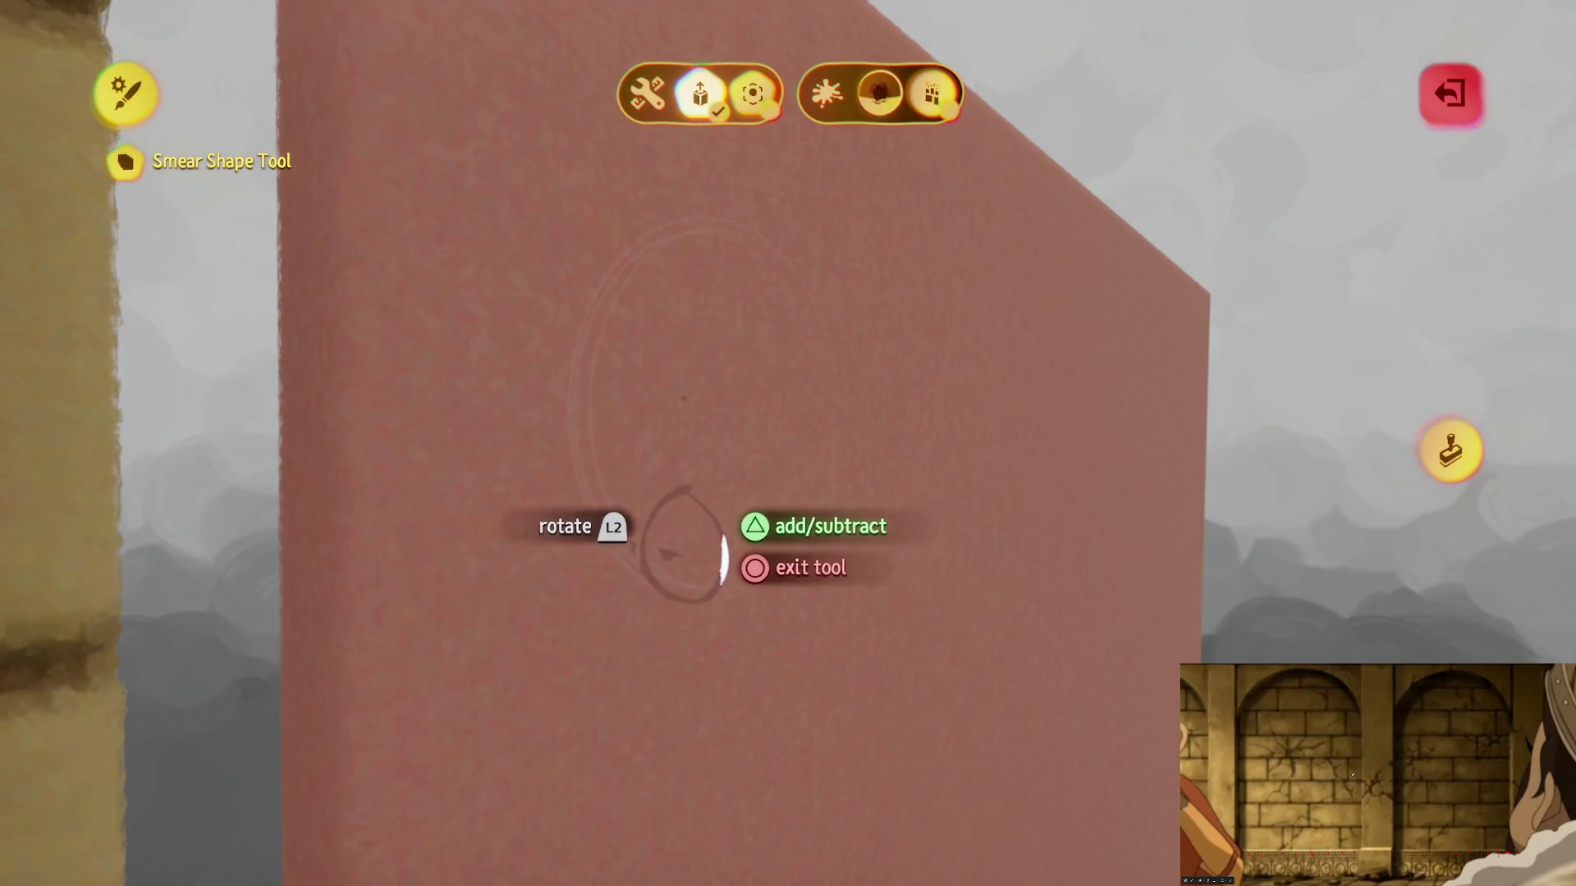
key("Escape")
key("Escape")
left_click(381, 525)
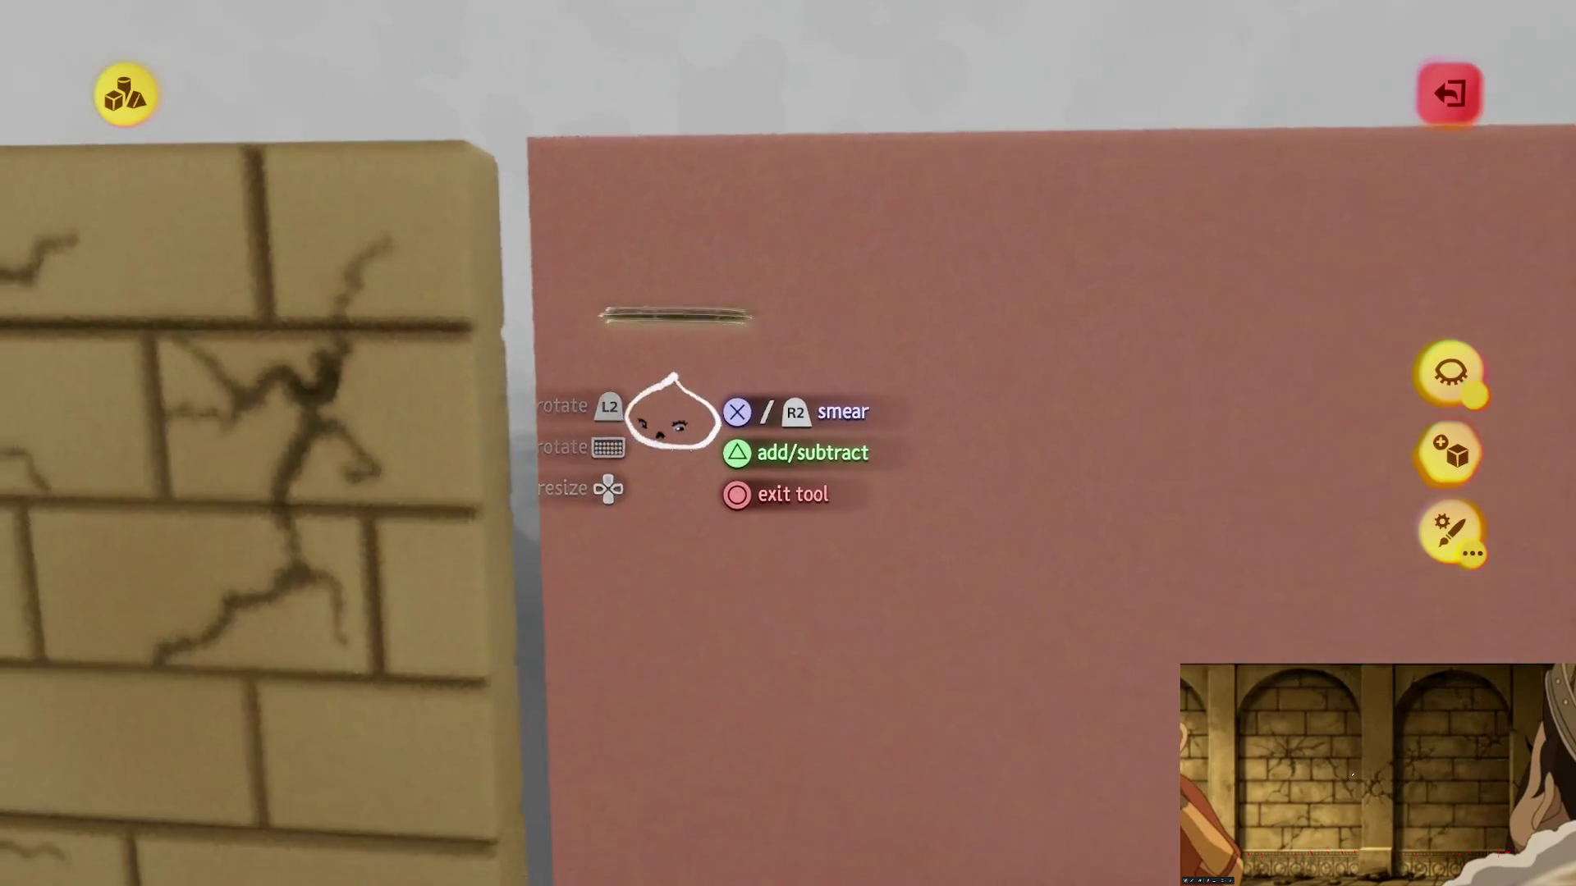
Step: Smear a large lobed tan patch across the pink slab, redoing it bigger after an undo
mouse_move(671, 414)
left_mouse_down()
mouse_move(667, 351)
mouse_move(605, 366)
mouse_move(587, 391)
mouse_move(780, 570)
mouse_move(591, 426)
left_mouse_up()
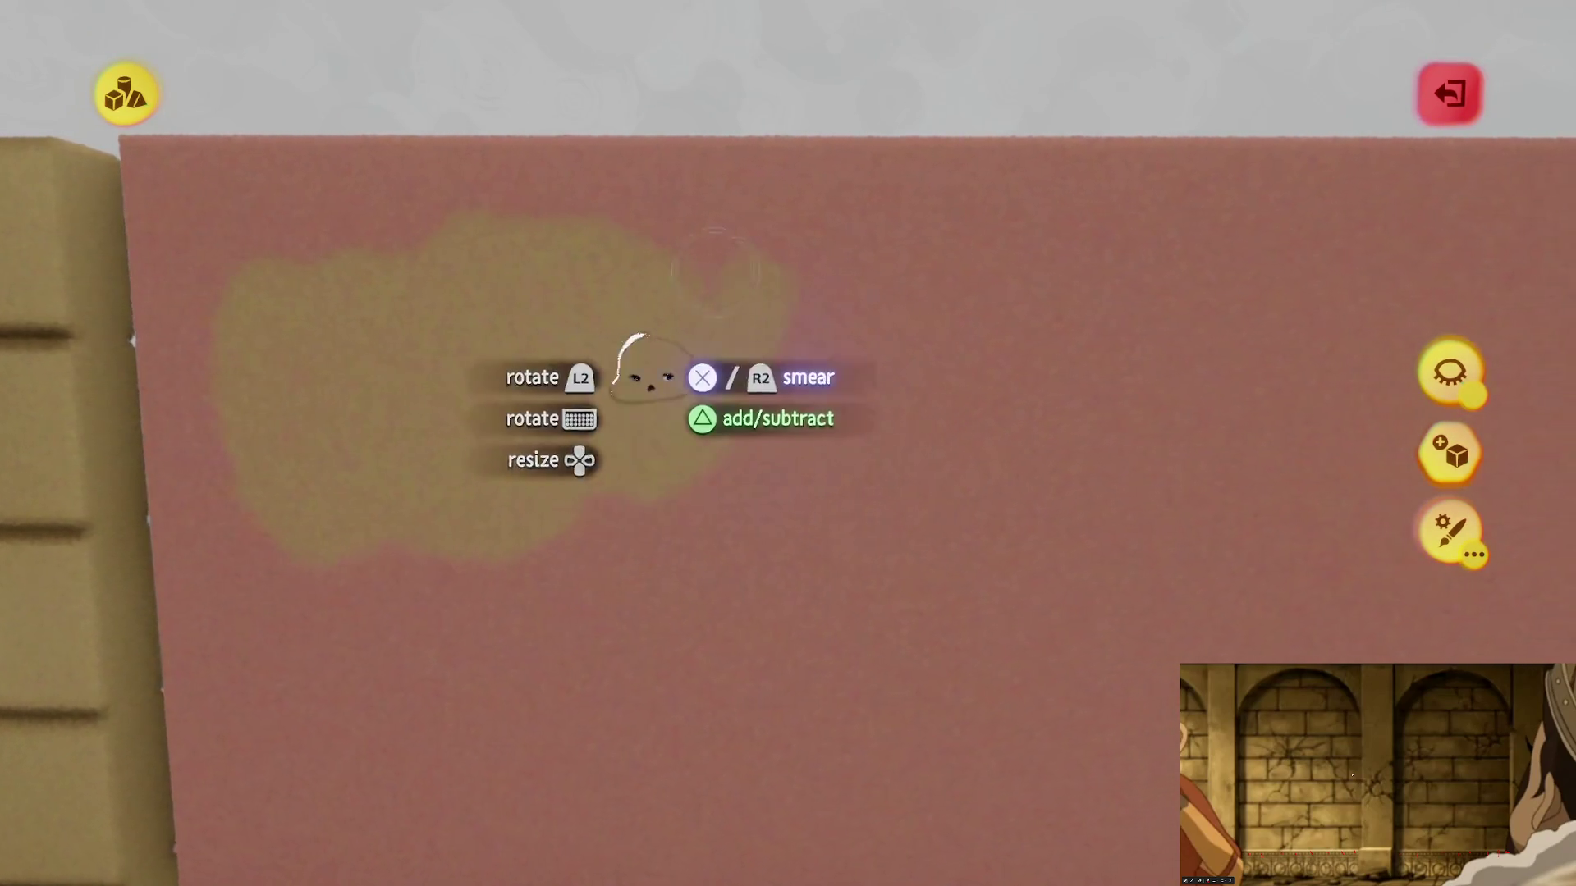
mouse_move(528, 380)
left_mouse_down()
mouse_move(528, 616)
mouse_move(503, 735)
mouse_move(288, 714)
left_mouse_up()
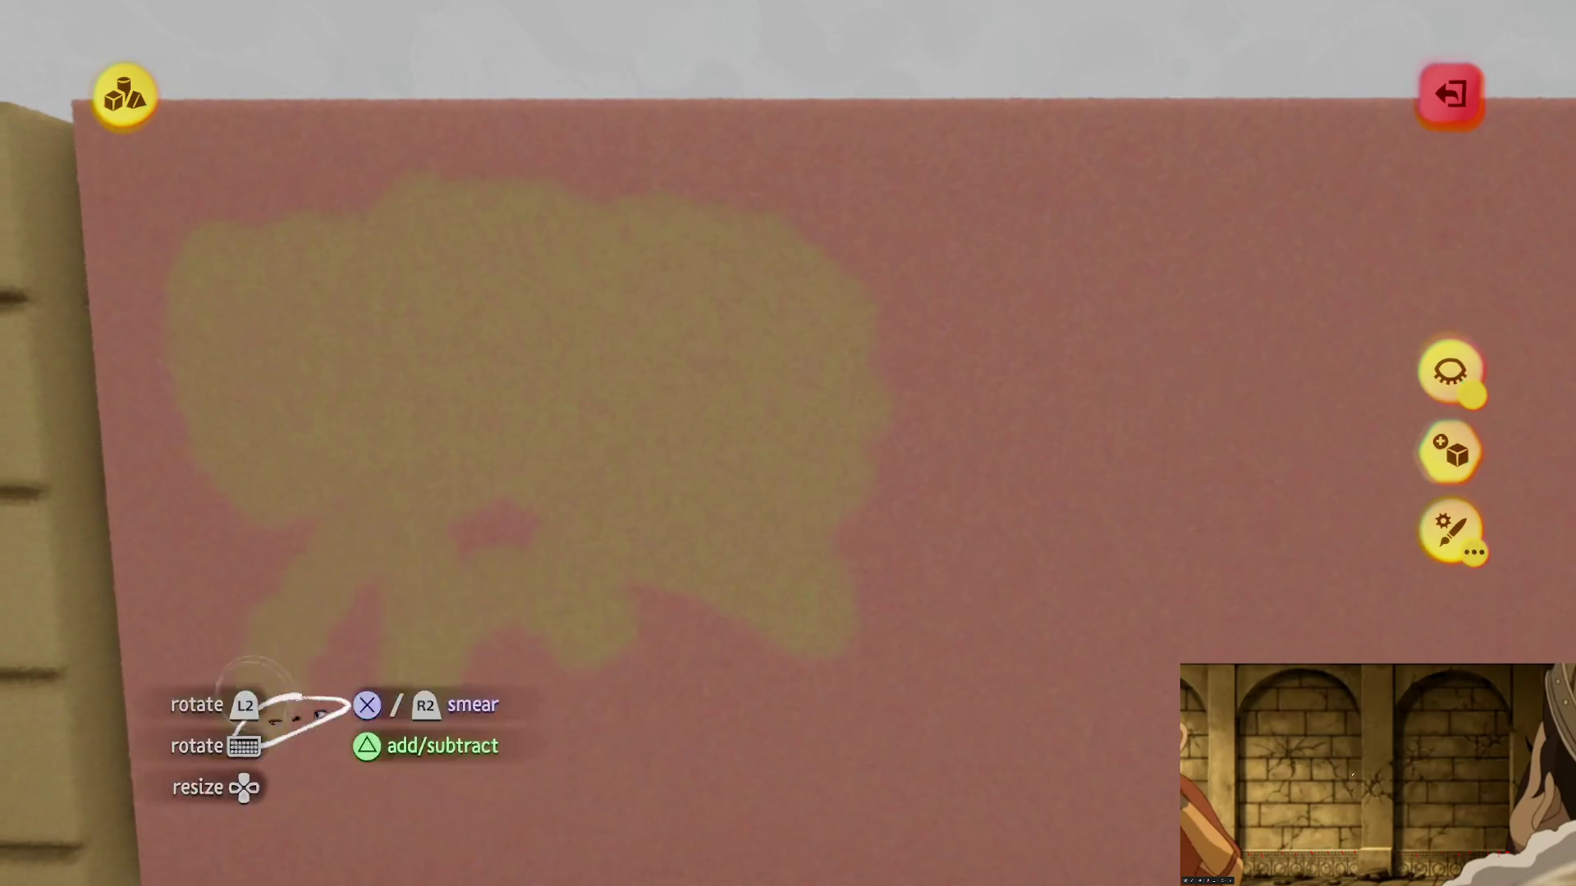
key("ctrl+z")
left_click_drag(506, 582, 749, 457)
mouse_move(790, 698)
left_mouse_down()
mouse_move(704, 668)
mouse_move(739, 693)
mouse_move(806, 683)
left_mouse_up()
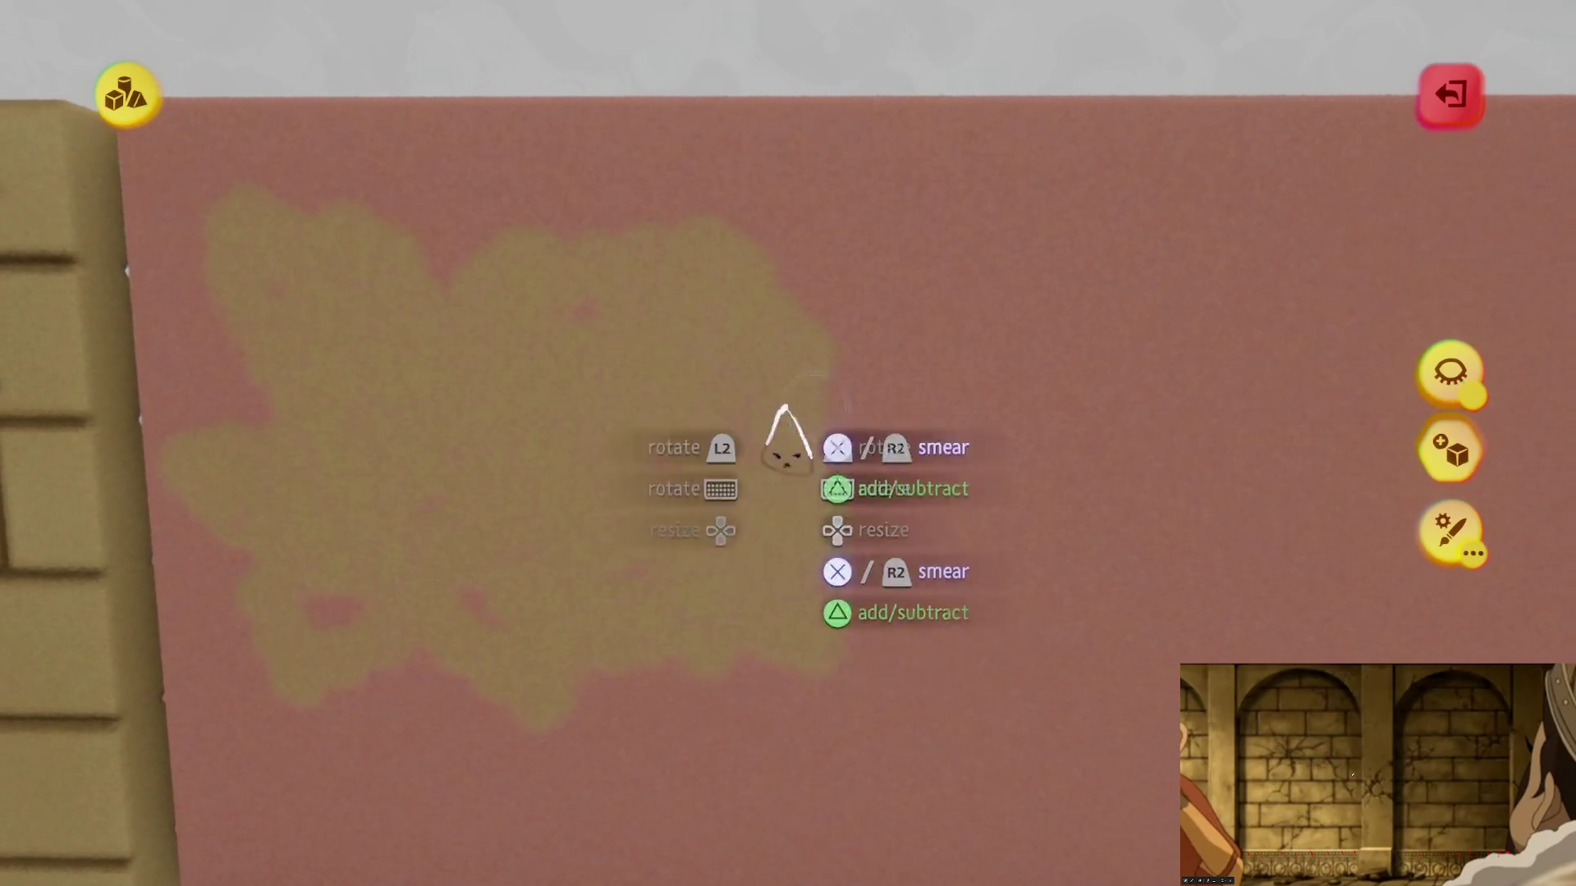
left_click_drag(786, 435, 844, 640)
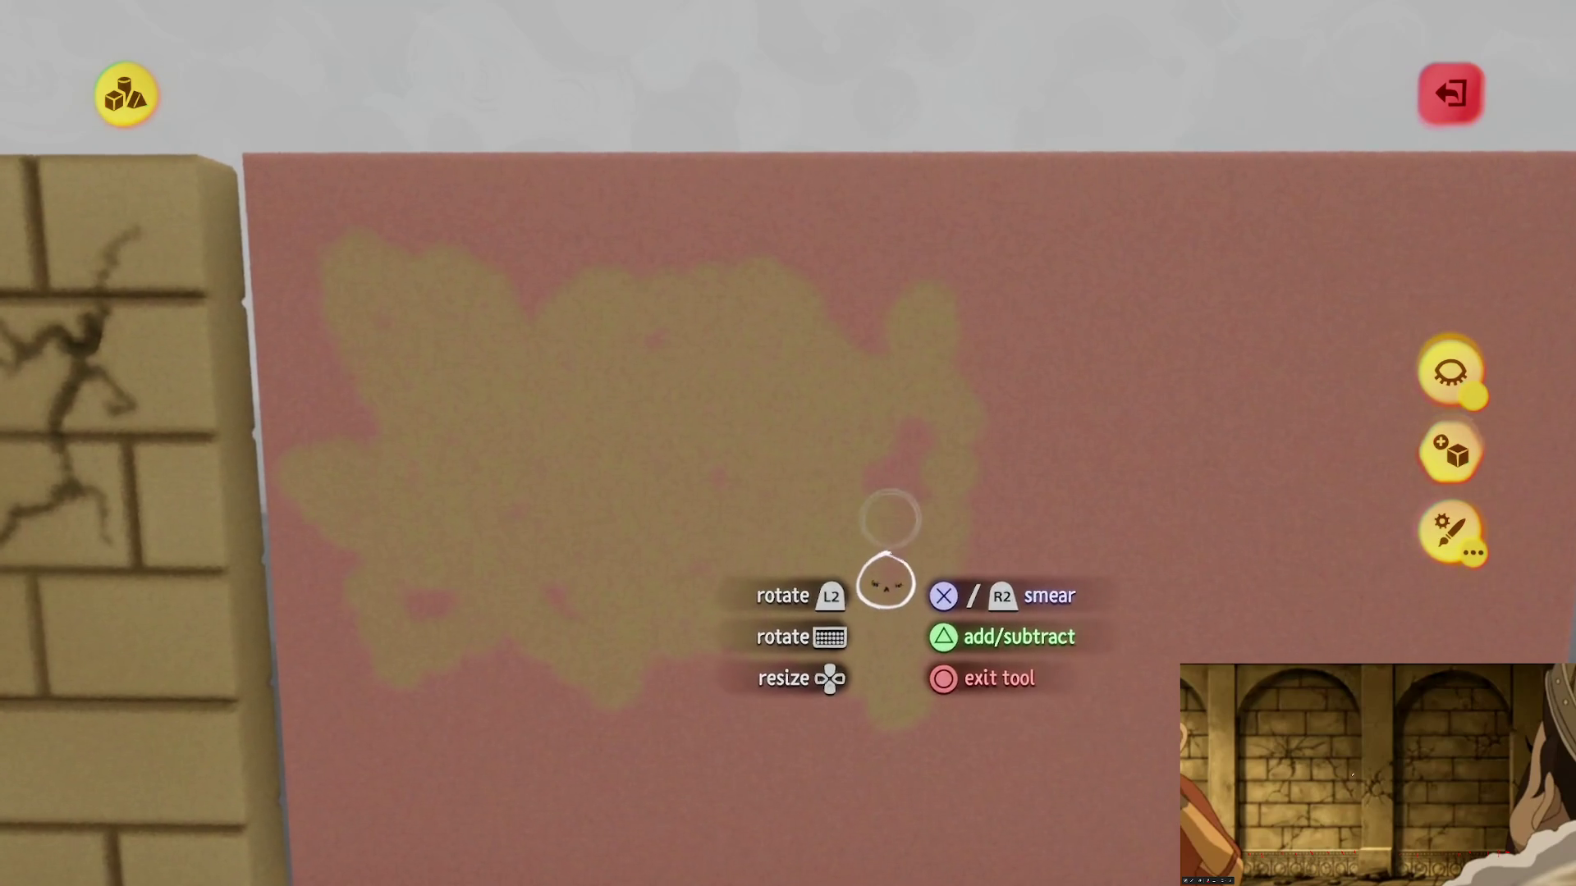
Step: Move the pink slab left so it sits beside the cracked brick wall
mouse_move(802, 450)
left_mouse_down()
mouse_move(751, 392)
mouse_move(673, 390)
mouse_move(651, 411)
mouse_move(637, 461)
mouse_move(658, 469)
mouse_move(746, 668)
mouse_move(720, 558)
left_mouse_up()
left_click_drag(723, 427, 775, 440)
key("Up")
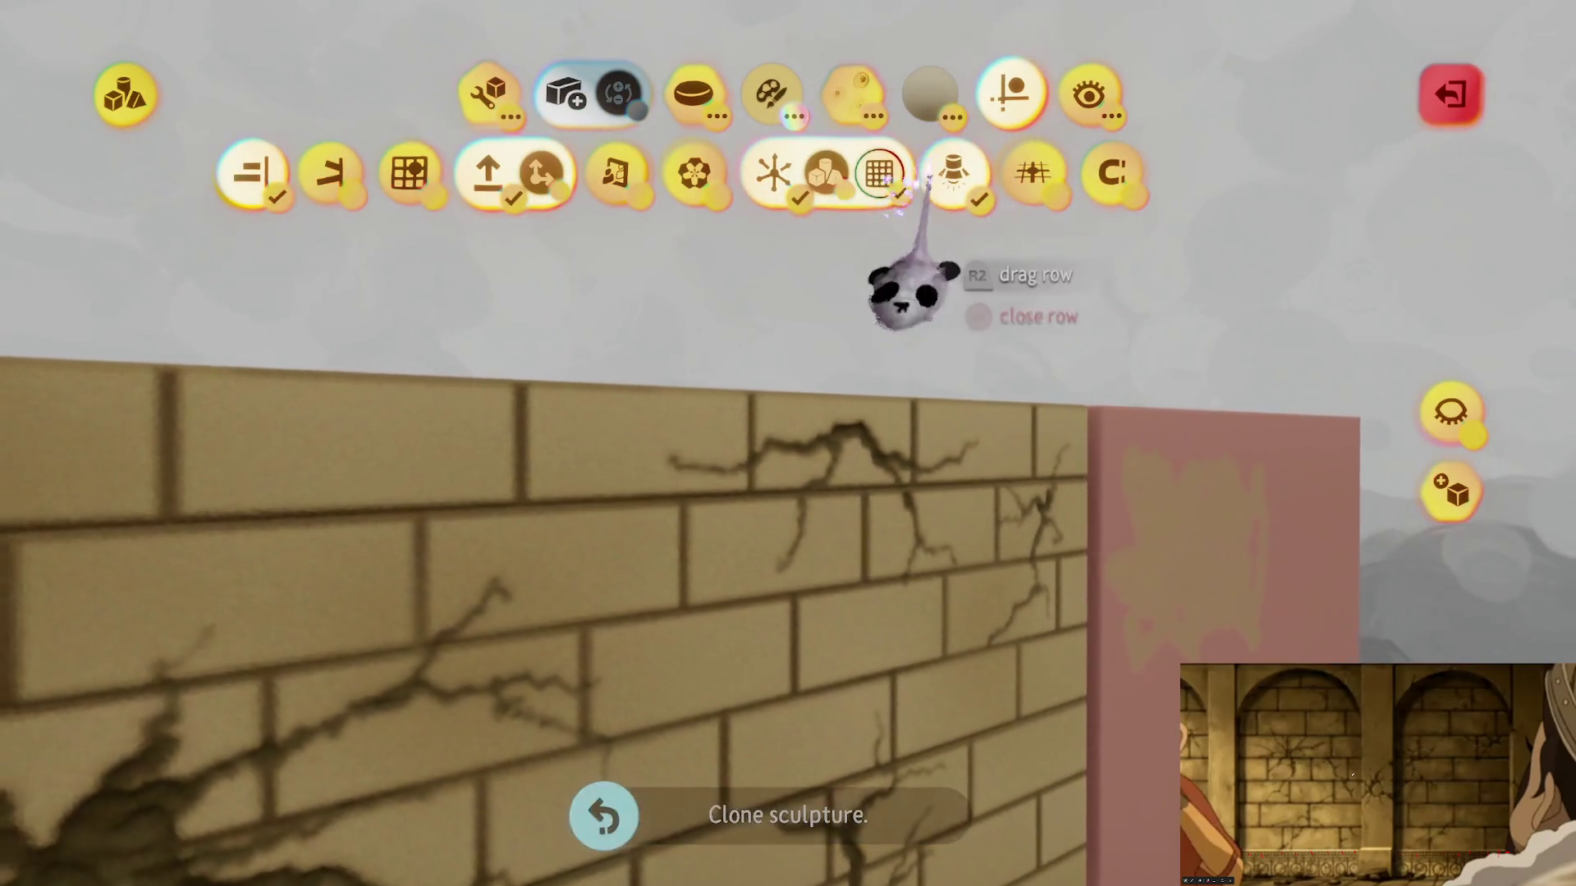
Step: Leave sculpt mode and pick up a Light gadget from the gadgets
key("Escape")
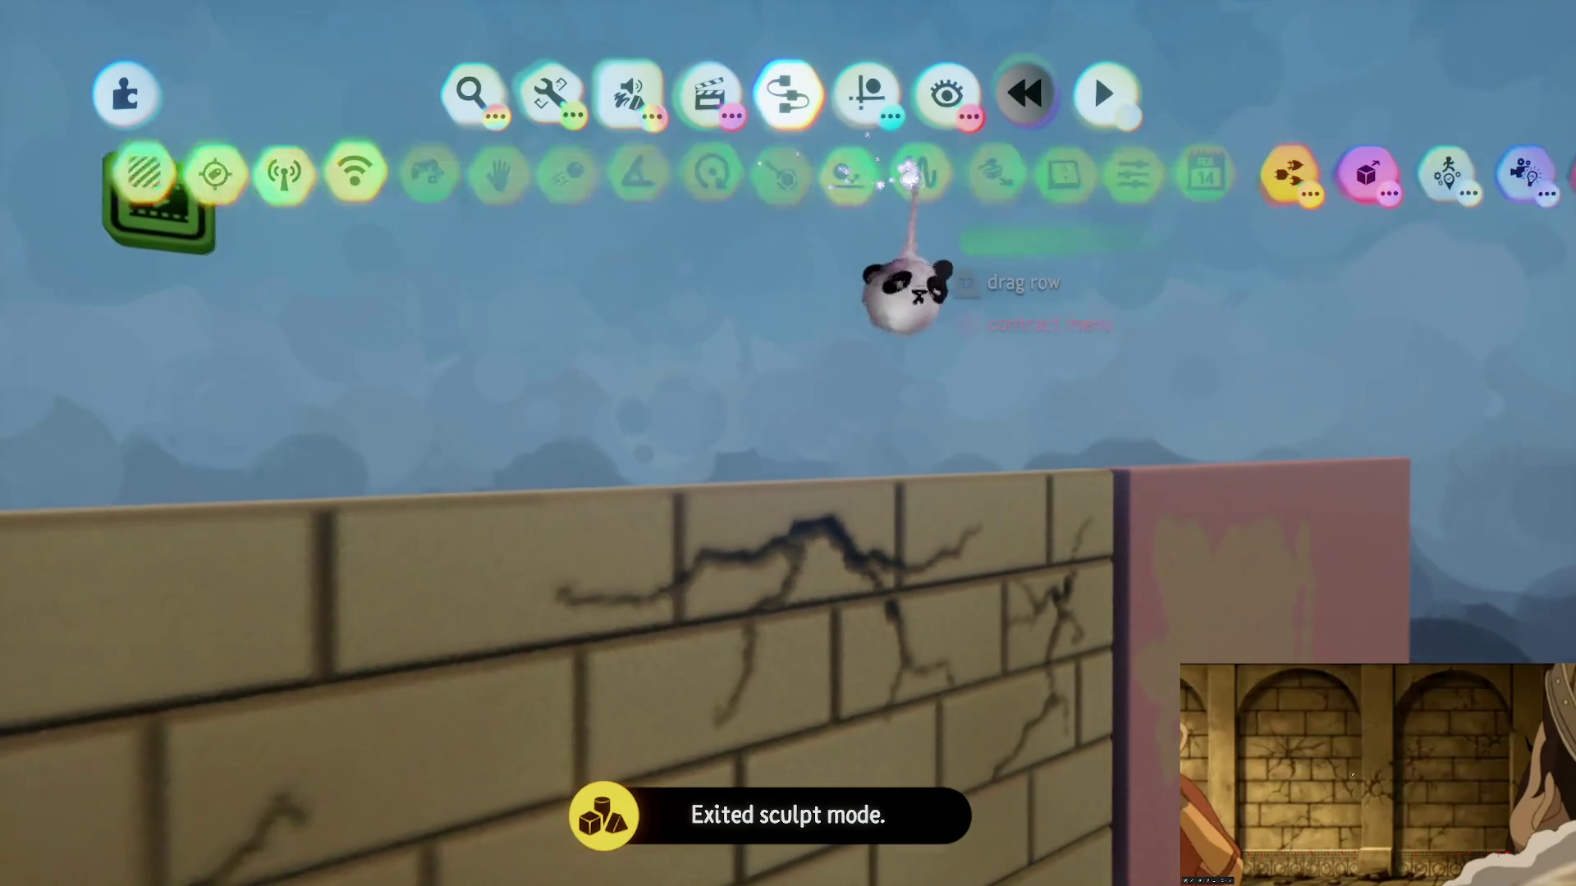
key("Escape")
left_click(1067, 168)
left_click(1071, 172)
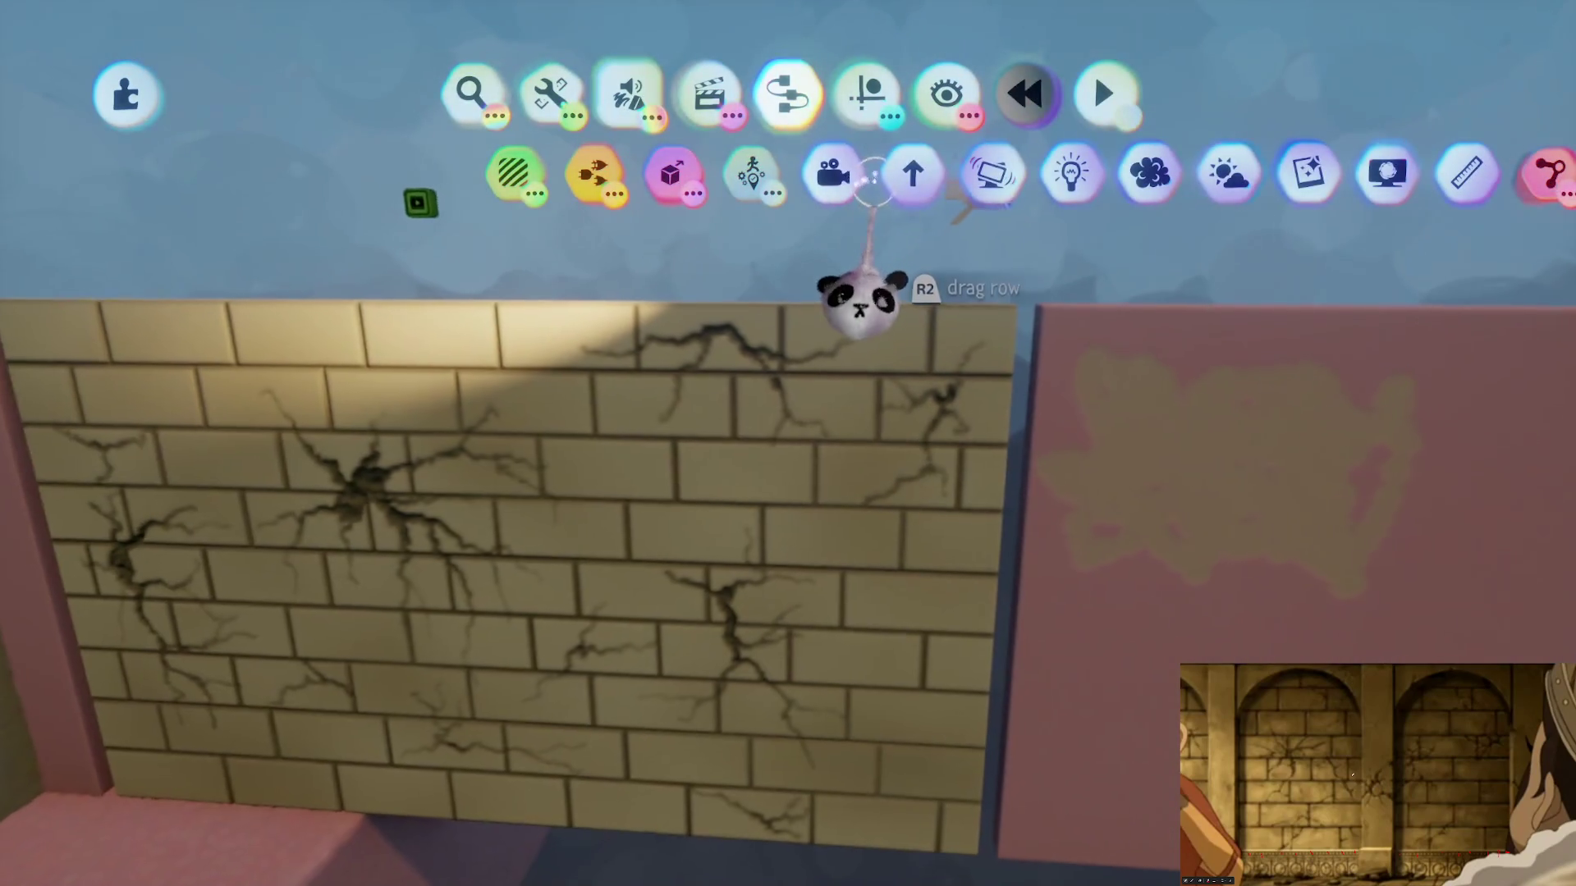
Step: Place the spotlight above the wall and set it to 50% brightness
left_click(866, 92)
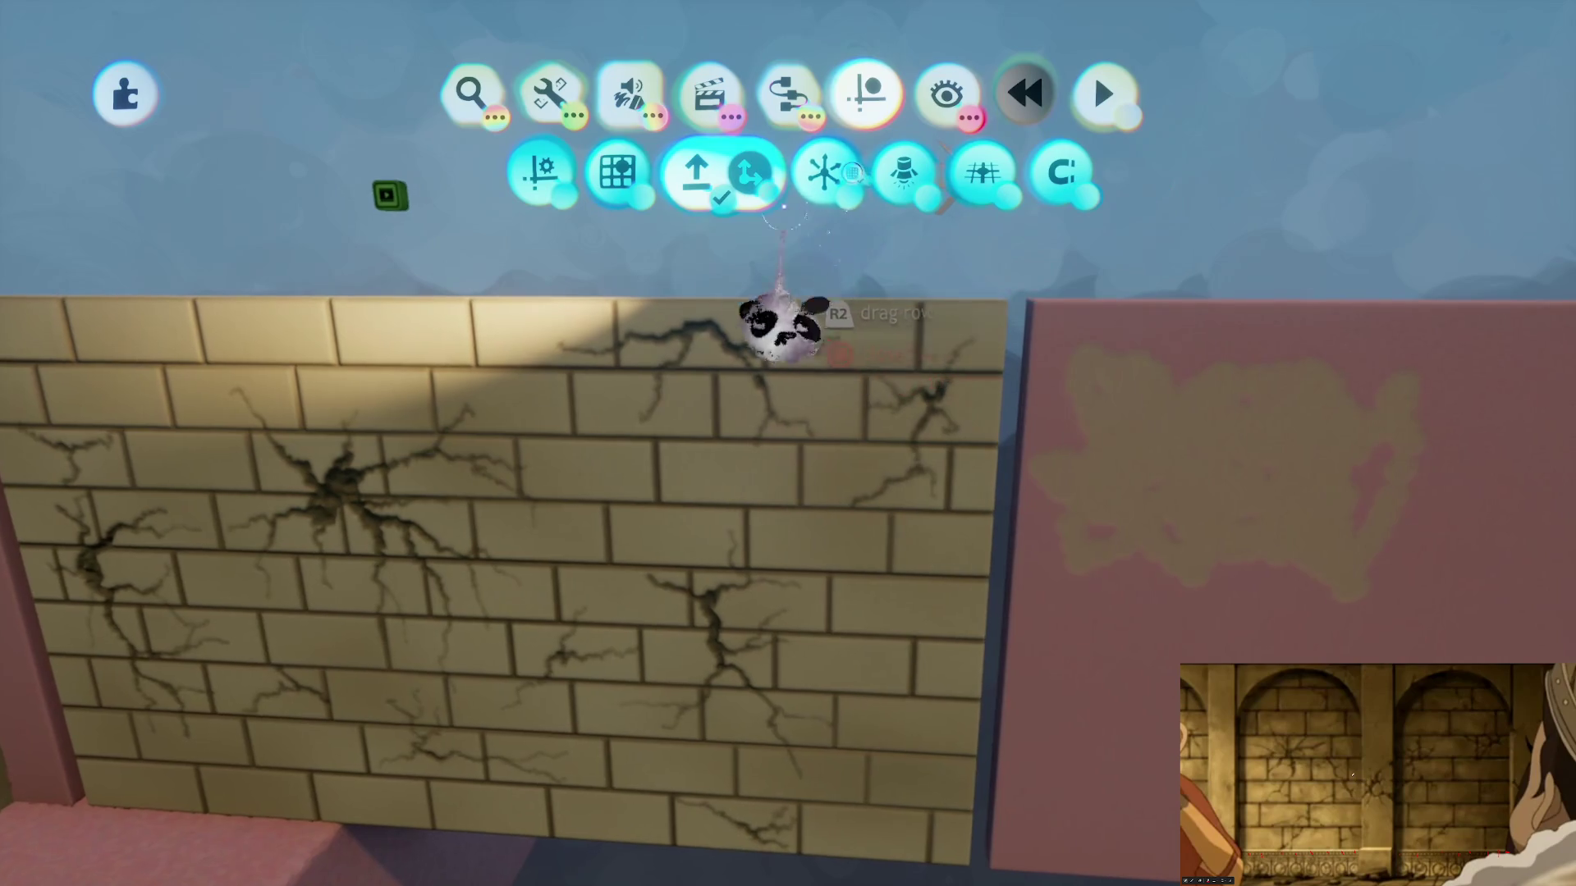
key("Escape")
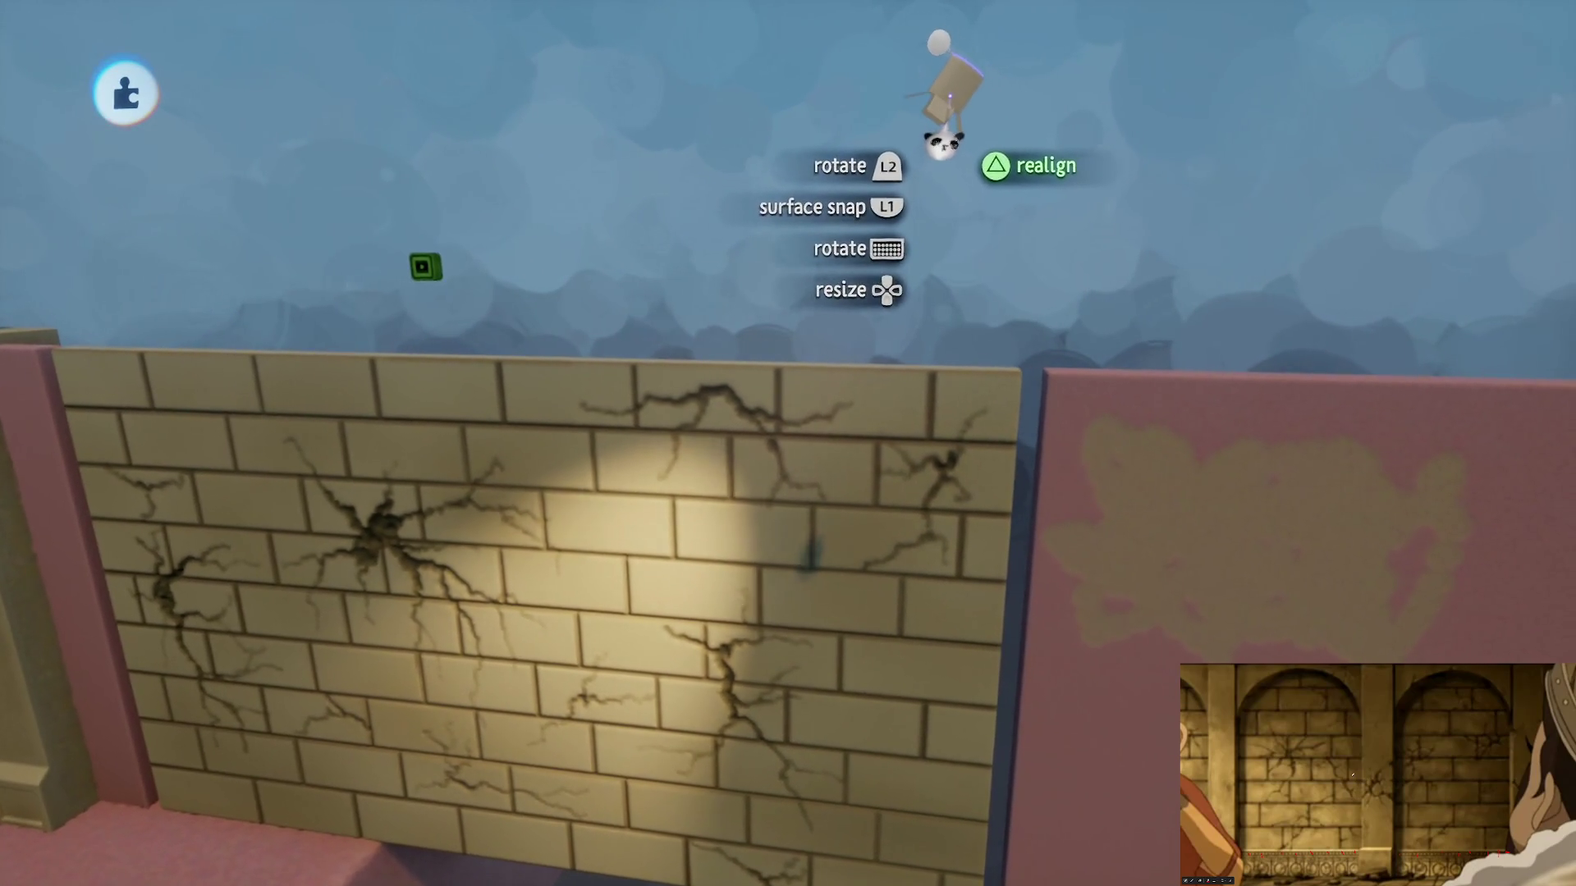
left_click(920, 212)
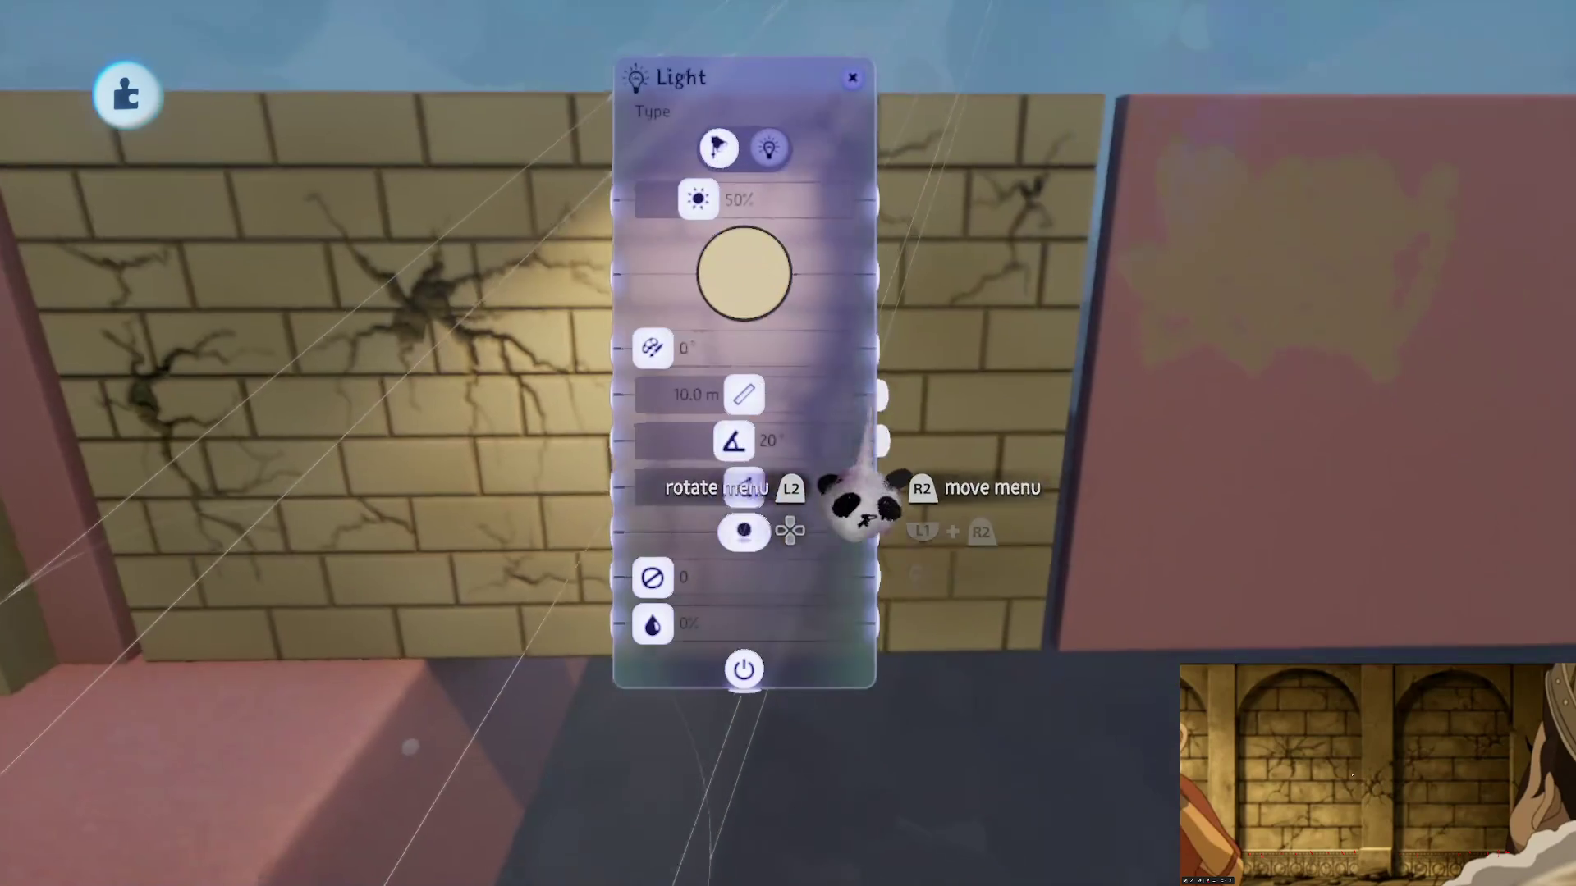
key("Escape")
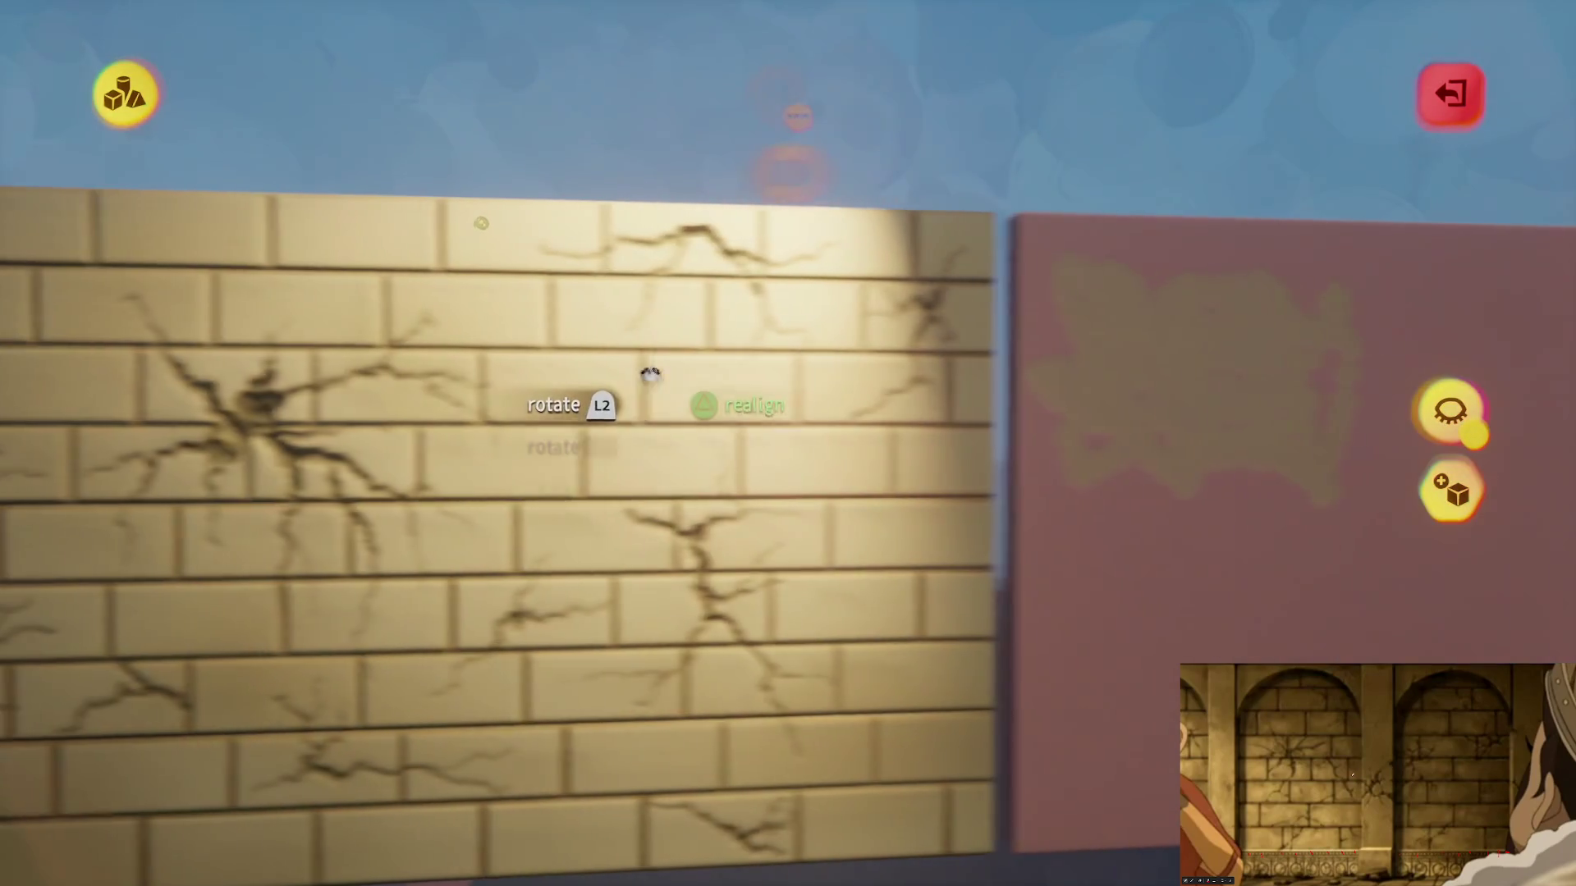
Step: Clone the pink wall slab and place the copy beside the brick wall
mouse_move(651, 422)
left_mouse_down()
mouse_move(816, 238)
mouse_move(1005, 197)
left_mouse_up()
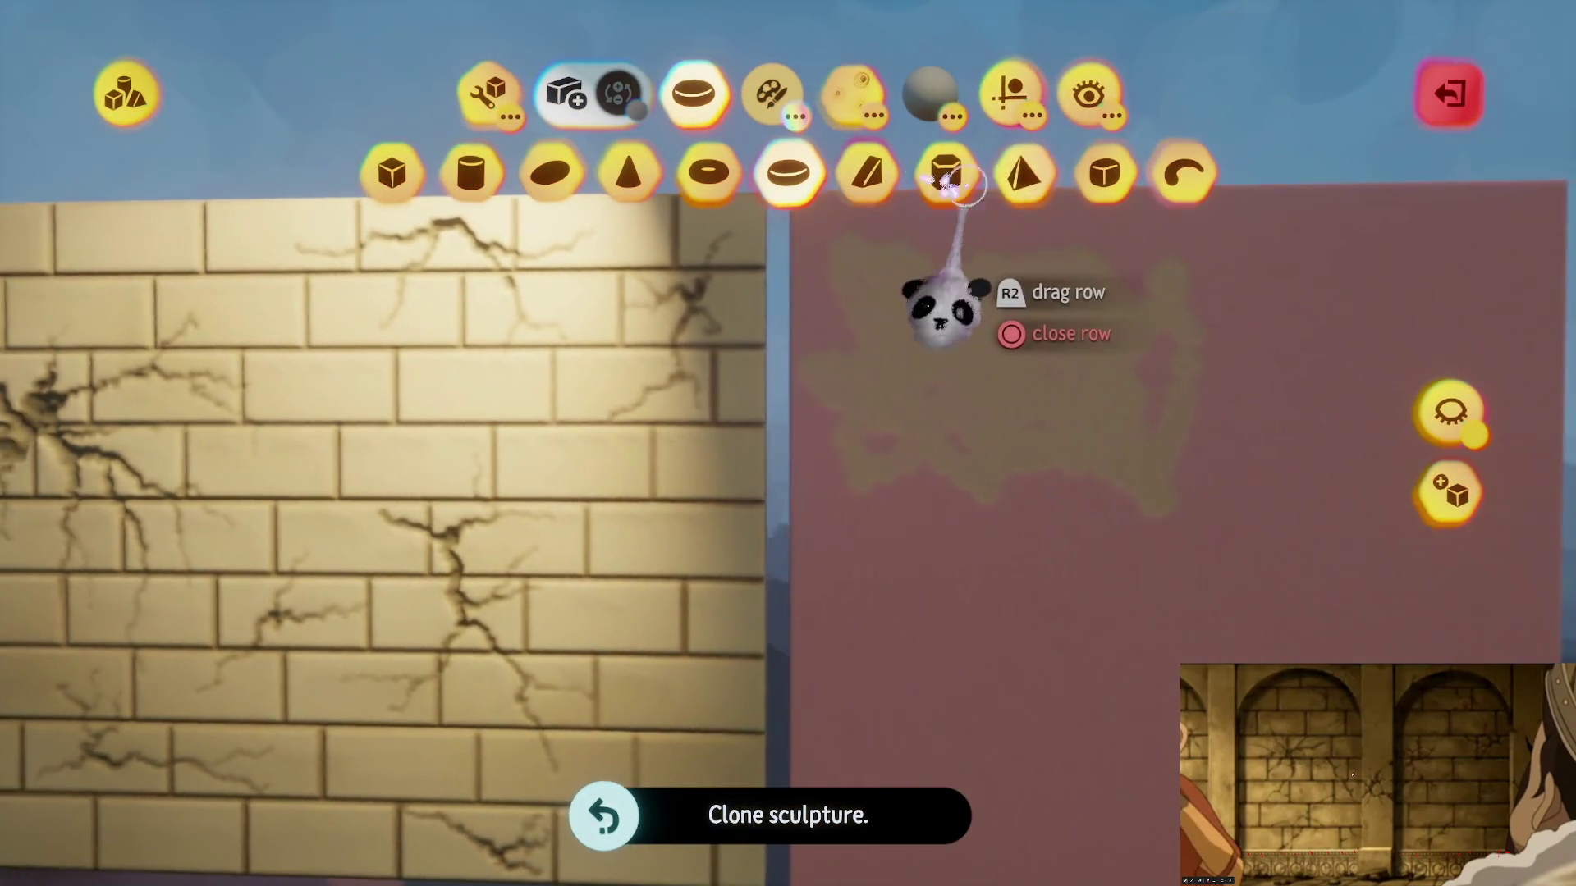
left_click(1011, 90)
mouse_move(856, 447)
left_mouse_down()
mouse_move(739, 451)
mouse_move(794, 615)
mouse_move(794, 546)
left_mouse_up()
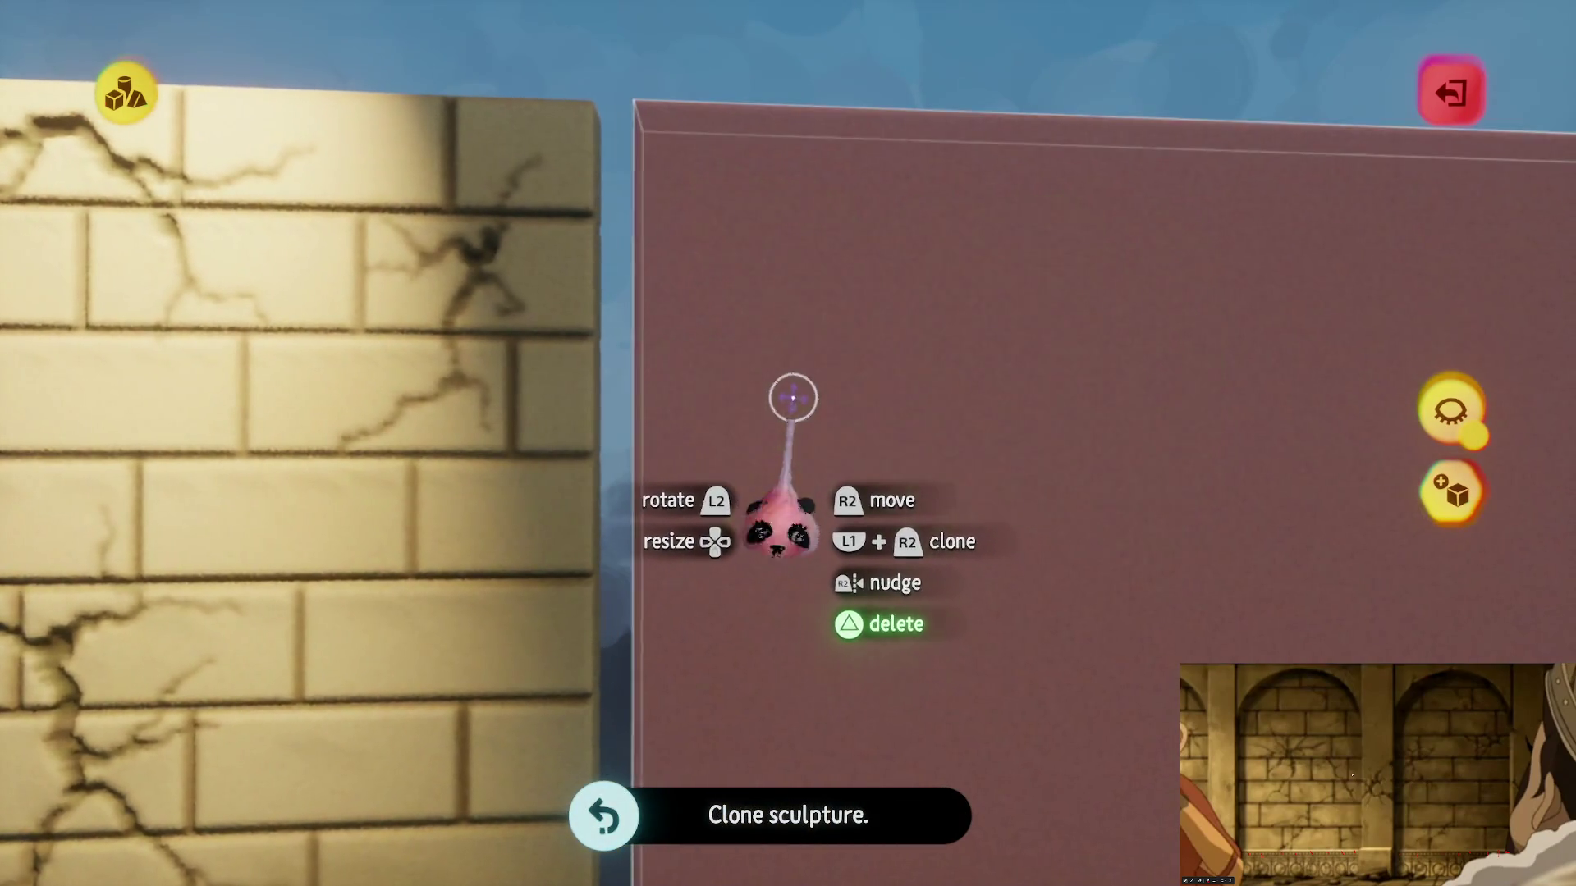
Step: Smear a tan, ring-shaped textured patch onto the cloned pink slab
key("Escape")
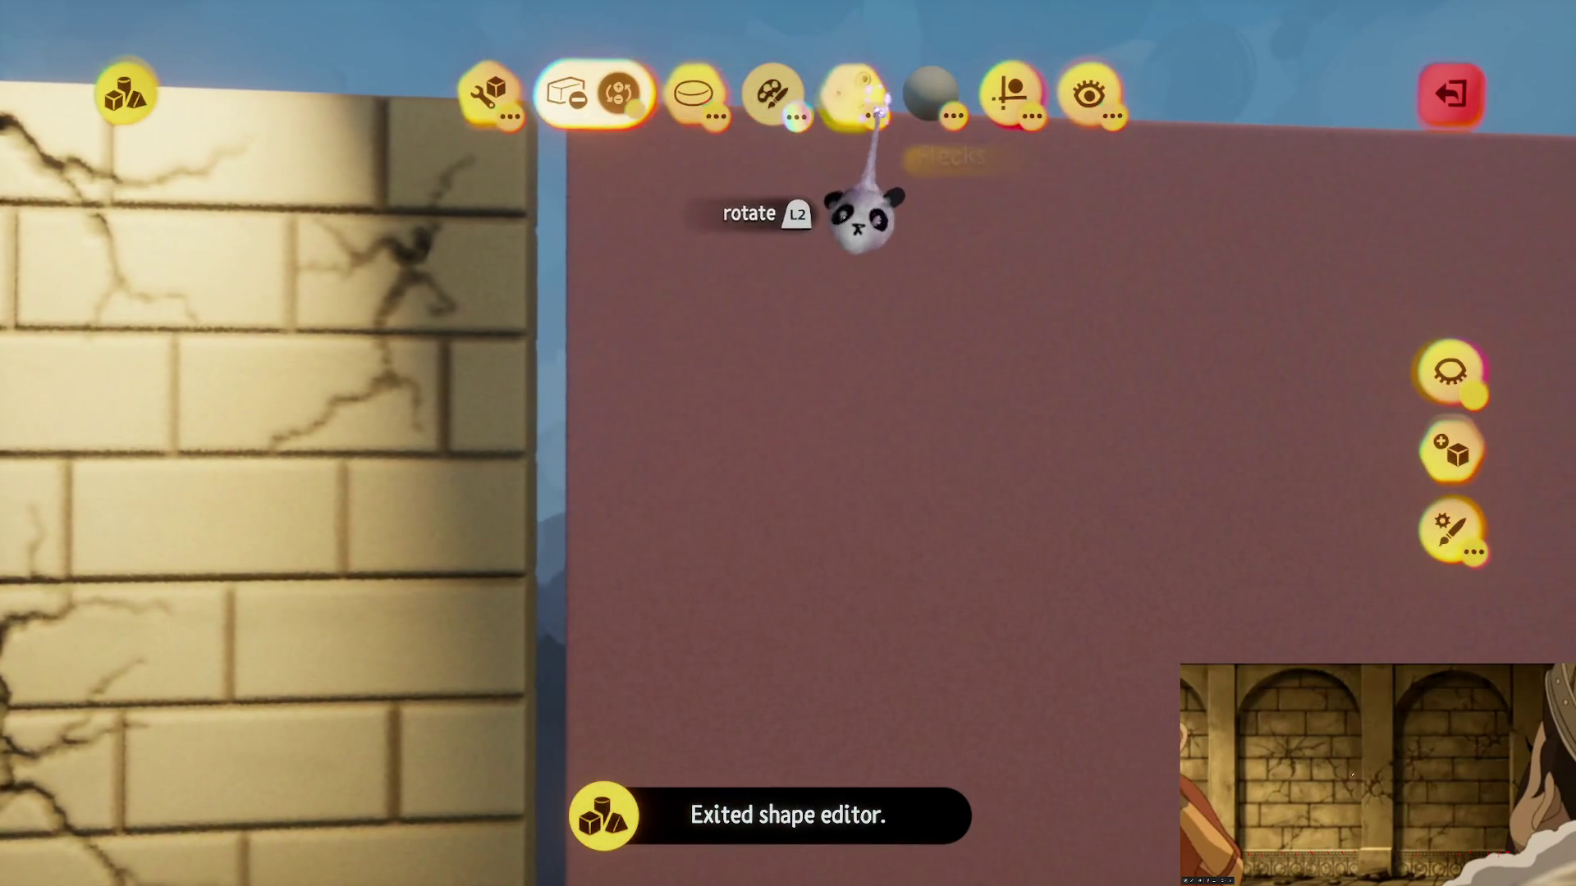
left_click(1009, 95)
left_click(765, 418)
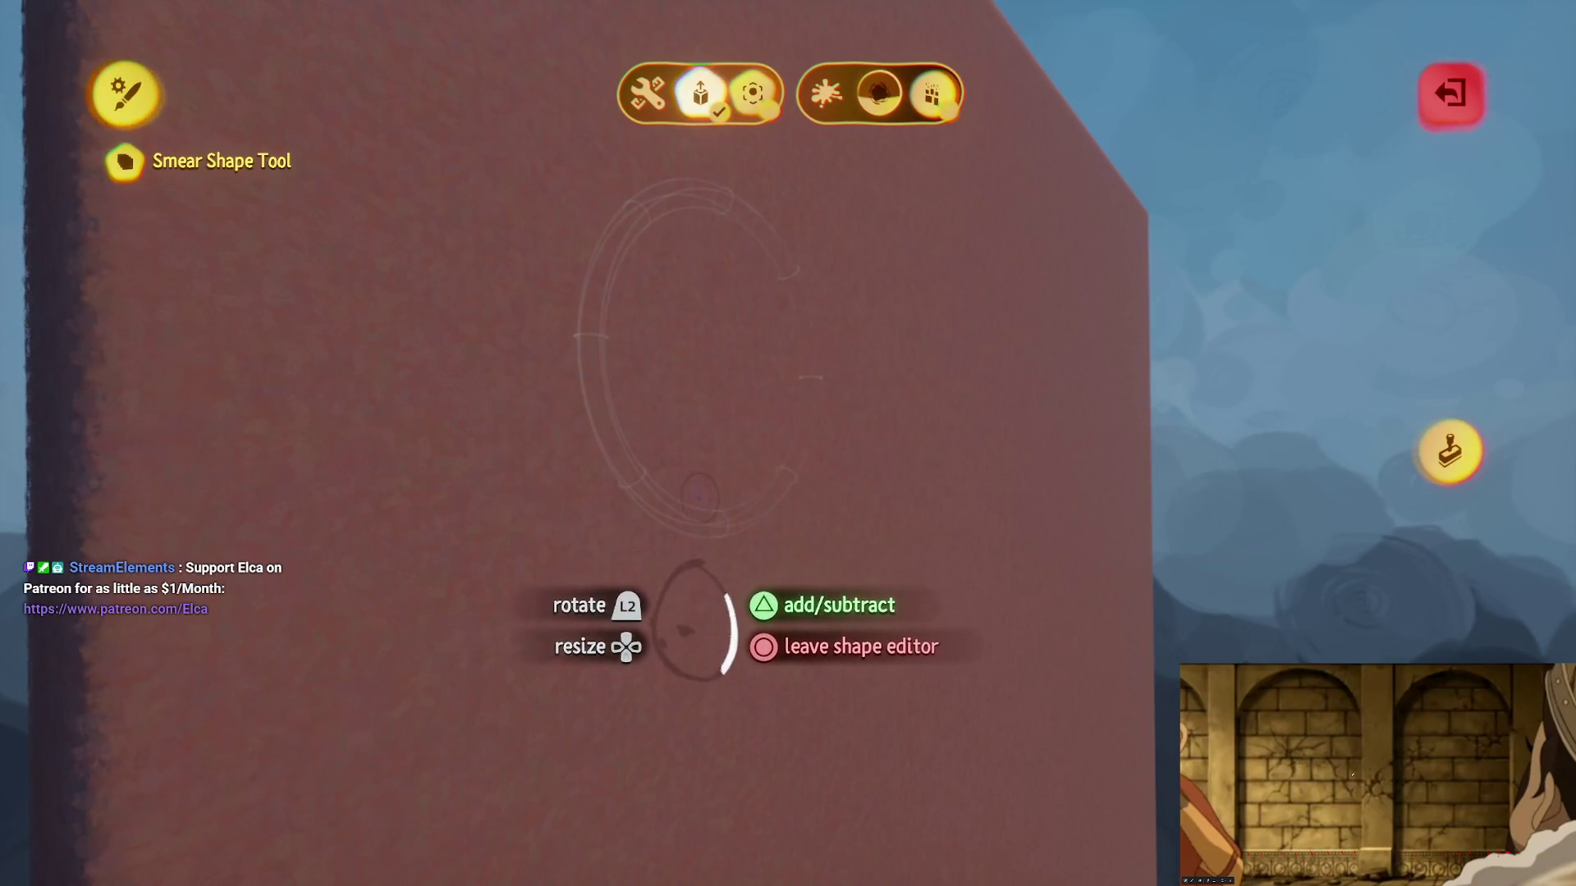
left_click(685, 629)
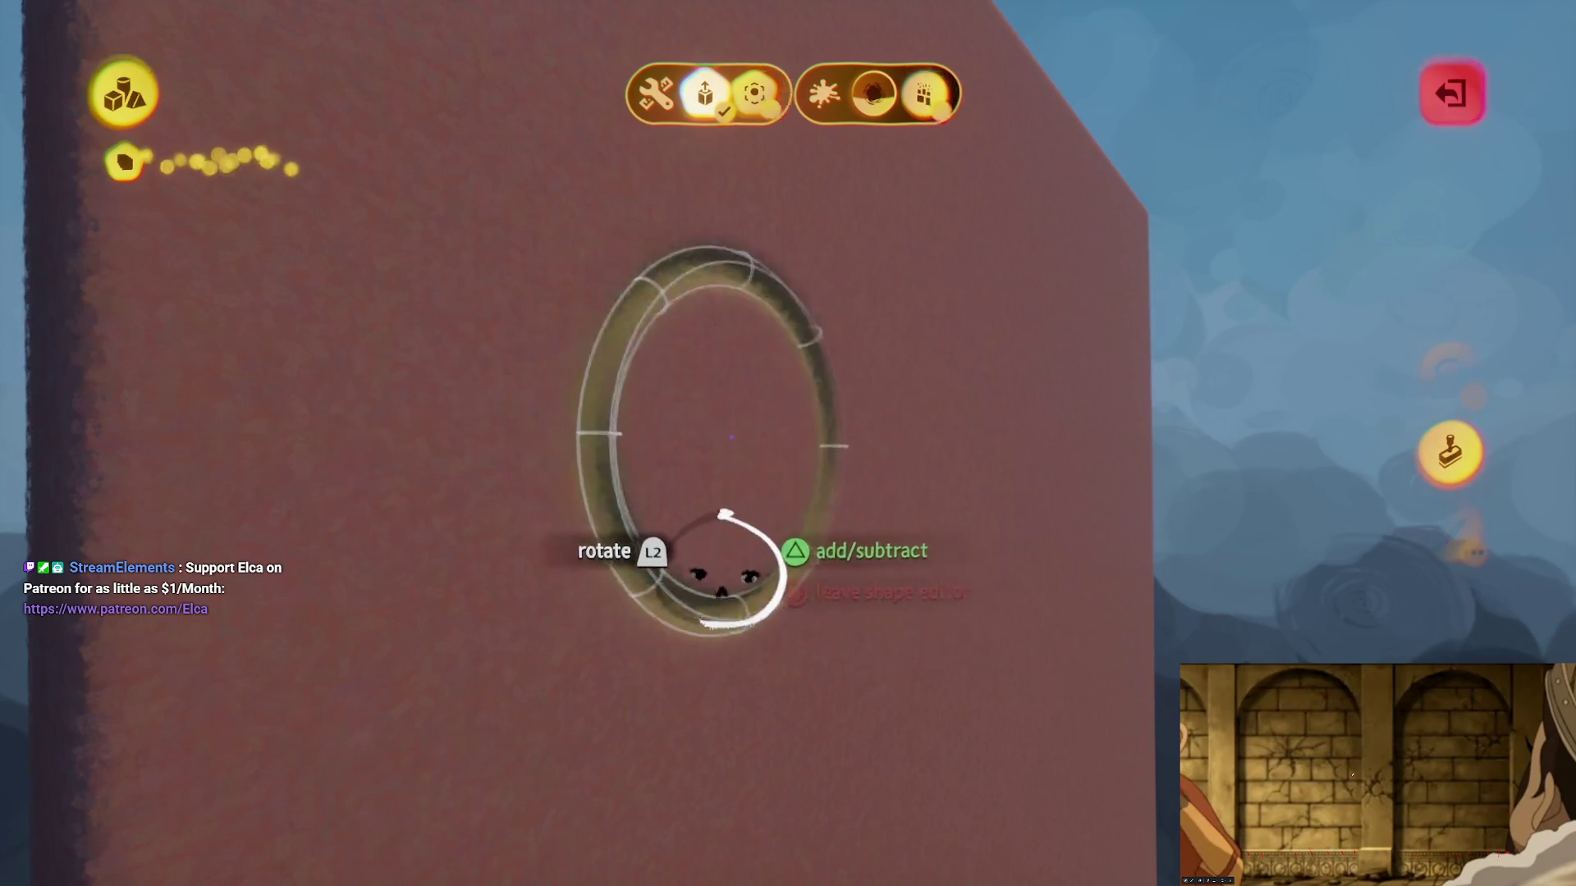
key("Escape")
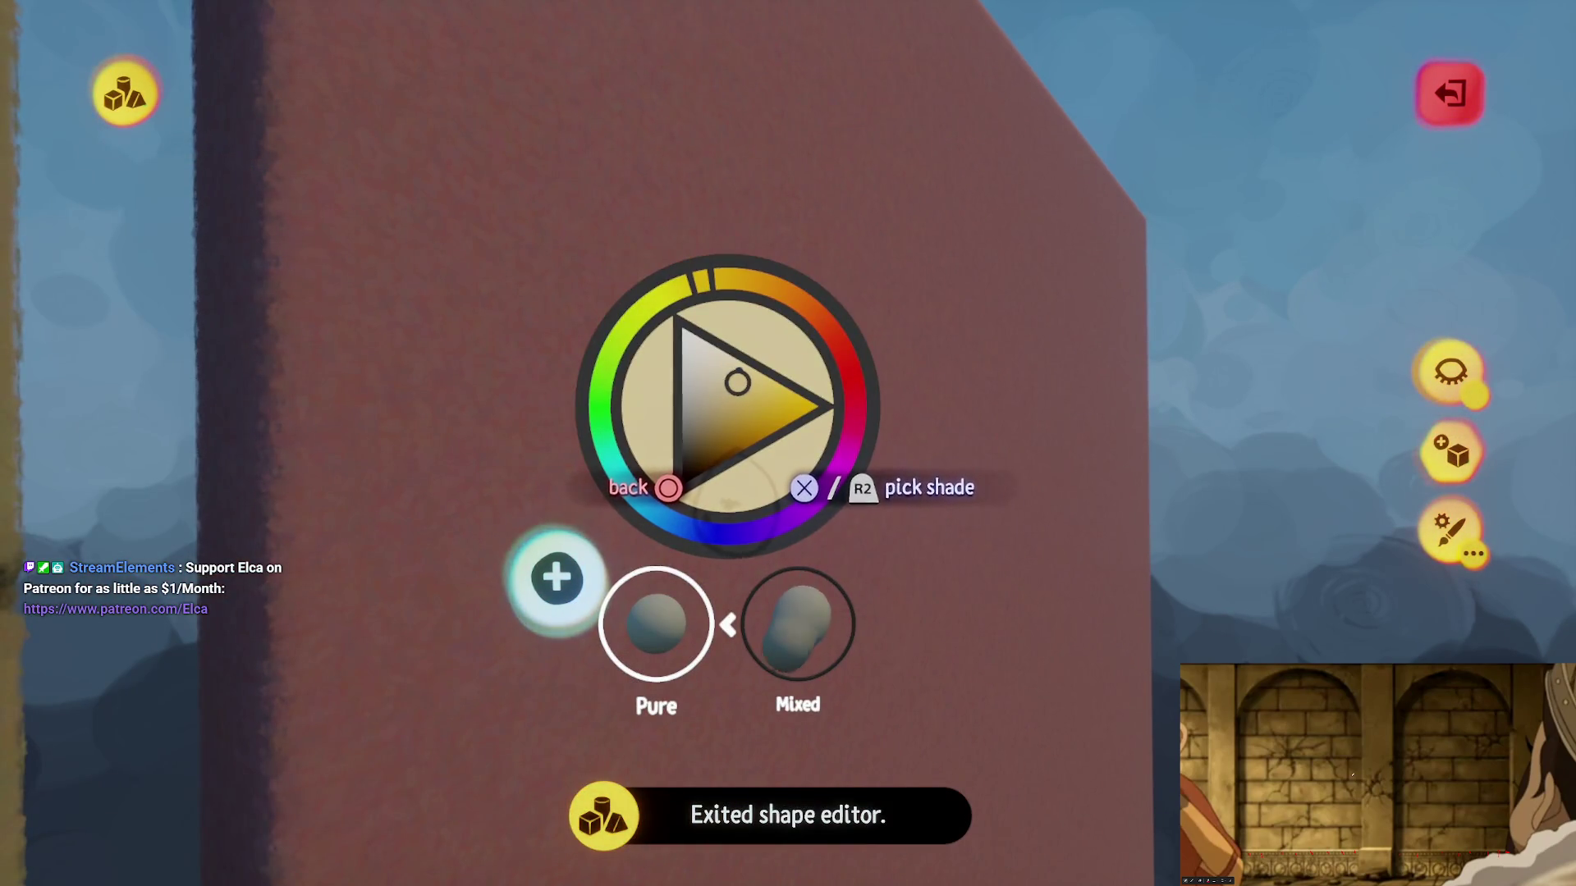
left_click(726, 497)
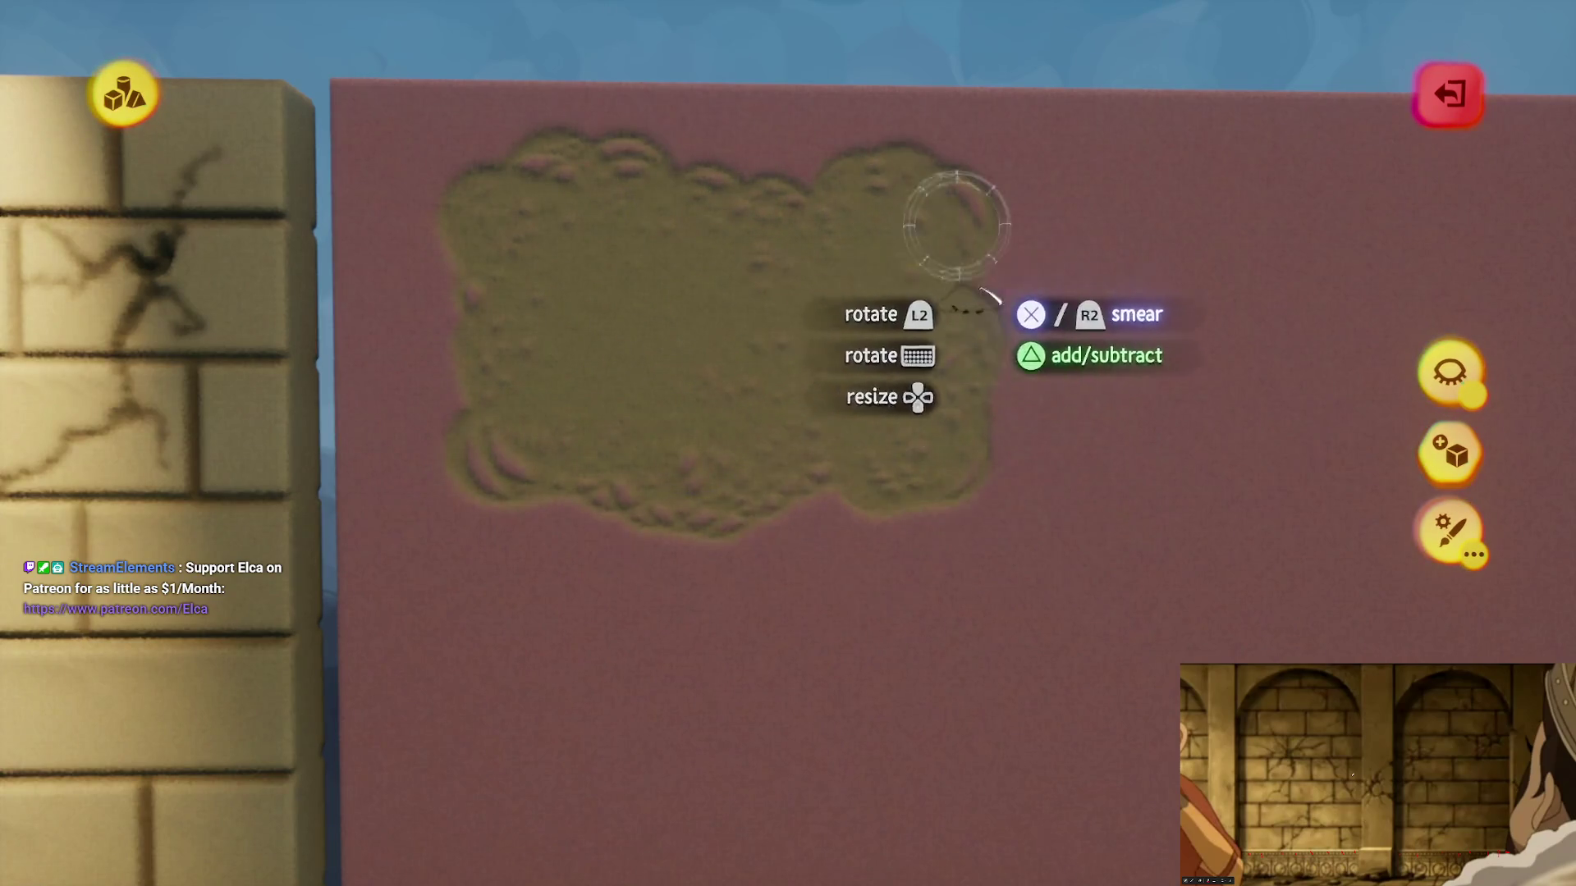
key("Escape")
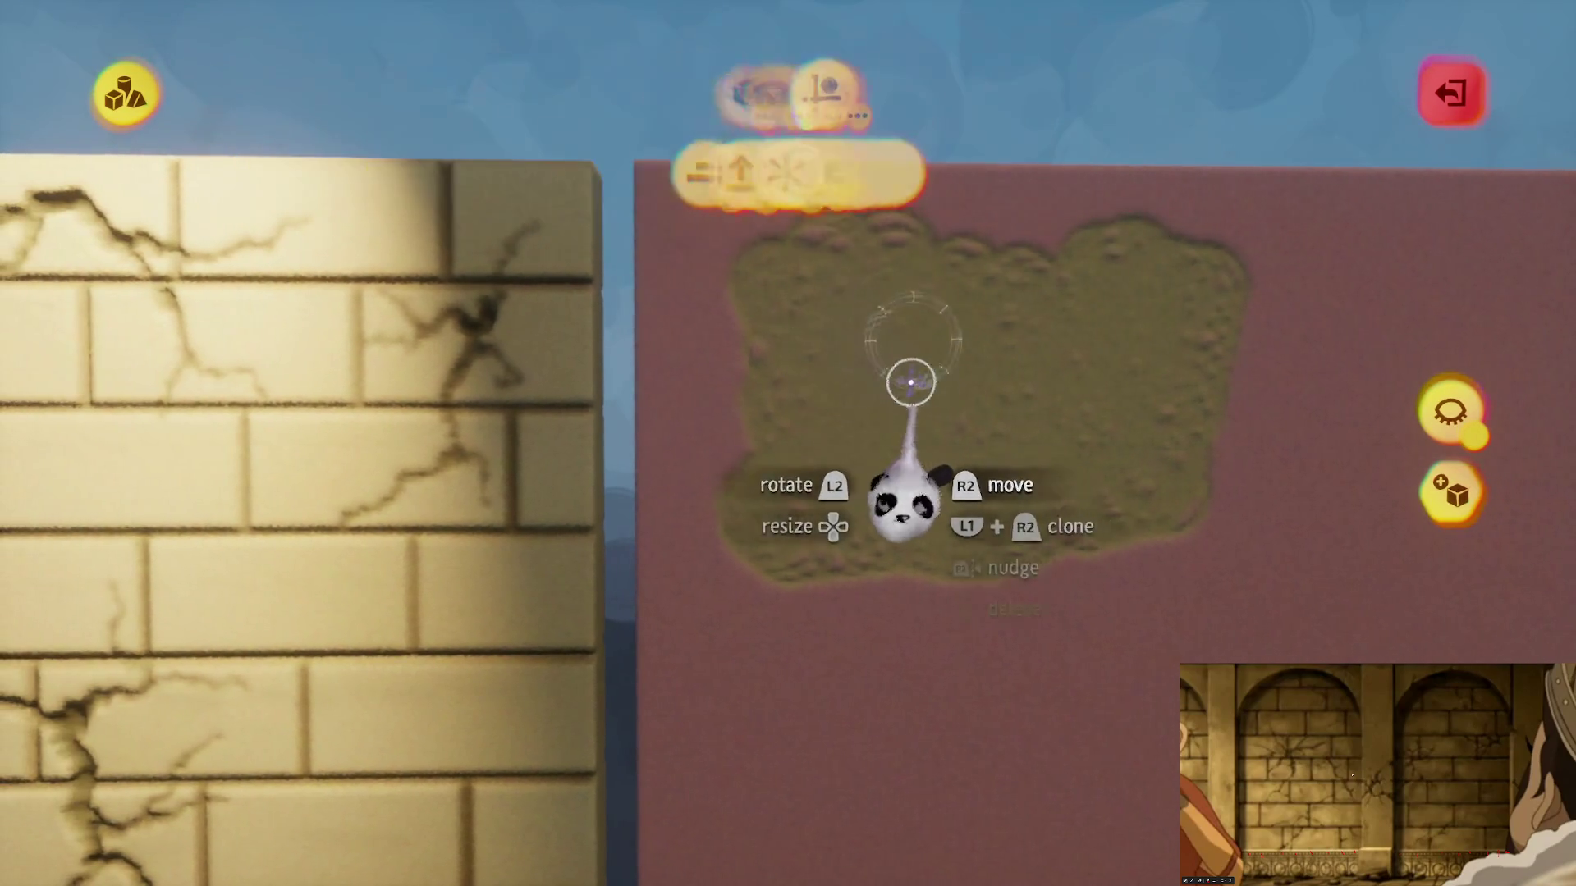
Step: Stamp copies of the tan patch across the brick wall, enlarging one to about 212%
mouse_move(911, 382)
left_mouse_down()
mouse_move(640, 385)
mouse_move(677, 312)
mouse_move(704, 341)
mouse_move(714, 429)
mouse_move(864, 544)
left_mouse_up()
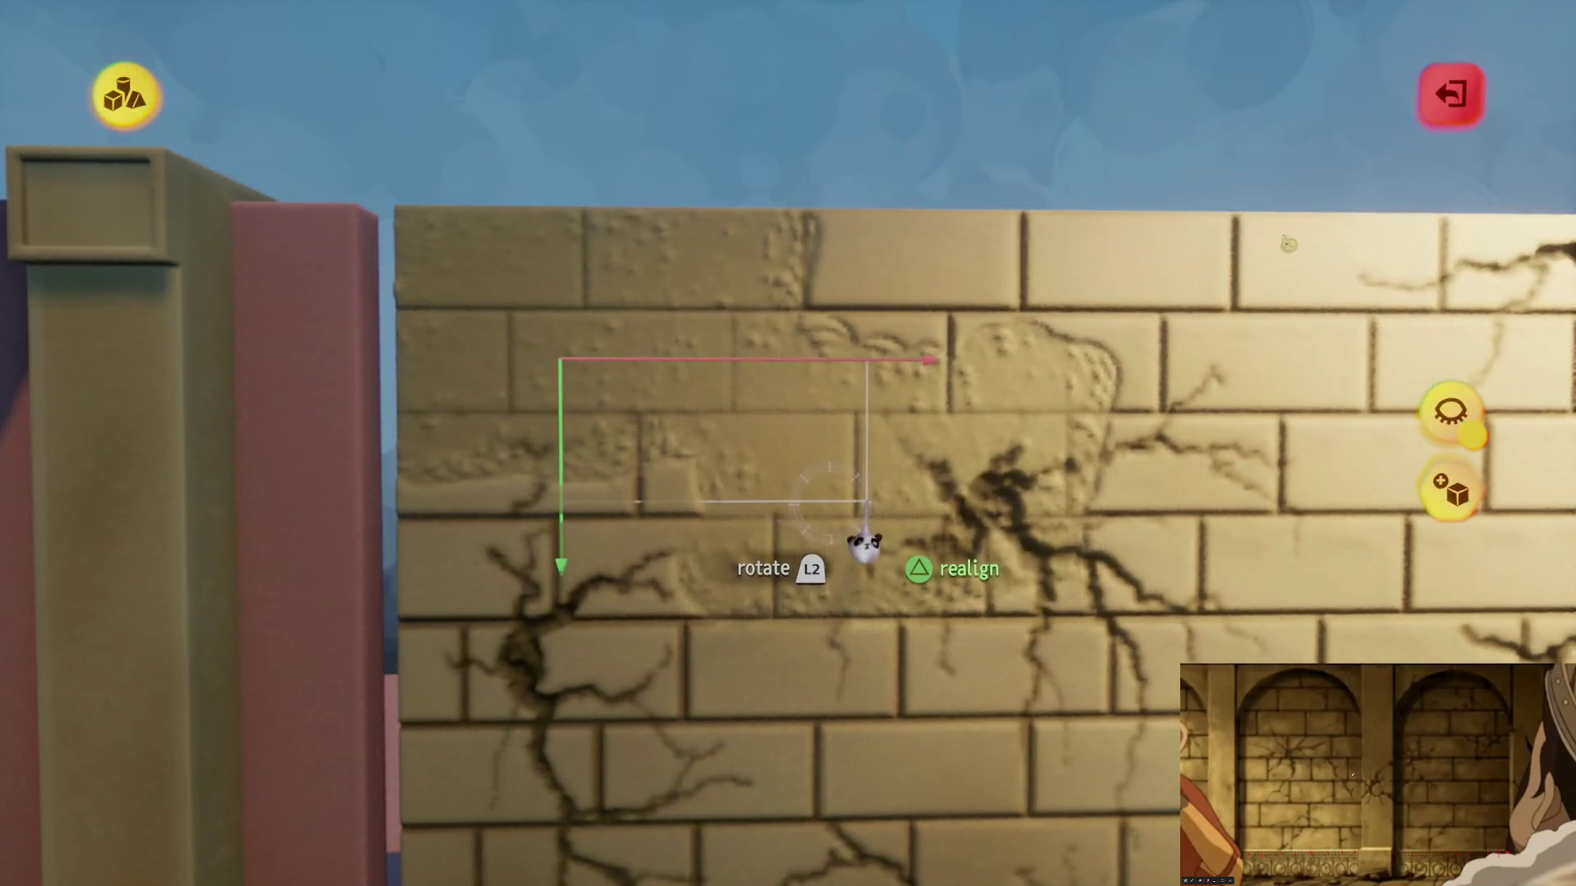
mouse_move(876, 472)
left_mouse_down()
mouse_move(900, 530)
mouse_move(837, 669)
mouse_move(802, 528)
mouse_move(793, 542)
mouse_move(731, 458)
mouse_move(903, 485)
mouse_move(883, 492)
left_mouse_up()
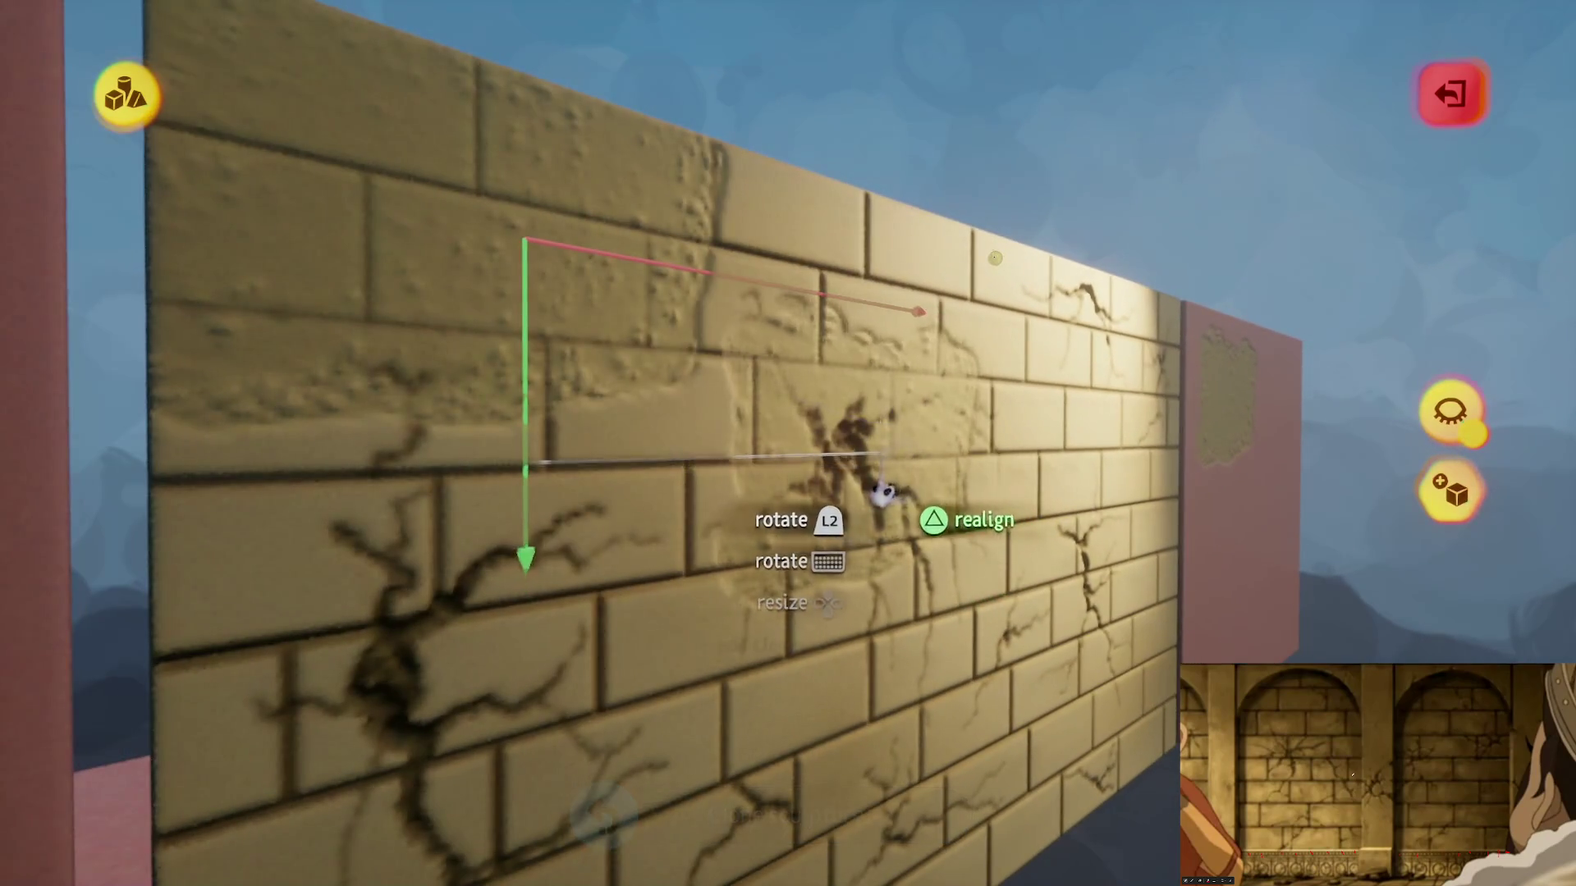
mouse_move(743, 509)
left_mouse_down()
mouse_move(465, 387)
mouse_move(609, 537)
mouse_move(689, 534)
mouse_move(626, 513)
mouse_move(549, 447)
mouse_move(656, 359)
mouse_move(563, 397)
mouse_move(572, 361)
mouse_move(580, 397)
mouse_move(626, 327)
mouse_move(755, 306)
mouse_move(832, 364)
left_mouse_up()
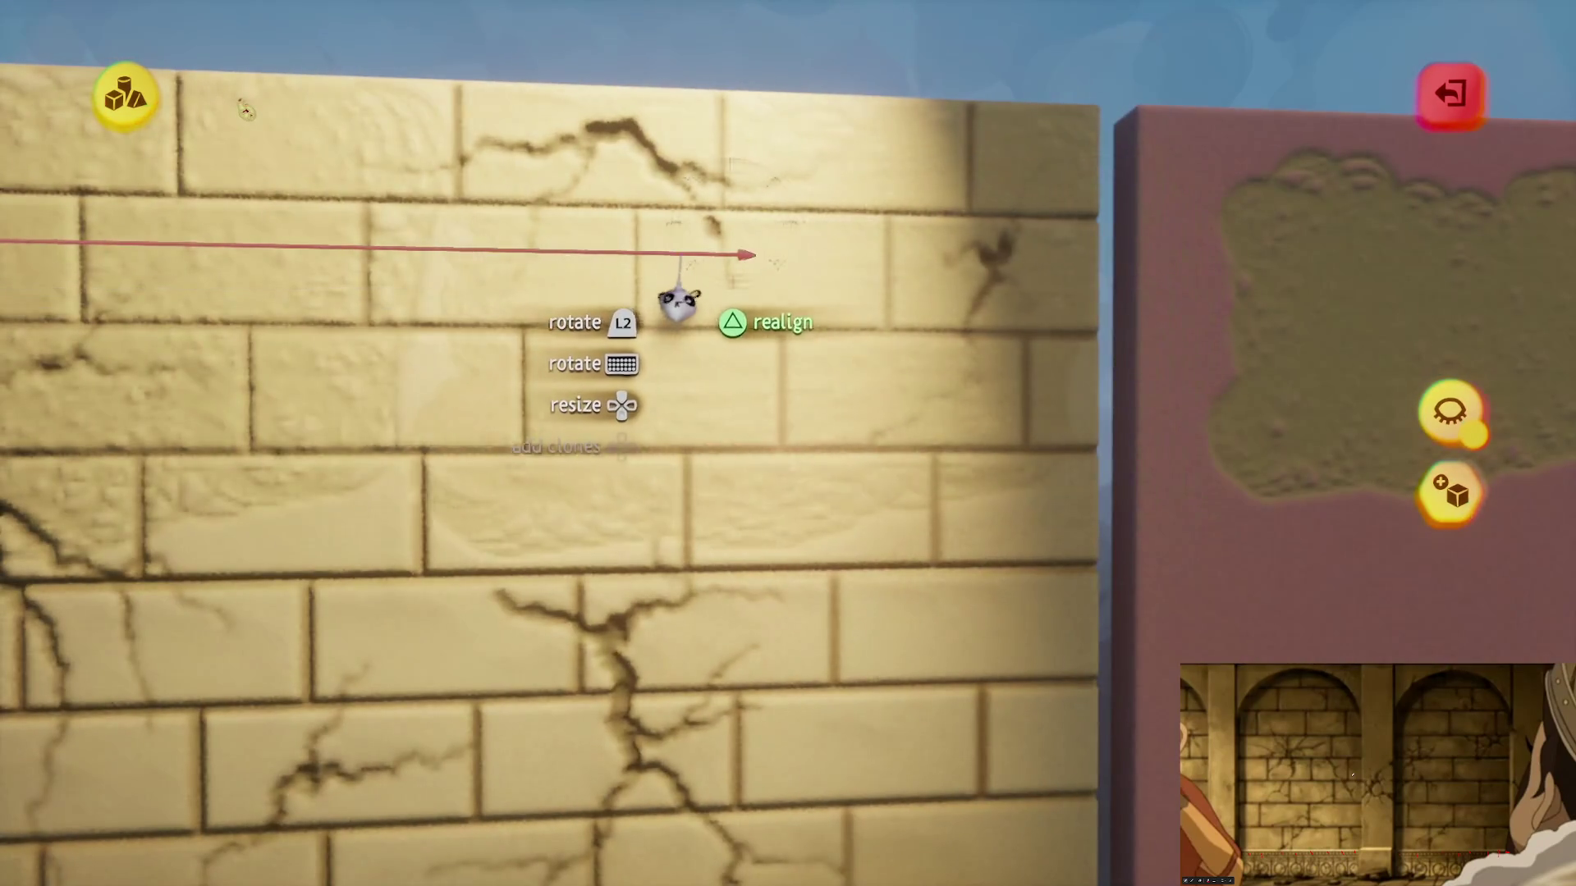
left_click_drag(635, 285, 724, 460)
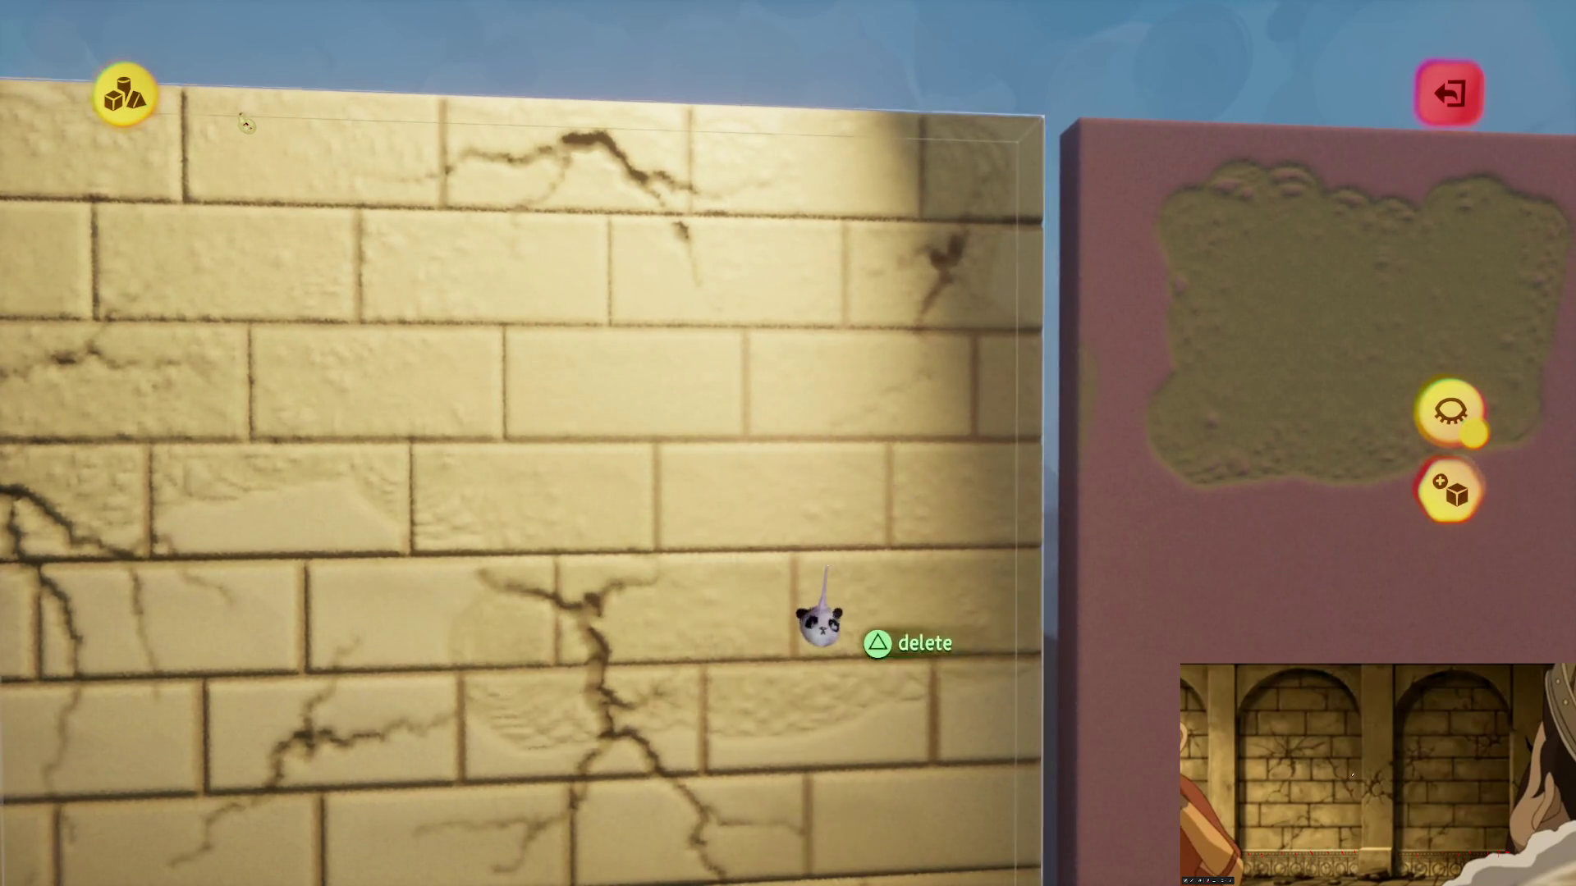
left_click_drag(819, 624, 844, 309)
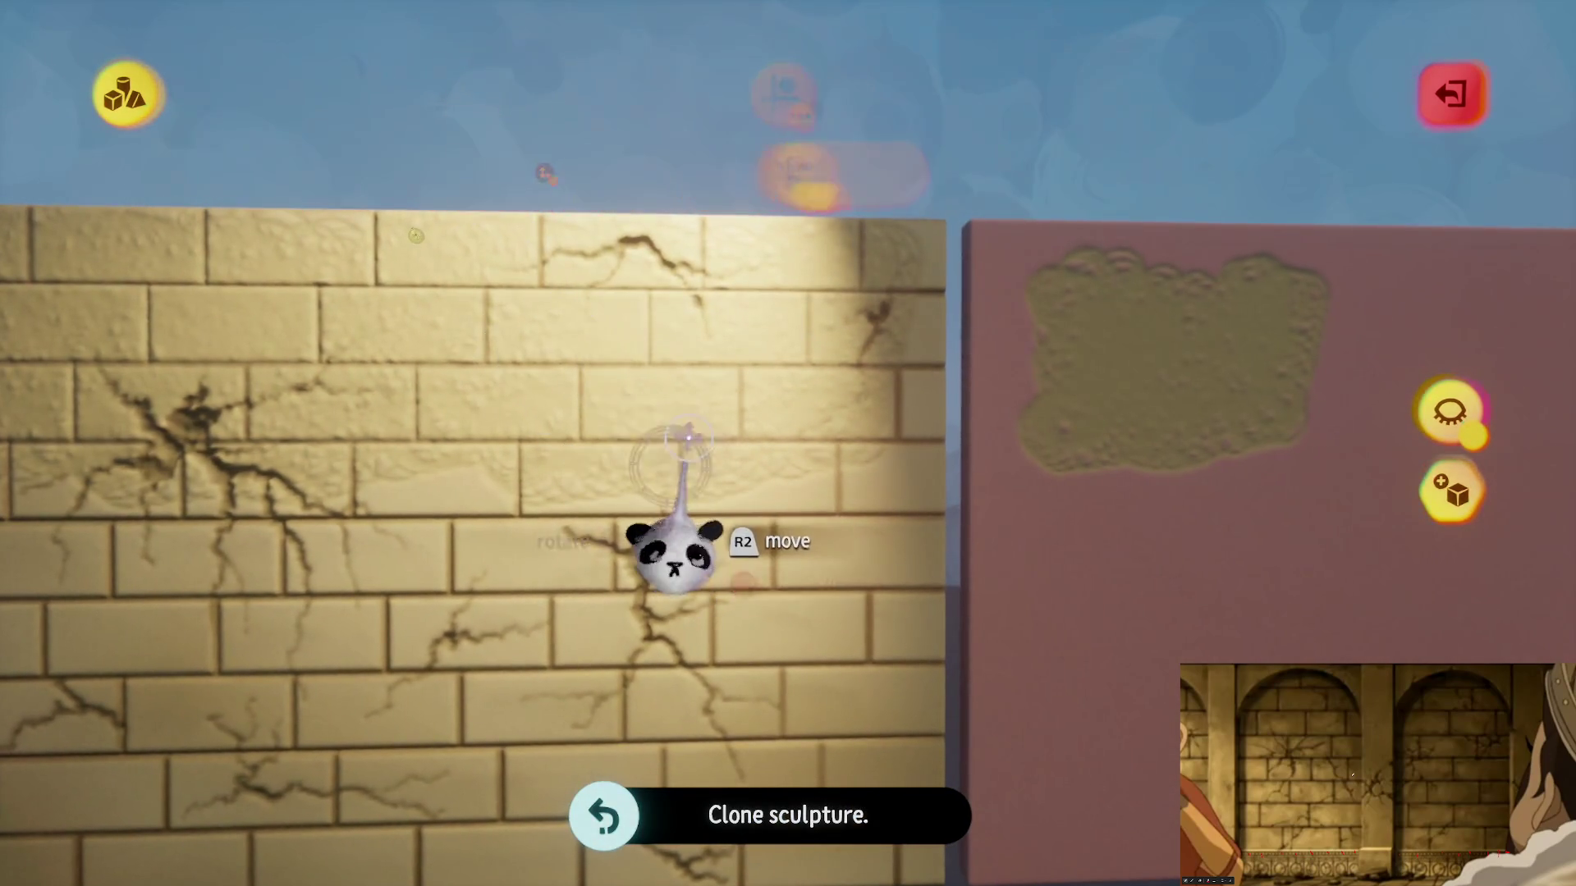
Step: Rotate the cloned brick panel to about 90° and set it down
mouse_move(907, 606)
left_mouse_down()
mouse_move(900, 510)
mouse_move(682, 539)
left_mouse_up()
mouse_move(838, 497)
left_mouse_down()
mouse_move(615, 549)
mouse_move(634, 522)
left_mouse_up()
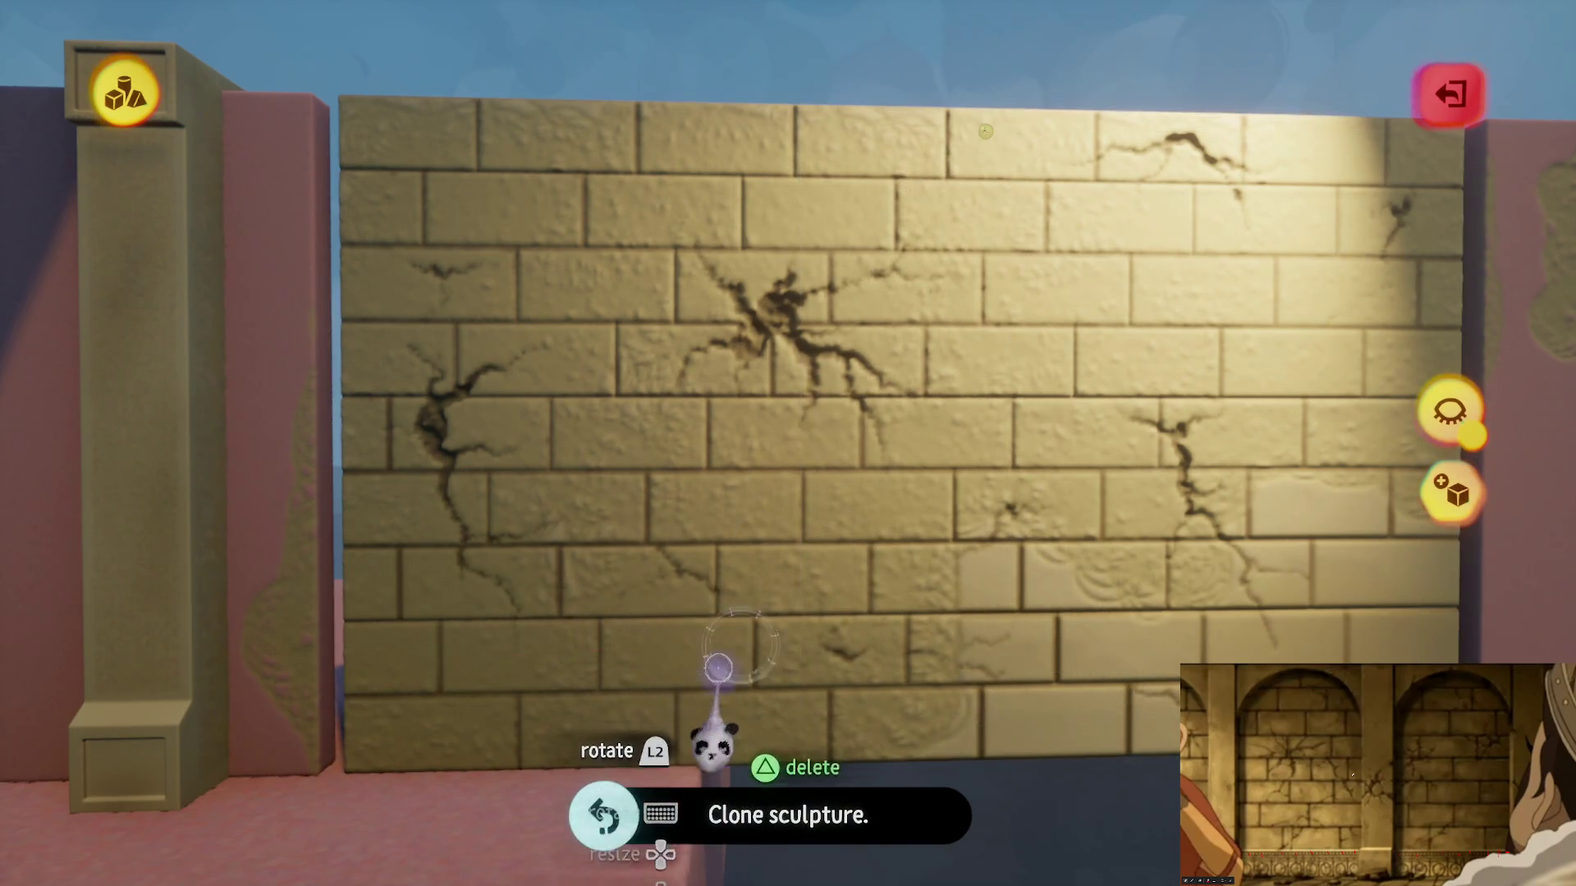
mouse_move(900, 649)
left_mouse_down()
mouse_move(915, 651)
mouse_move(809, 739)
mouse_move(851, 657)
mouse_move(912, 653)
left_mouse_up()
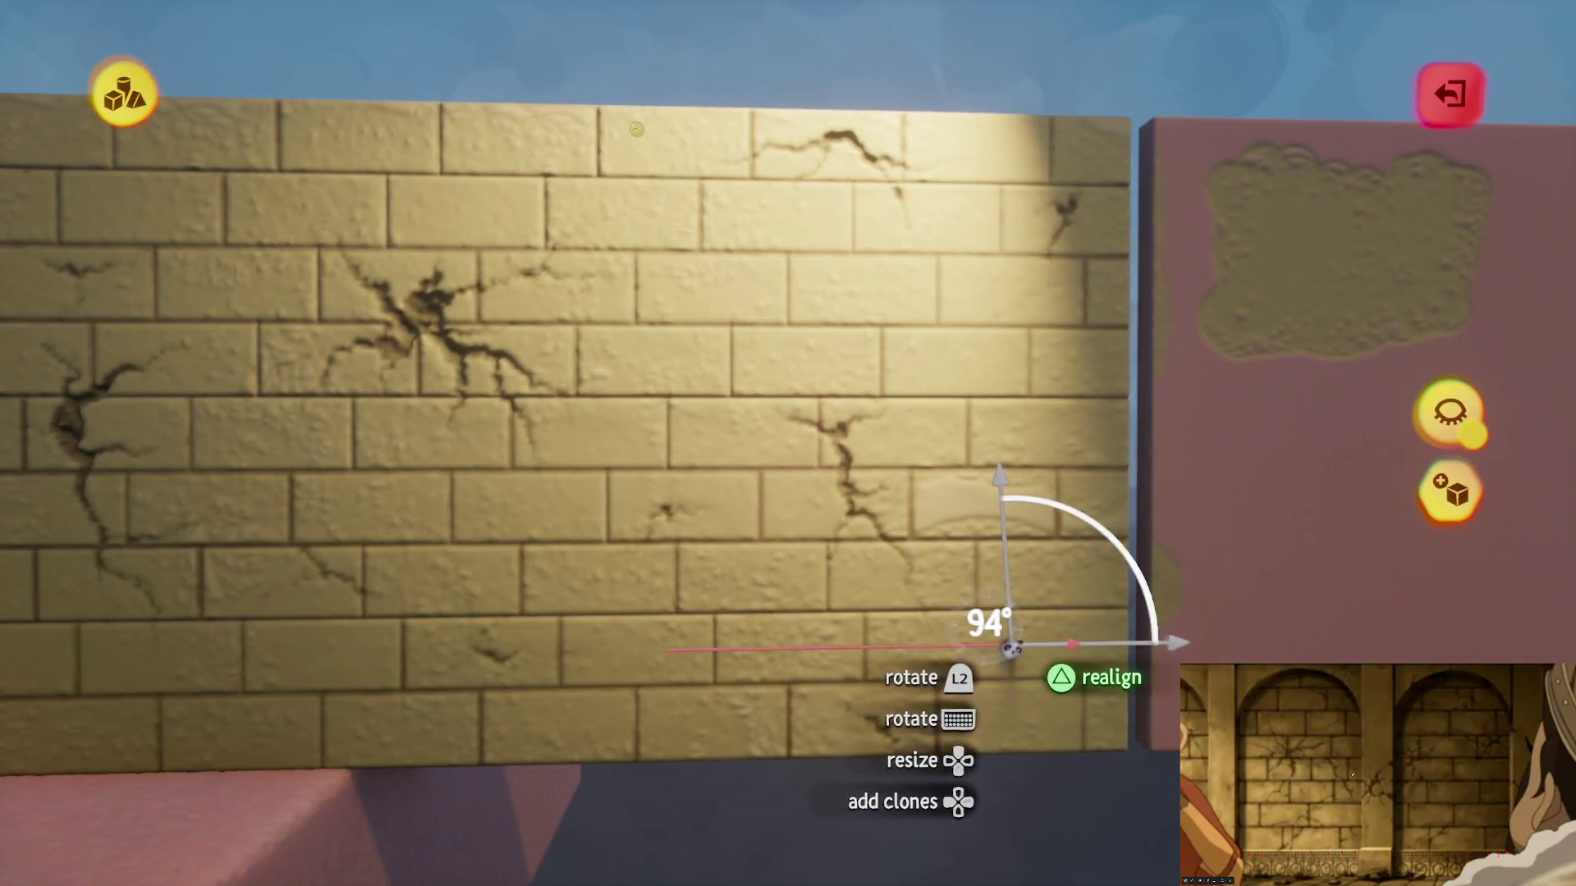
left_click_drag(980, 591, 943, 657)
Step: Orbit around the cracked wall to inspect it, then leave sculpt mode
scroll(903, 623, "down", 3)
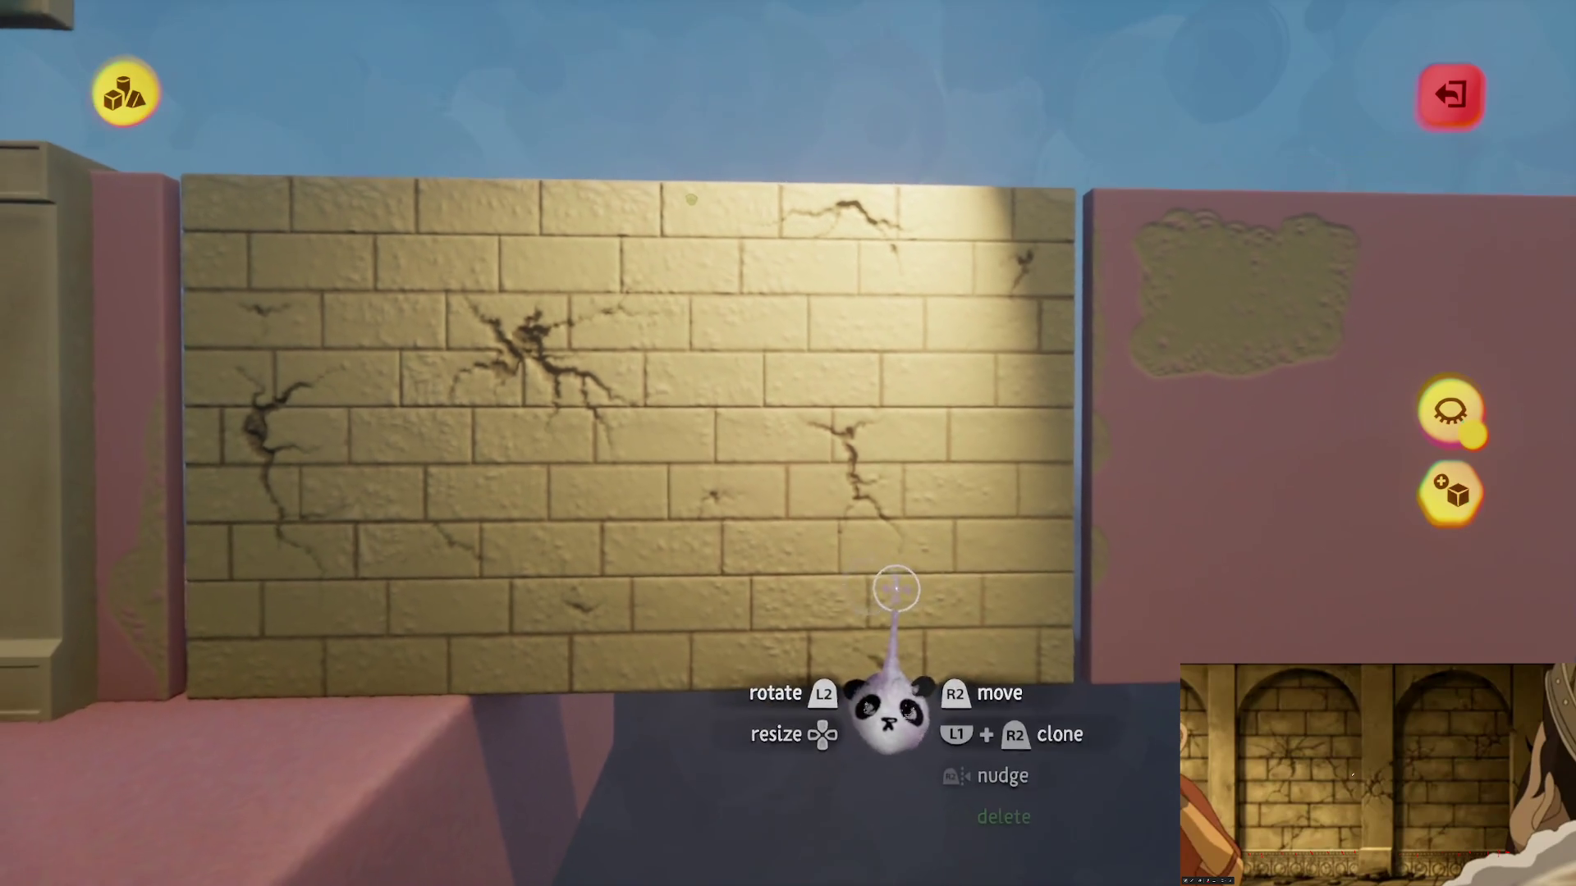
mouse_move(870, 550)
left_mouse_down()
mouse_move(868, 575)
mouse_move(870, 550)
left_mouse_up()
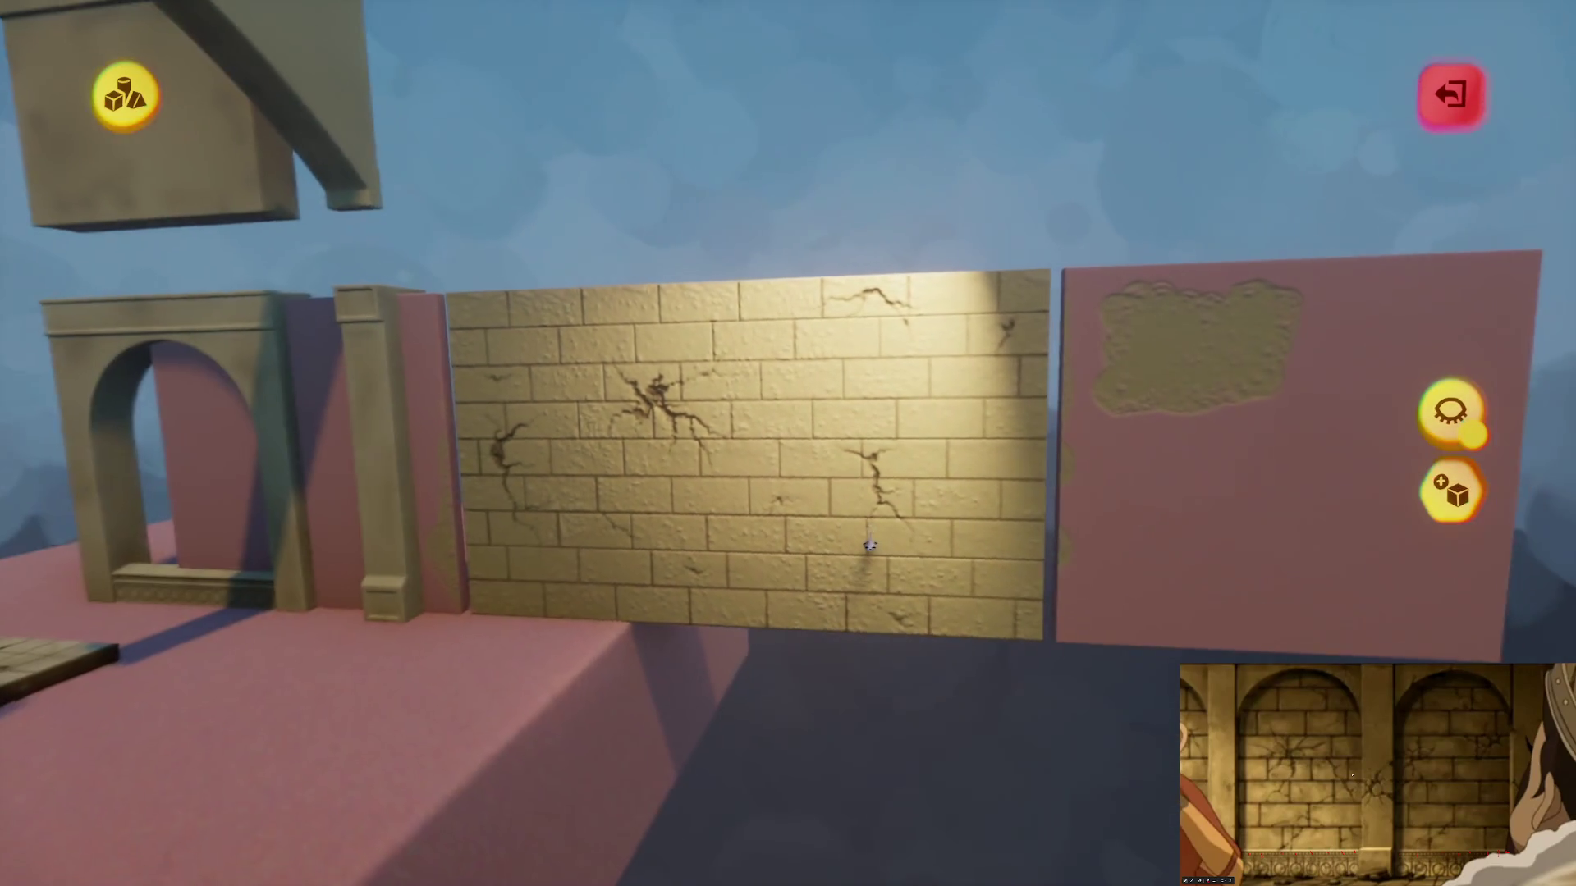
scroll(870, 548, "up", 2)
scroll(869, 546, "up", 3)
key("s")
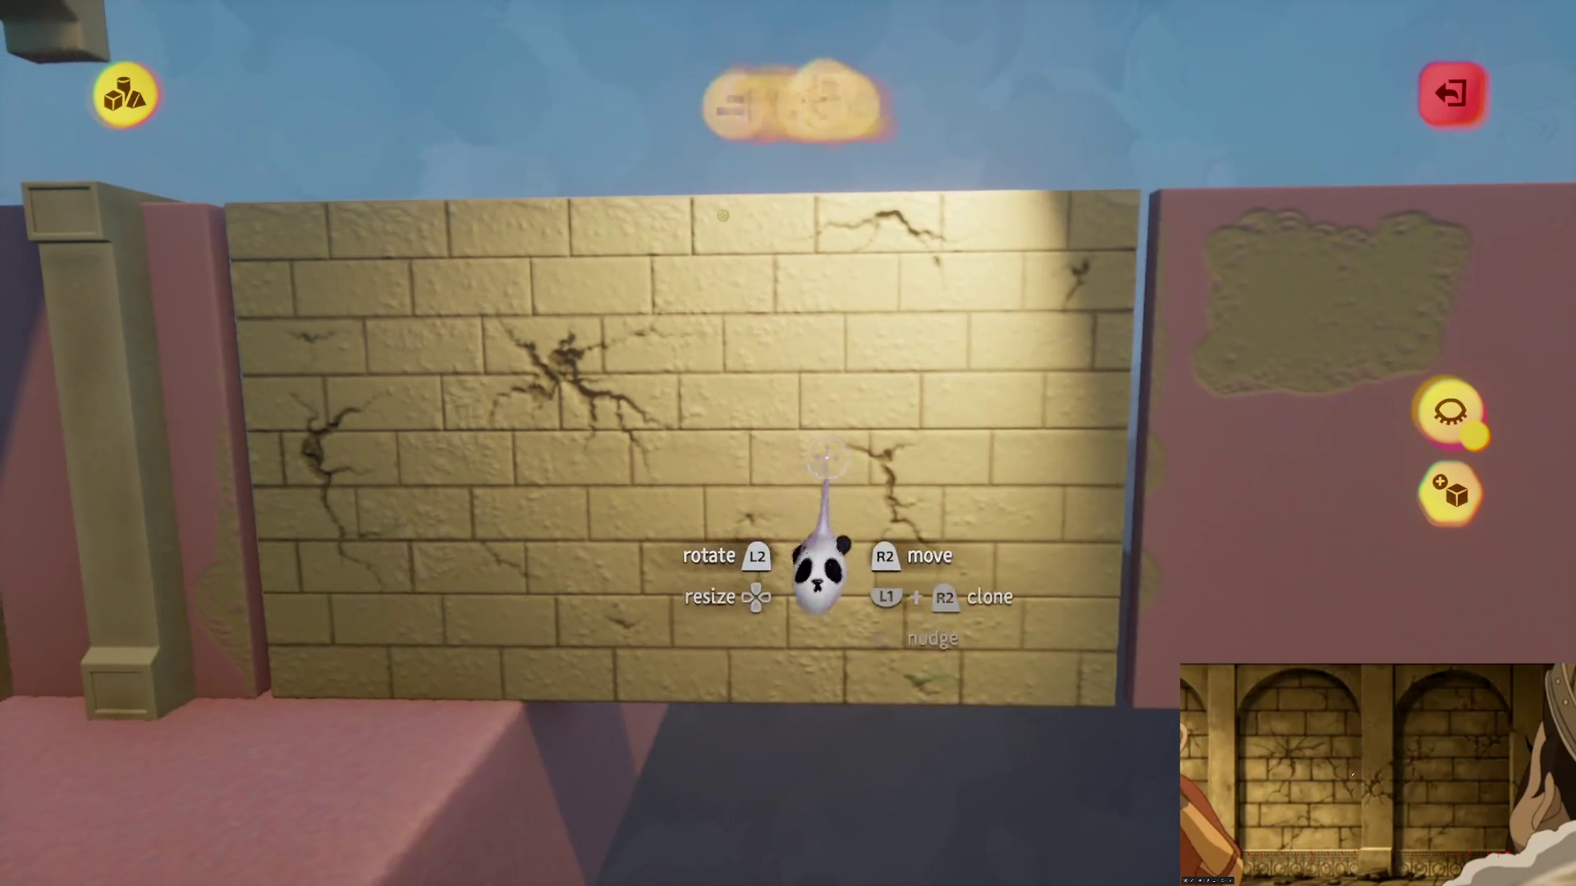
key("Escape")
scroll(780, 727, "down", 3)
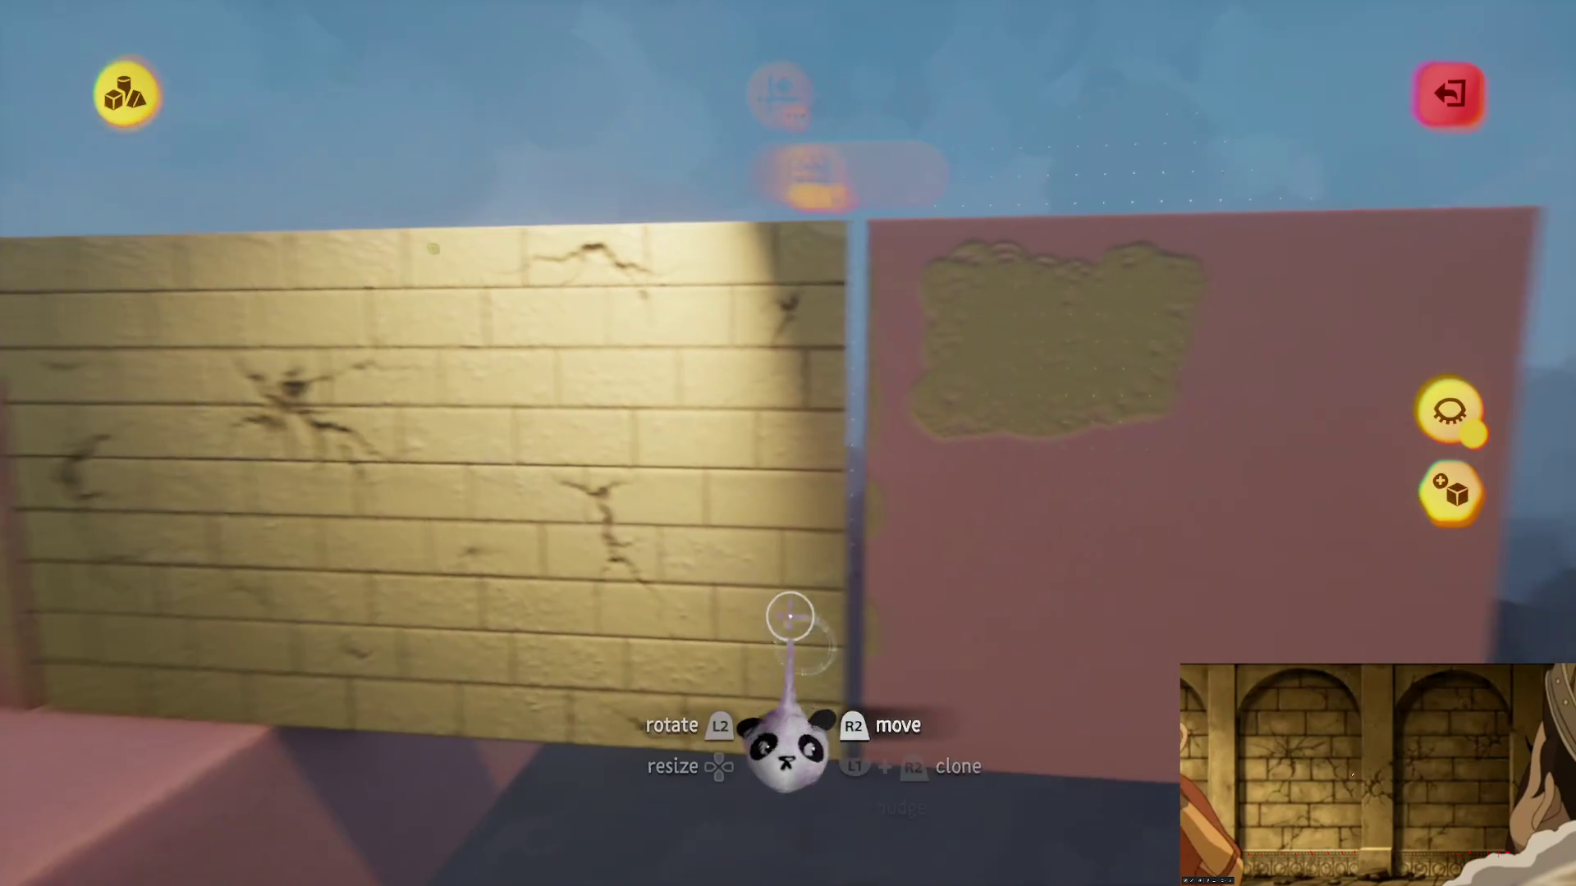
scroll(767, 591, "down", 2)
mouse_move(767, 591)
left_mouse_down()
mouse_move(835, 490)
mouse_move(812, 478)
mouse_move(899, 526)
mouse_move(830, 521)
mouse_move(813, 475)
mouse_move(857, 338)
left_mouse_up()
scroll(767, 593, "up", 3)
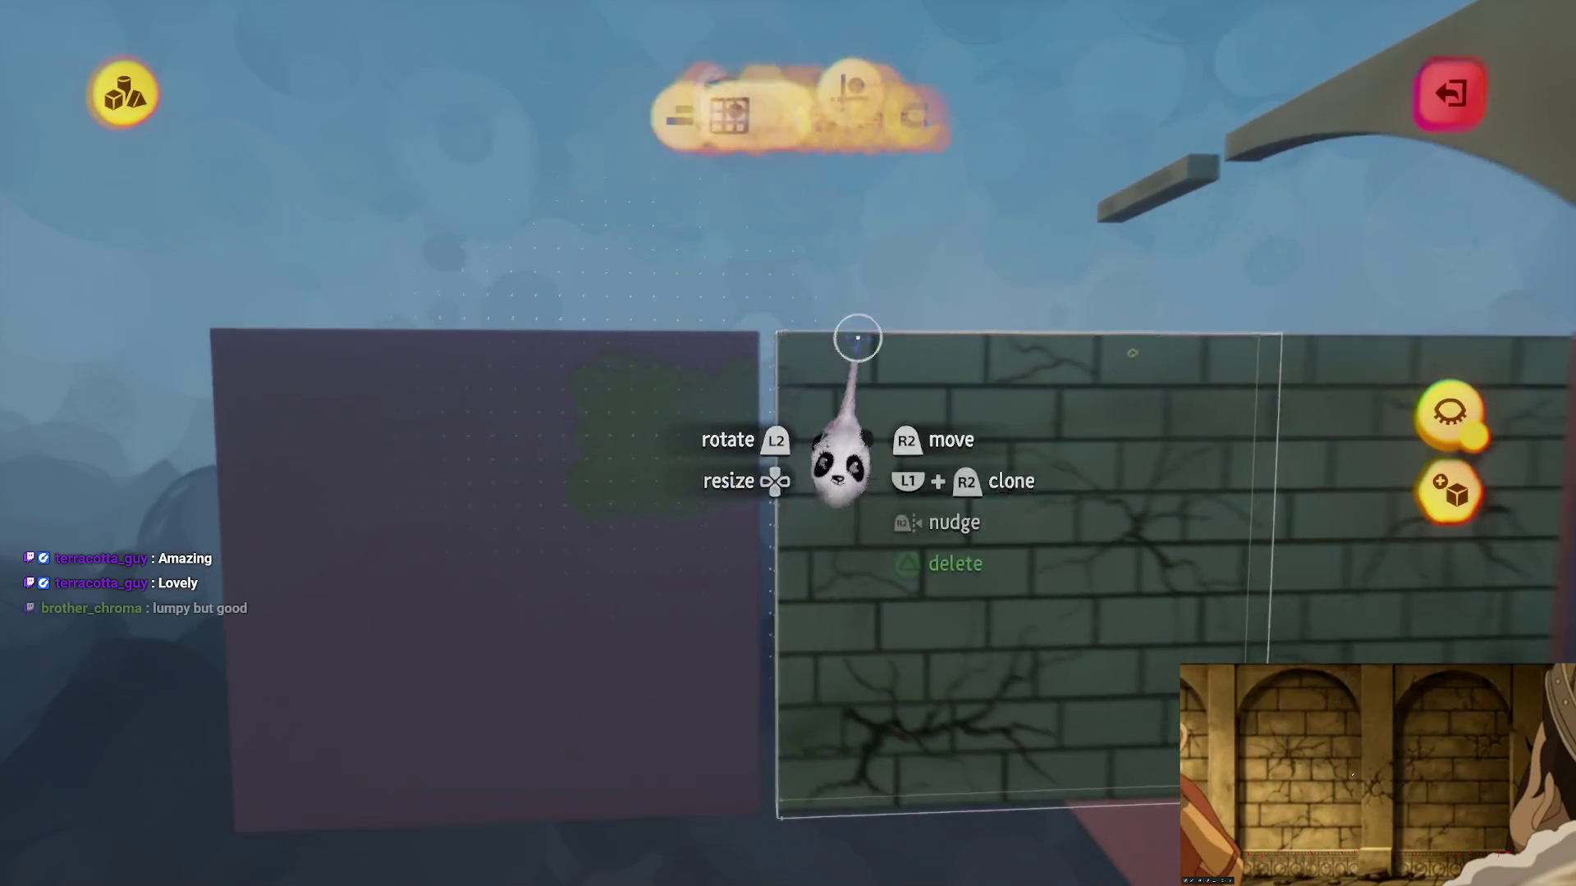
key("Escape")
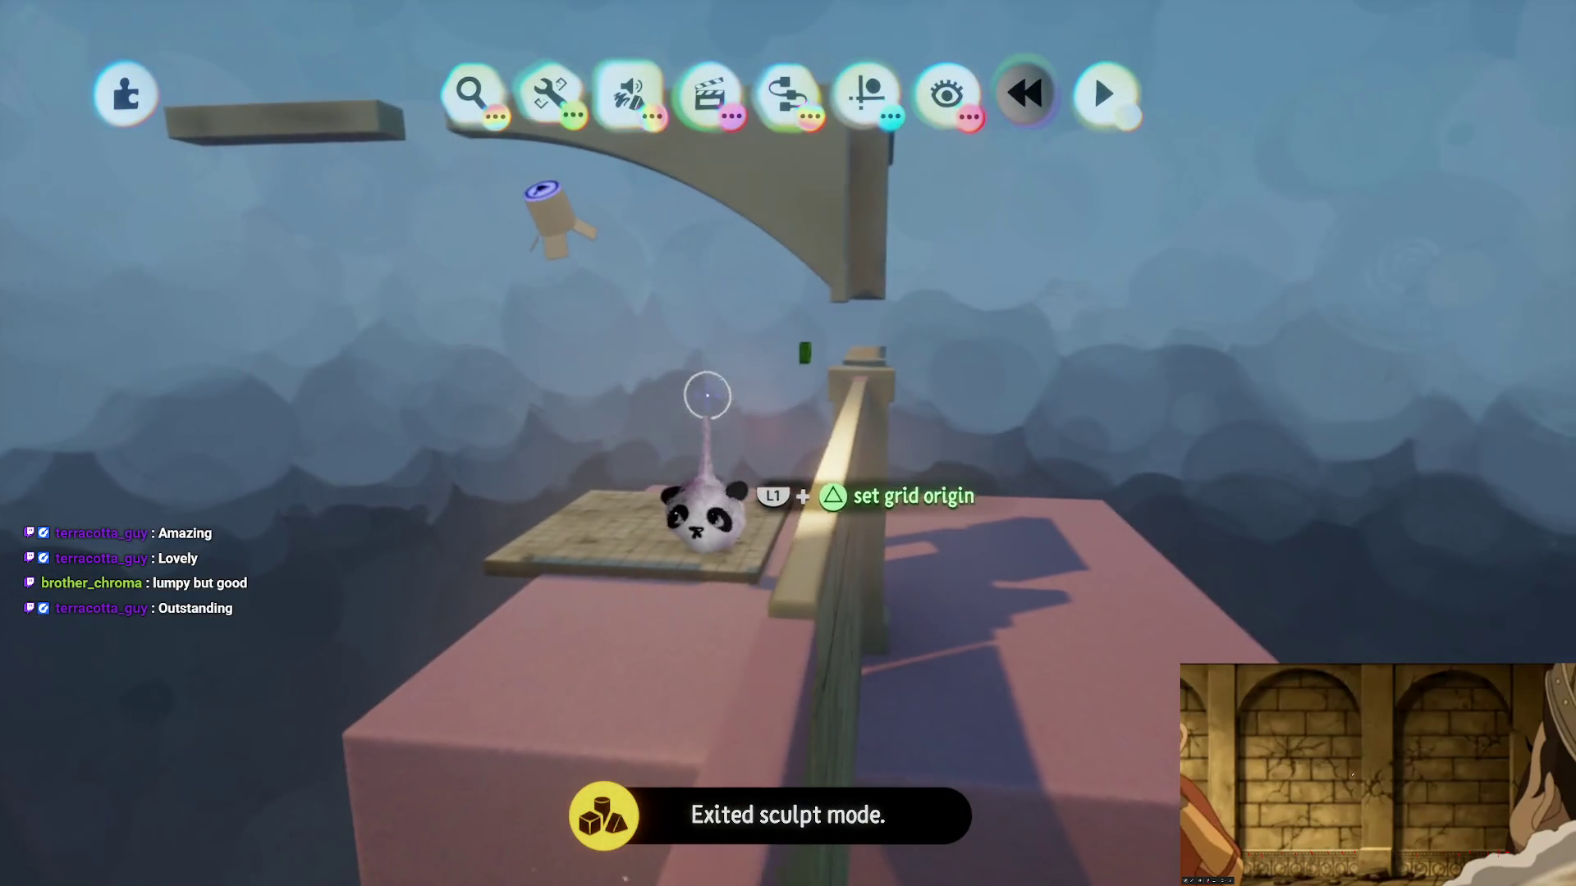
Step: Fly to the brick wall, reopen the purple wall sculpture and grab a brick panel
left_click_drag(707, 396, 679, 333)
mouse_move(540, 207)
left_mouse_down()
mouse_move(616, 204)
mouse_move(669, 159)
mouse_move(799, 565)
mouse_move(786, 216)
mouse_move(669, 169)
mouse_move(757, 493)
mouse_move(749, 345)
mouse_move(862, 90)
left_mouse_up()
left_click(868, 90)
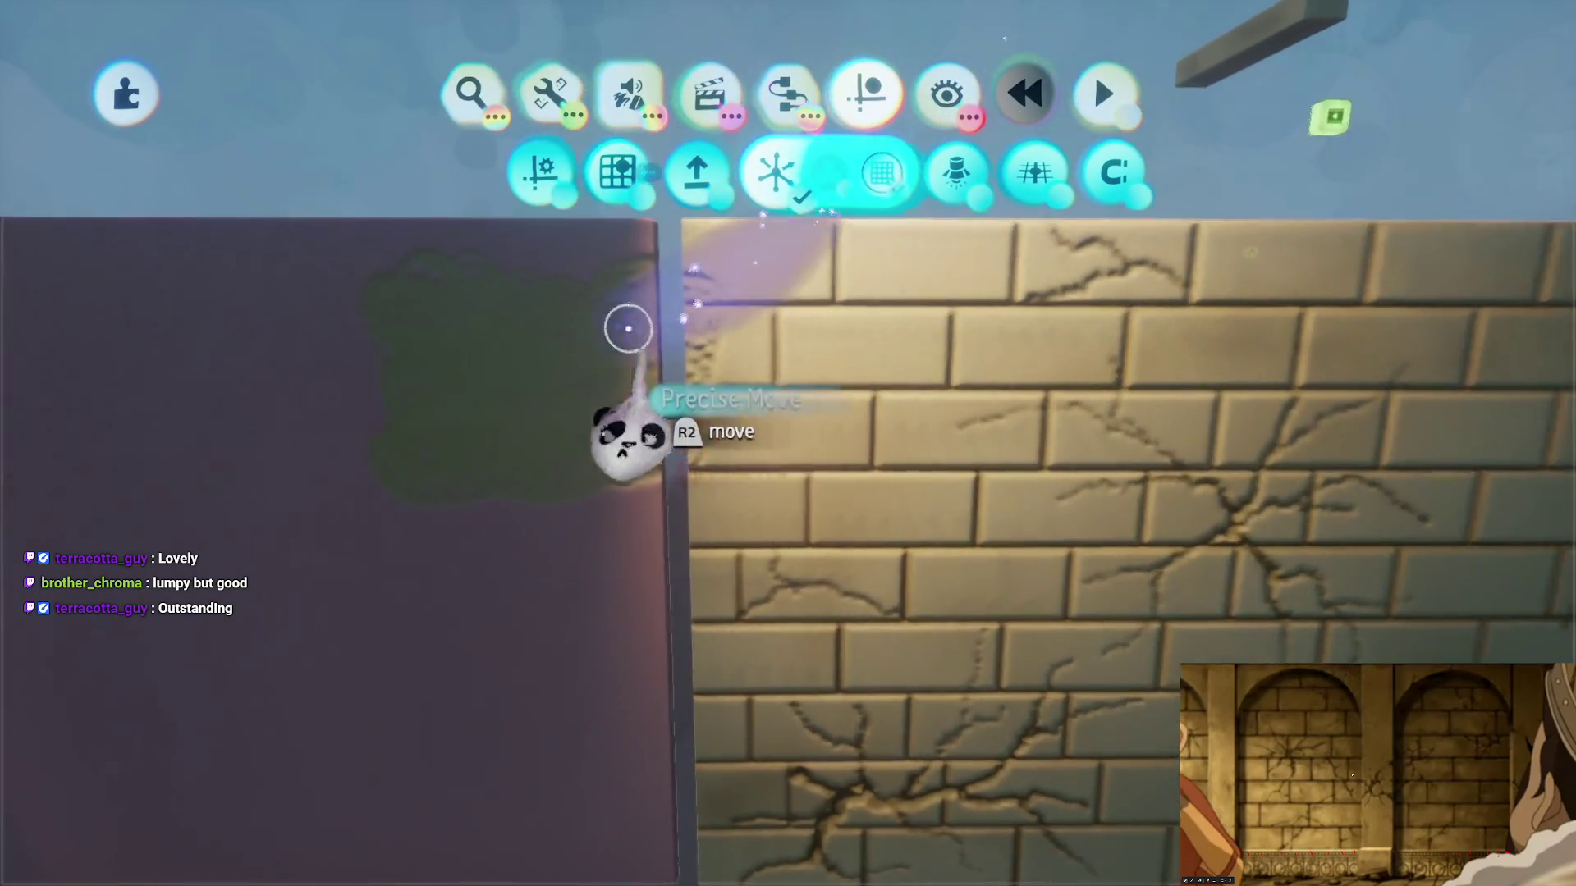
left_click(567, 419)
mouse_move(565, 460)
left_mouse_down()
mouse_move(749, 352)
mouse_move(773, 370)
mouse_move(774, 488)
mouse_move(835, 512)
left_mouse_up()
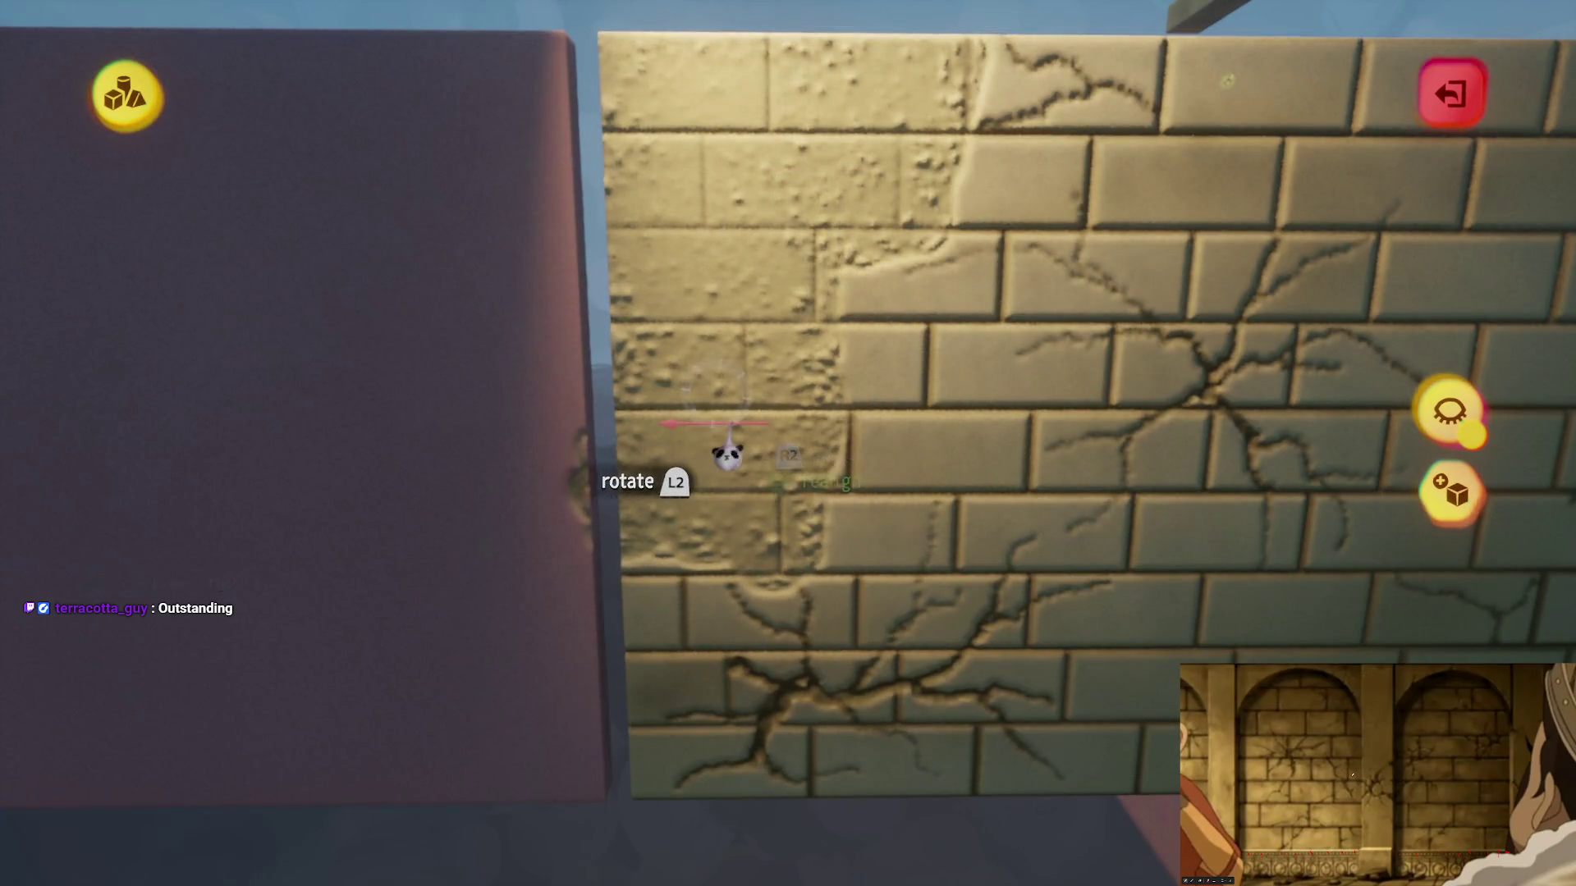
Step: Rotate the grabbed brick panel to about 52°
left_click_drag(763, 463, 825, 583)
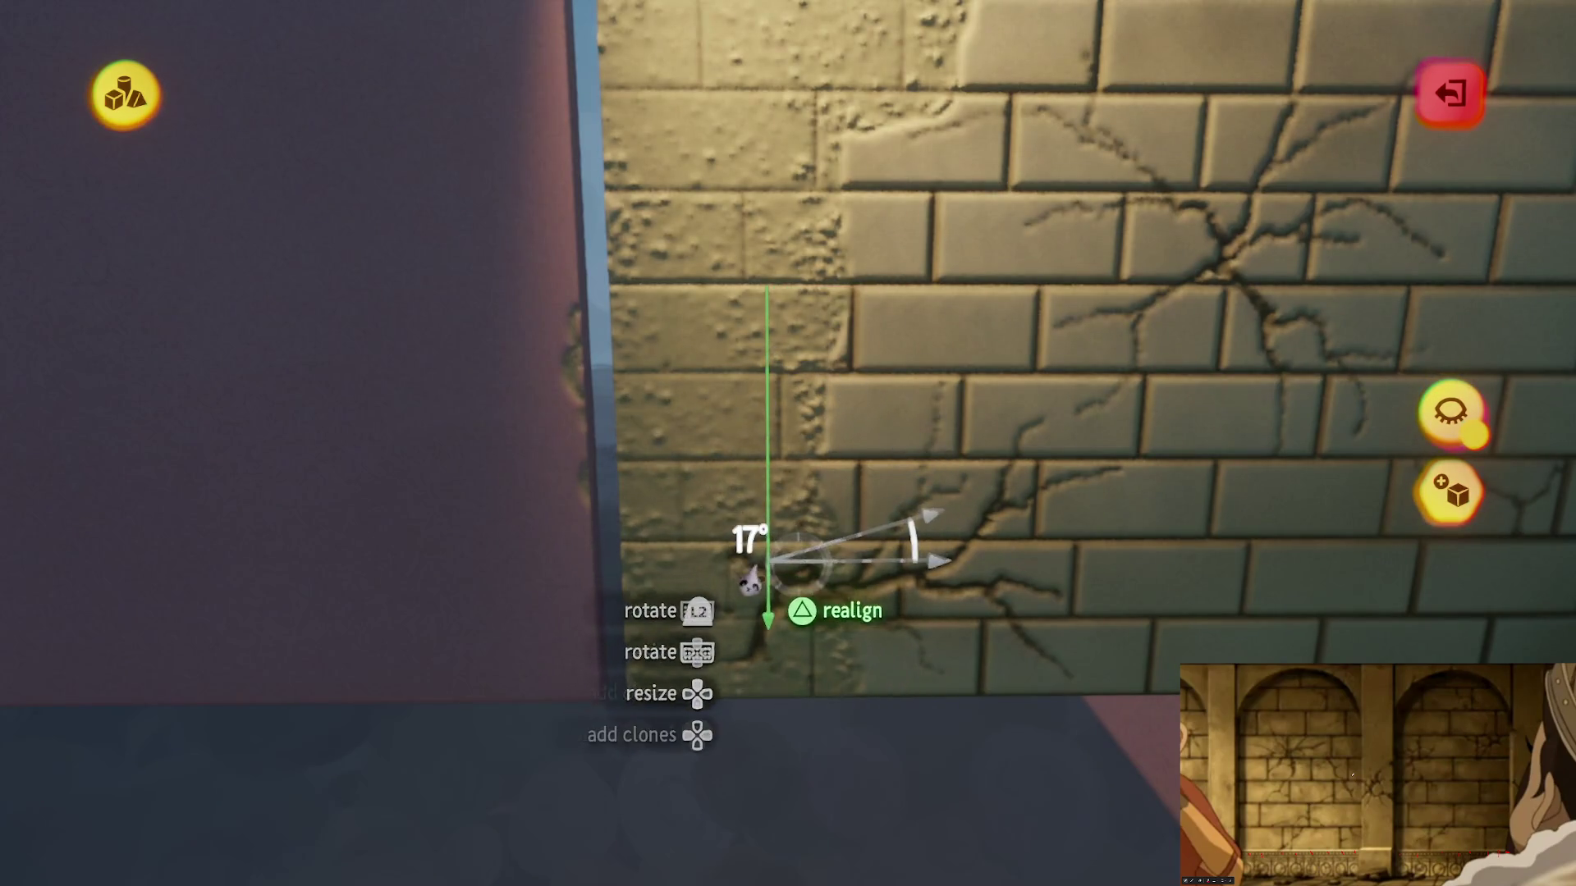
left_click_drag(718, 599, 865, 483)
mouse_move(915, 614)
left_mouse_down()
mouse_move(933, 692)
mouse_move(892, 397)
mouse_move(935, 176)
mouse_move(749, 436)
mouse_move(880, 332)
mouse_move(863, 287)
left_mouse_up()
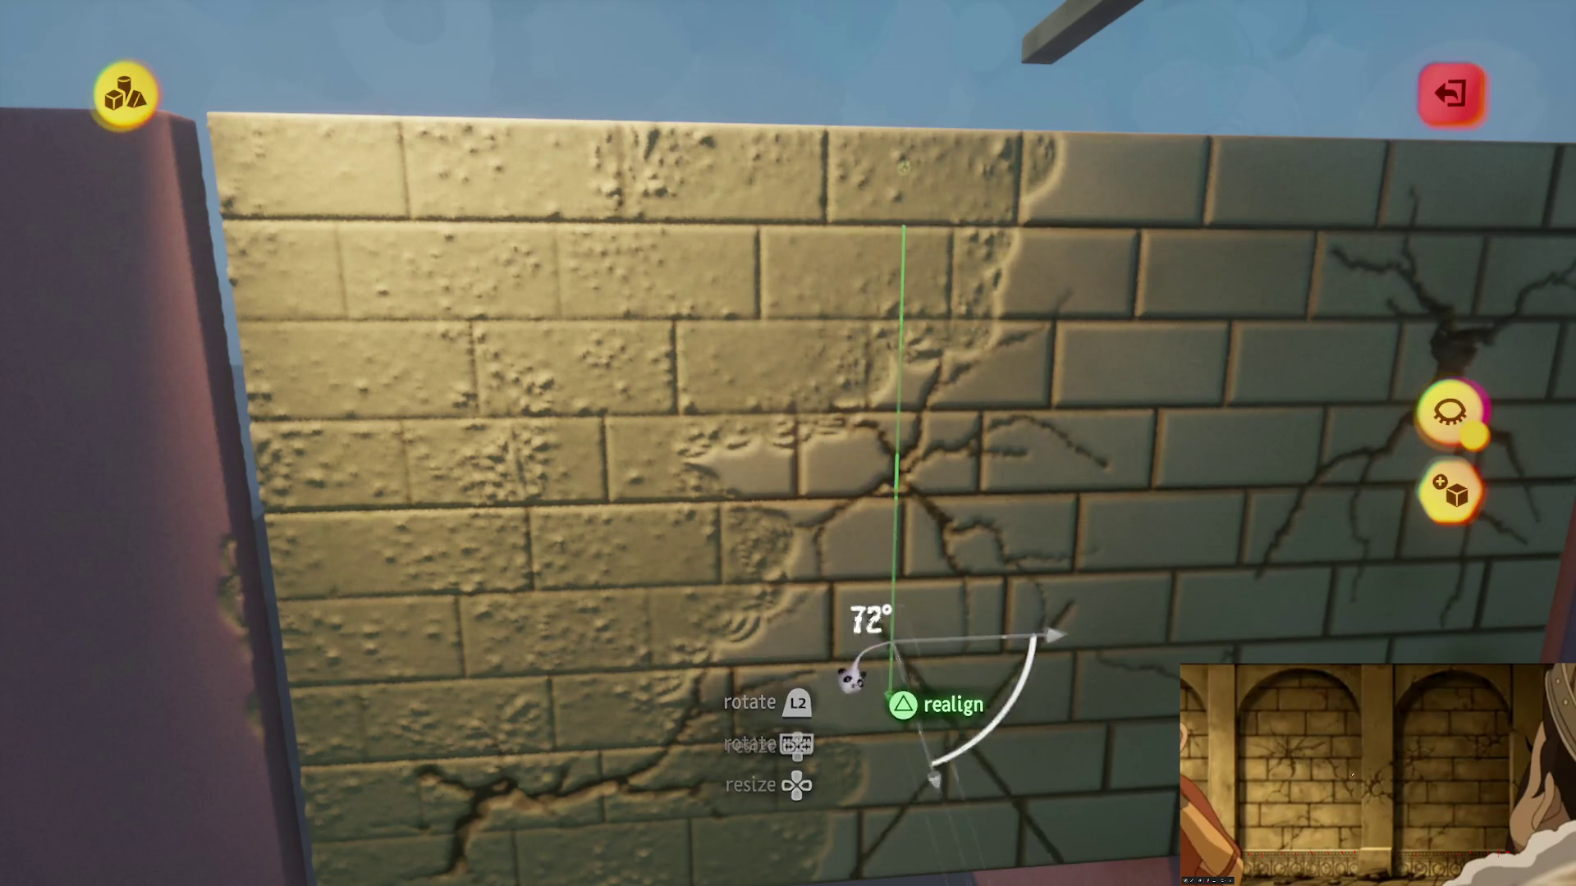
Step: Place several rotated clones of the brick panel, enlarging one to 155%
left_click_drag(811, 525, 799, 329)
mouse_move(902, 724)
left_mouse_down()
mouse_move(794, 778)
mouse_move(809, 723)
left_mouse_up()
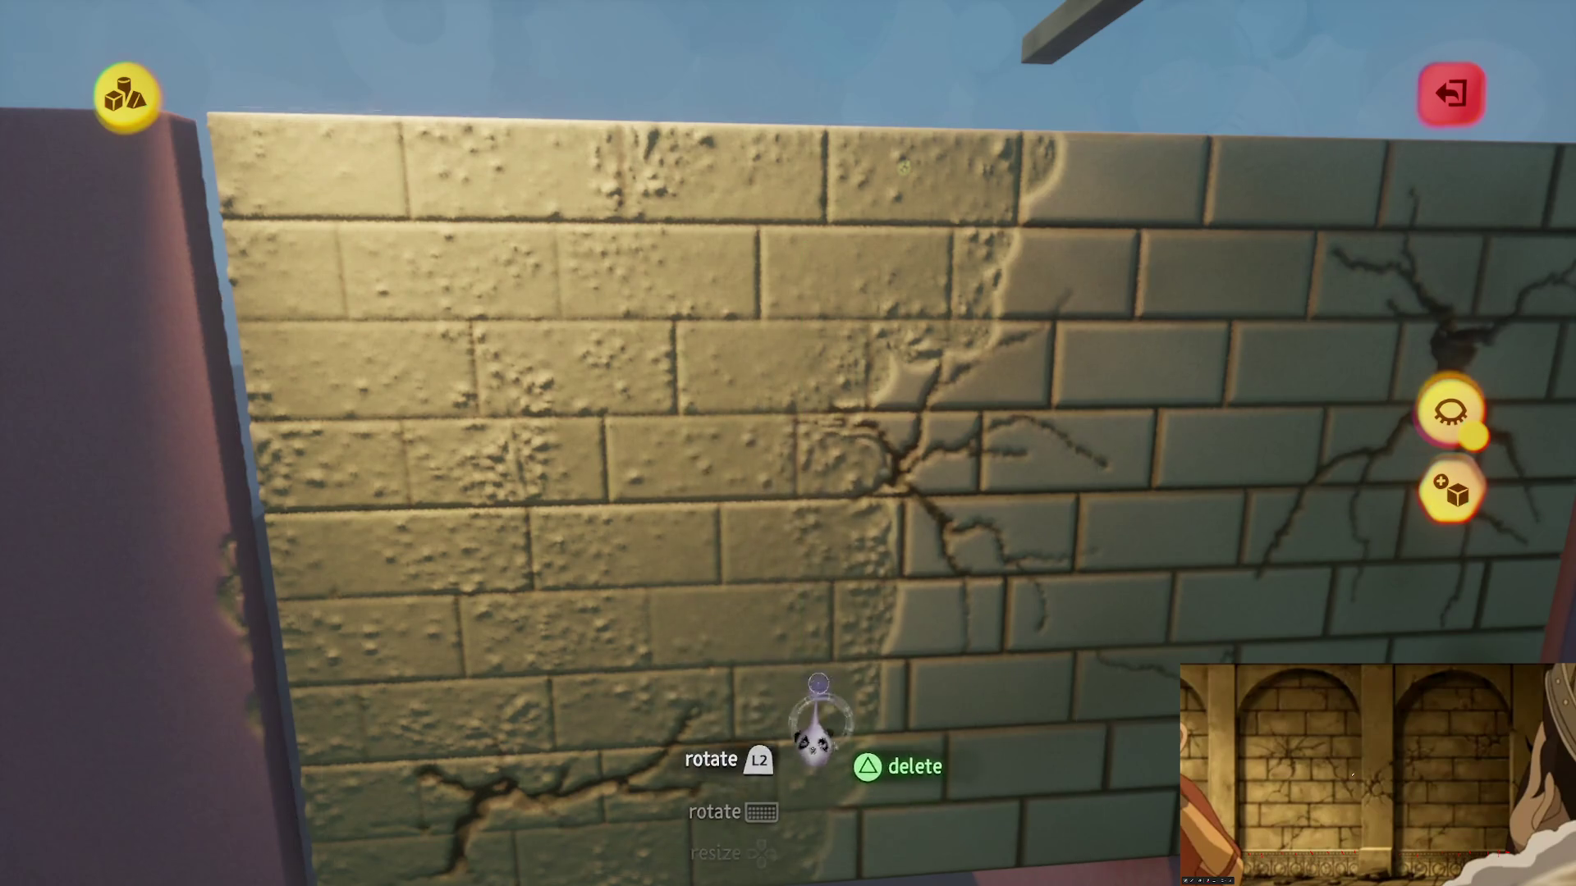
mouse_move(683, 466)
left_mouse_down()
mouse_move(774, 556)
mouse_move(764, 492)
mouse_move(518, 434)
mouse_move(533, 458)
mouse_move(738, 526)
mouse_move(703, 528)
mouse_move(644, 380)
mouse_move(638, 321)
left_mouse_up()
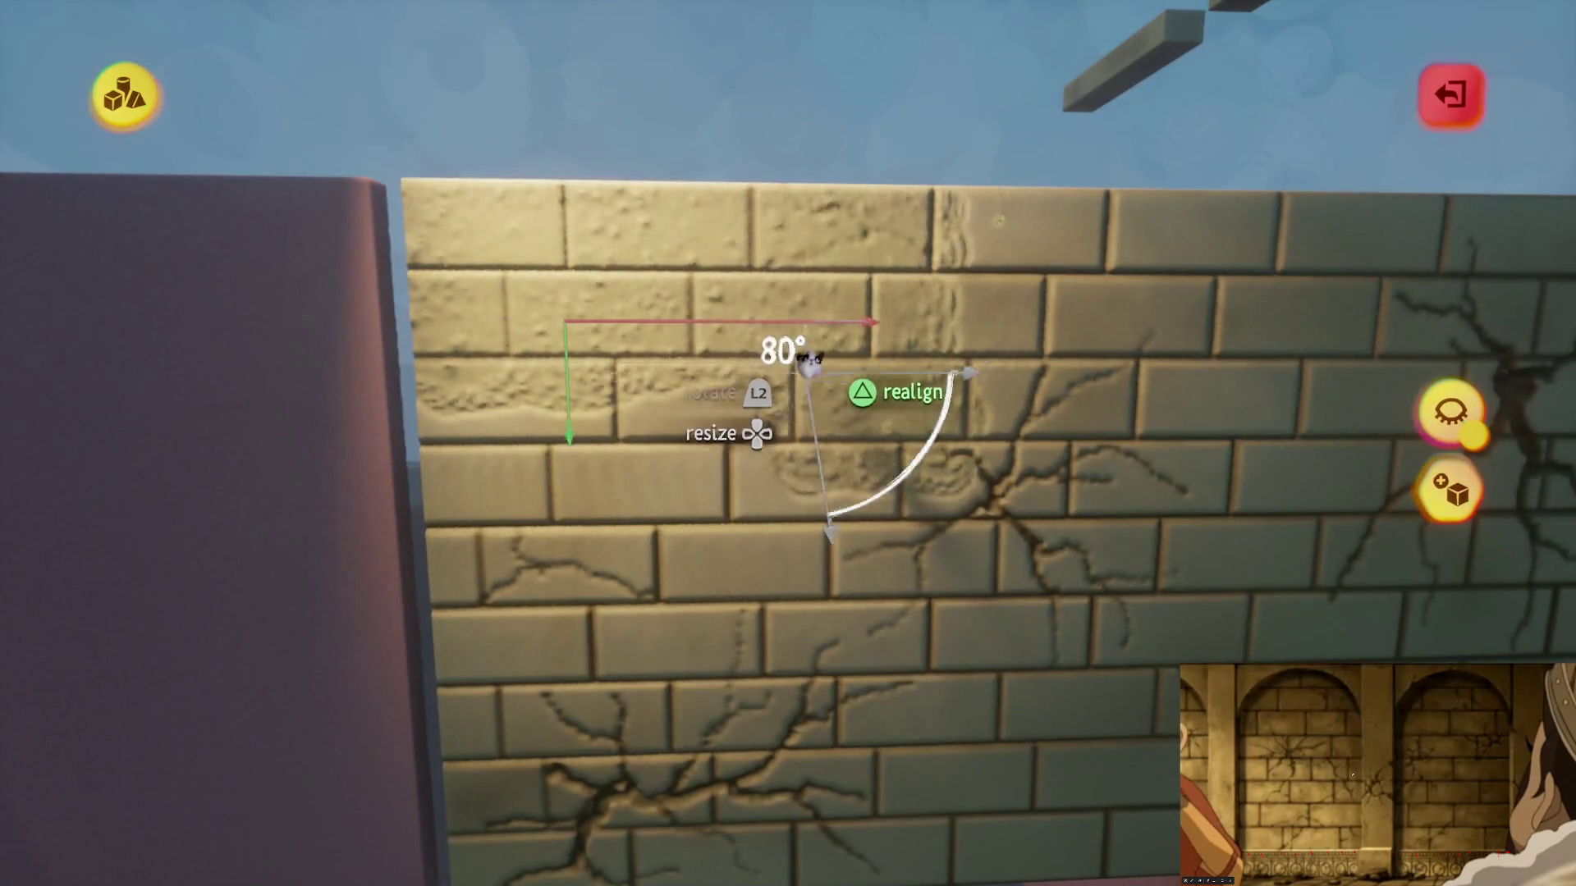
left_click_drag(796, 402, 914, 443)
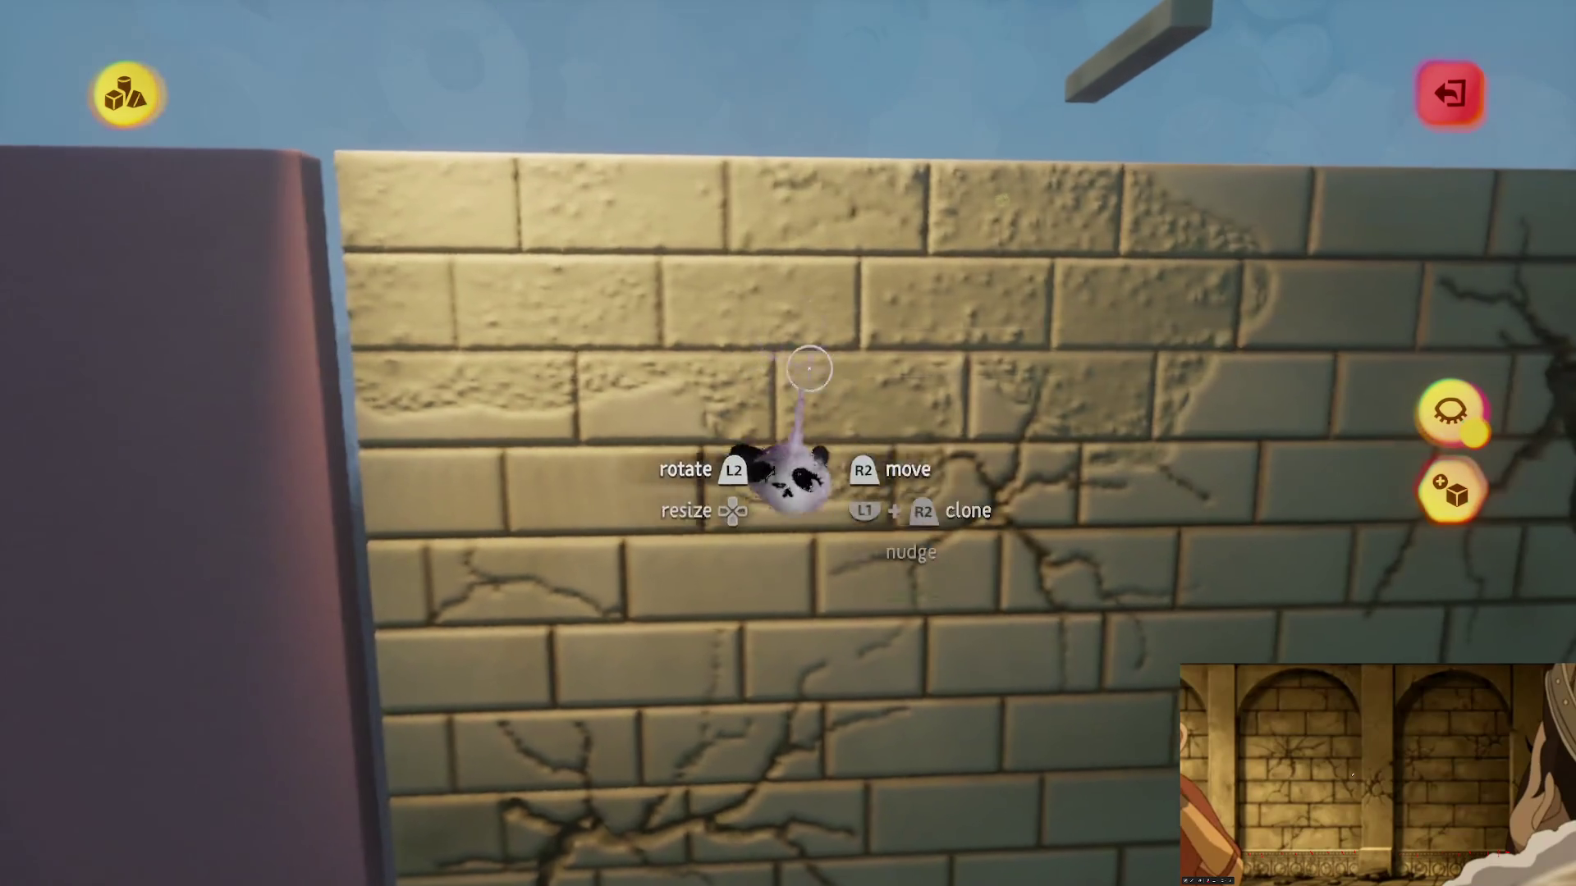
left_click_drag(805, 353, 897, 428)
mouse_move(935, 579)
left_mouse_down()
mouse_move(1046, 493)
mouse_move(1038, 394)
left_mouse_up()
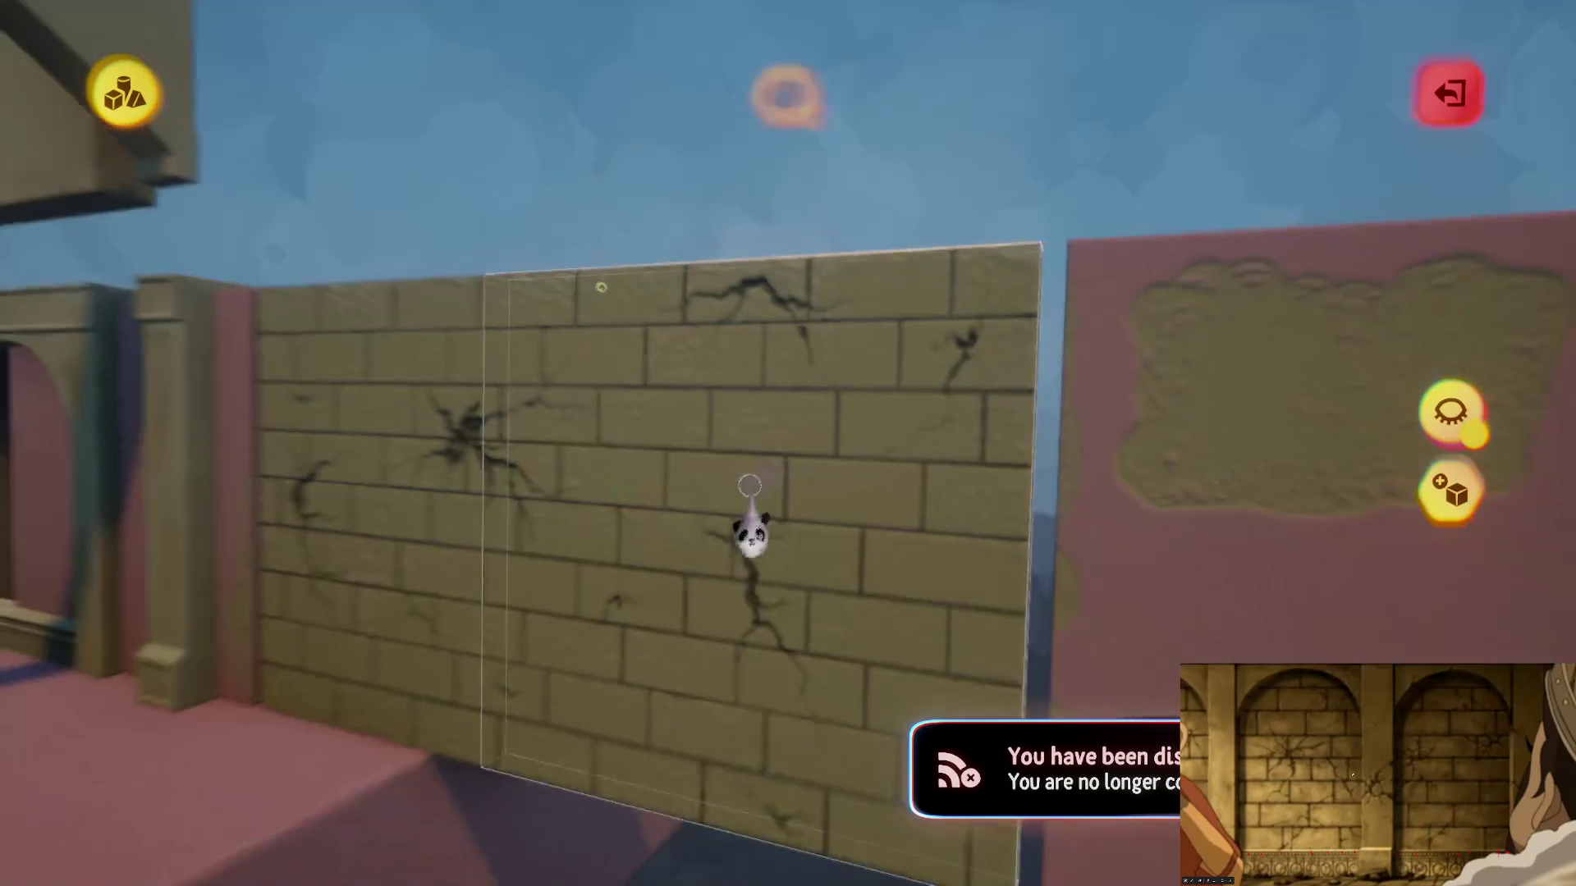
key("Tab")
Step: Toggle a guide setting and turn another brick panel to about 158°
left_click(1011, 92)
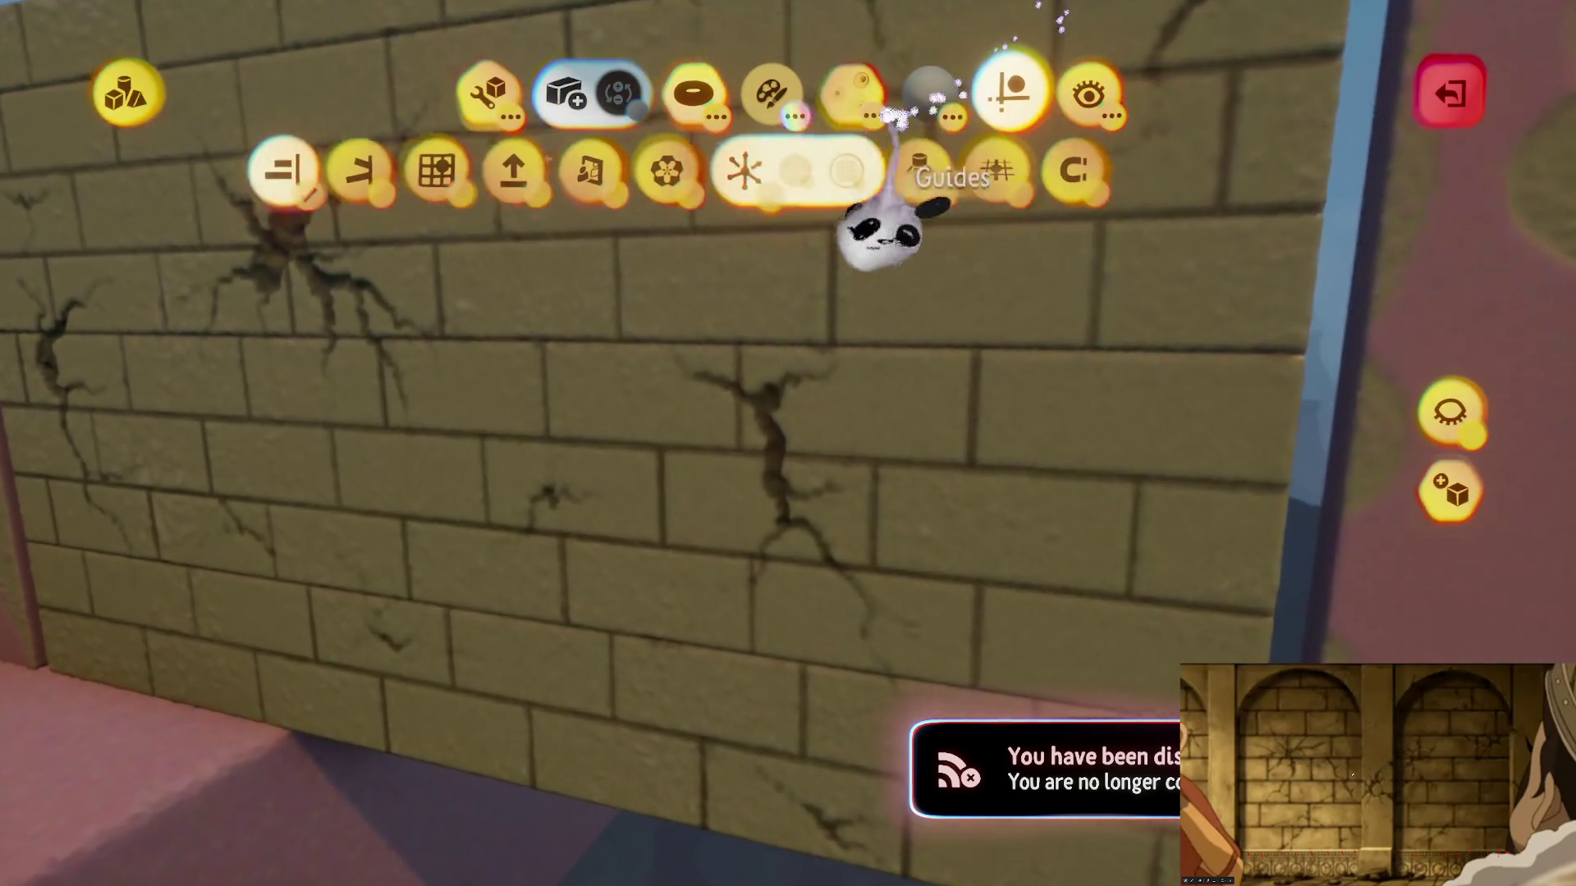
left_click(699, 470)
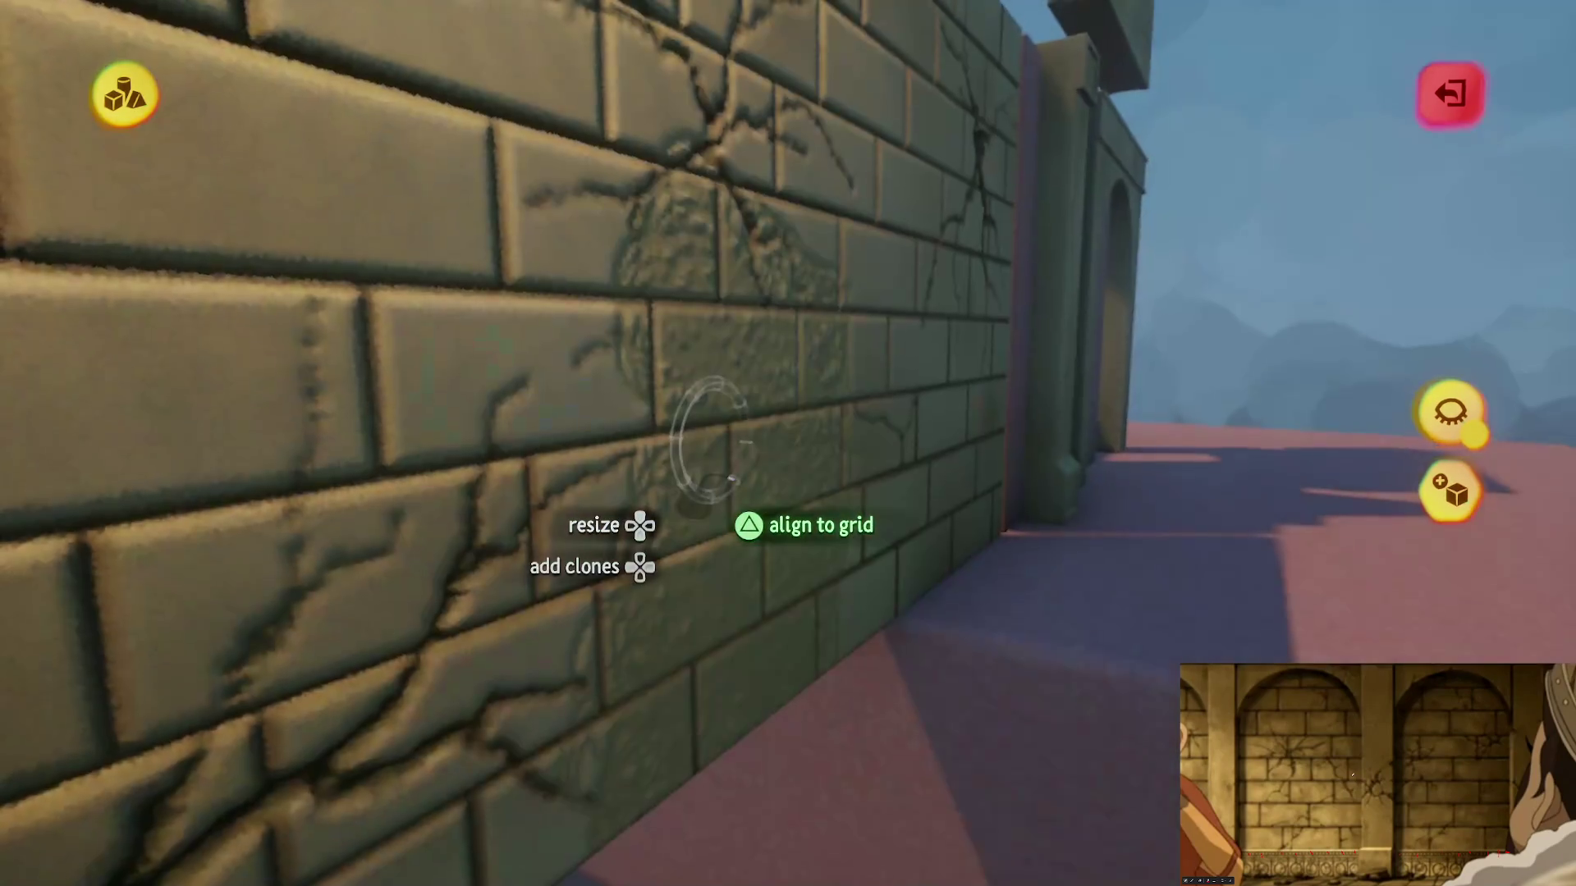
left_click_drag(693, 496, 764, 377)
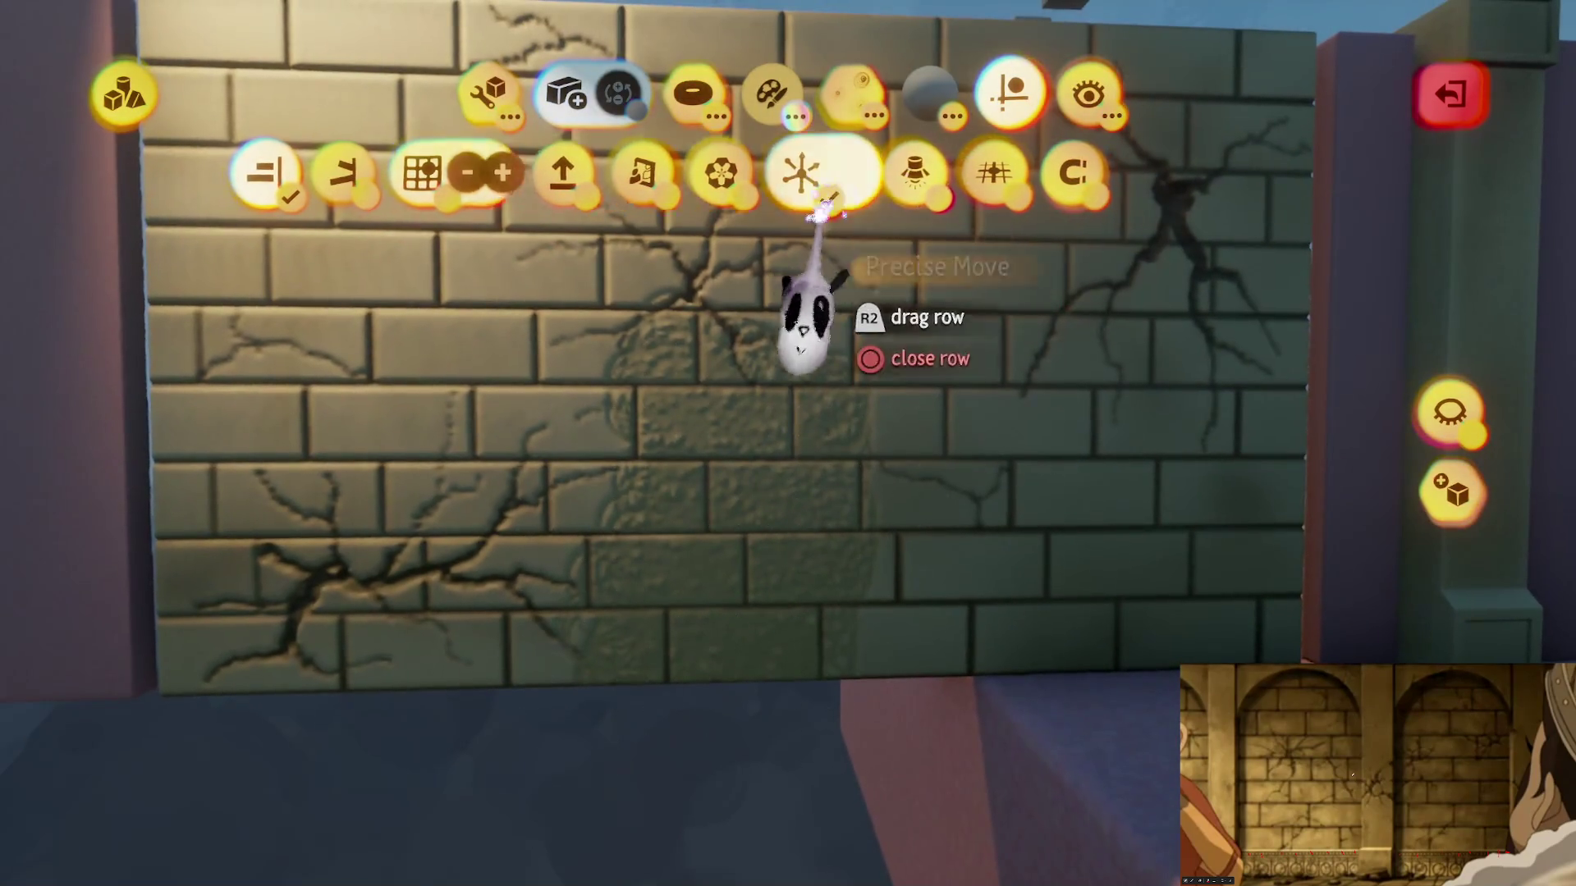
mouse_move(725, 563)
left_mouse_down()
mouse_move(561, 566)
mouse_move(619, 254)
mouse_move(527, 321)
mouse_move(529, 359)
left_mouse_up()
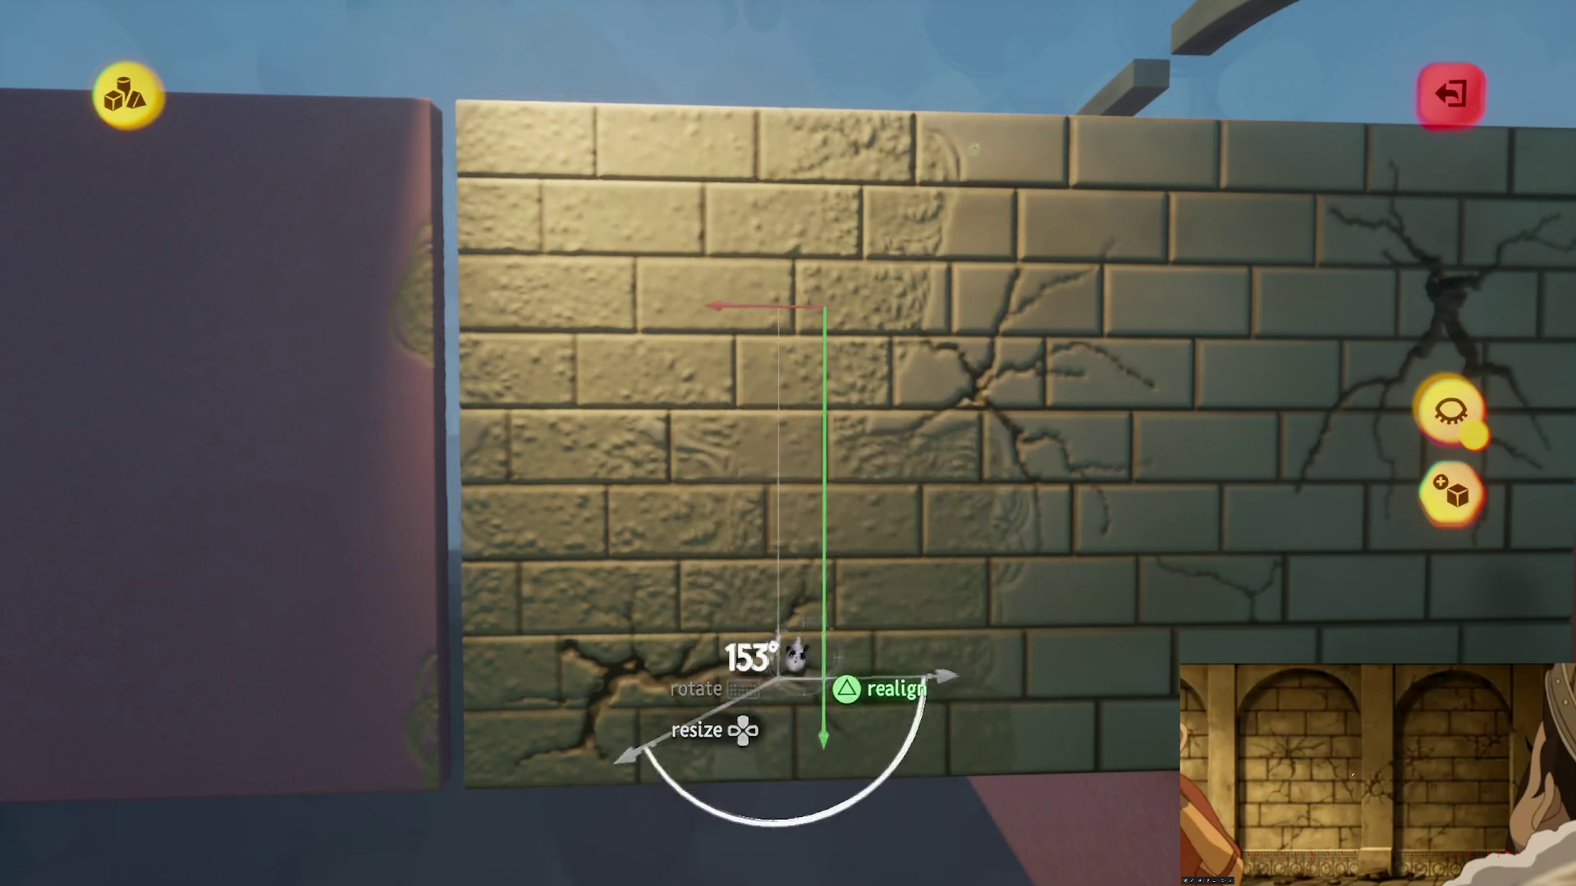
Step: Rotate several brick panels on the wall to new angles, around 115–116°
left_click_drag(738, 546, 780, 541)
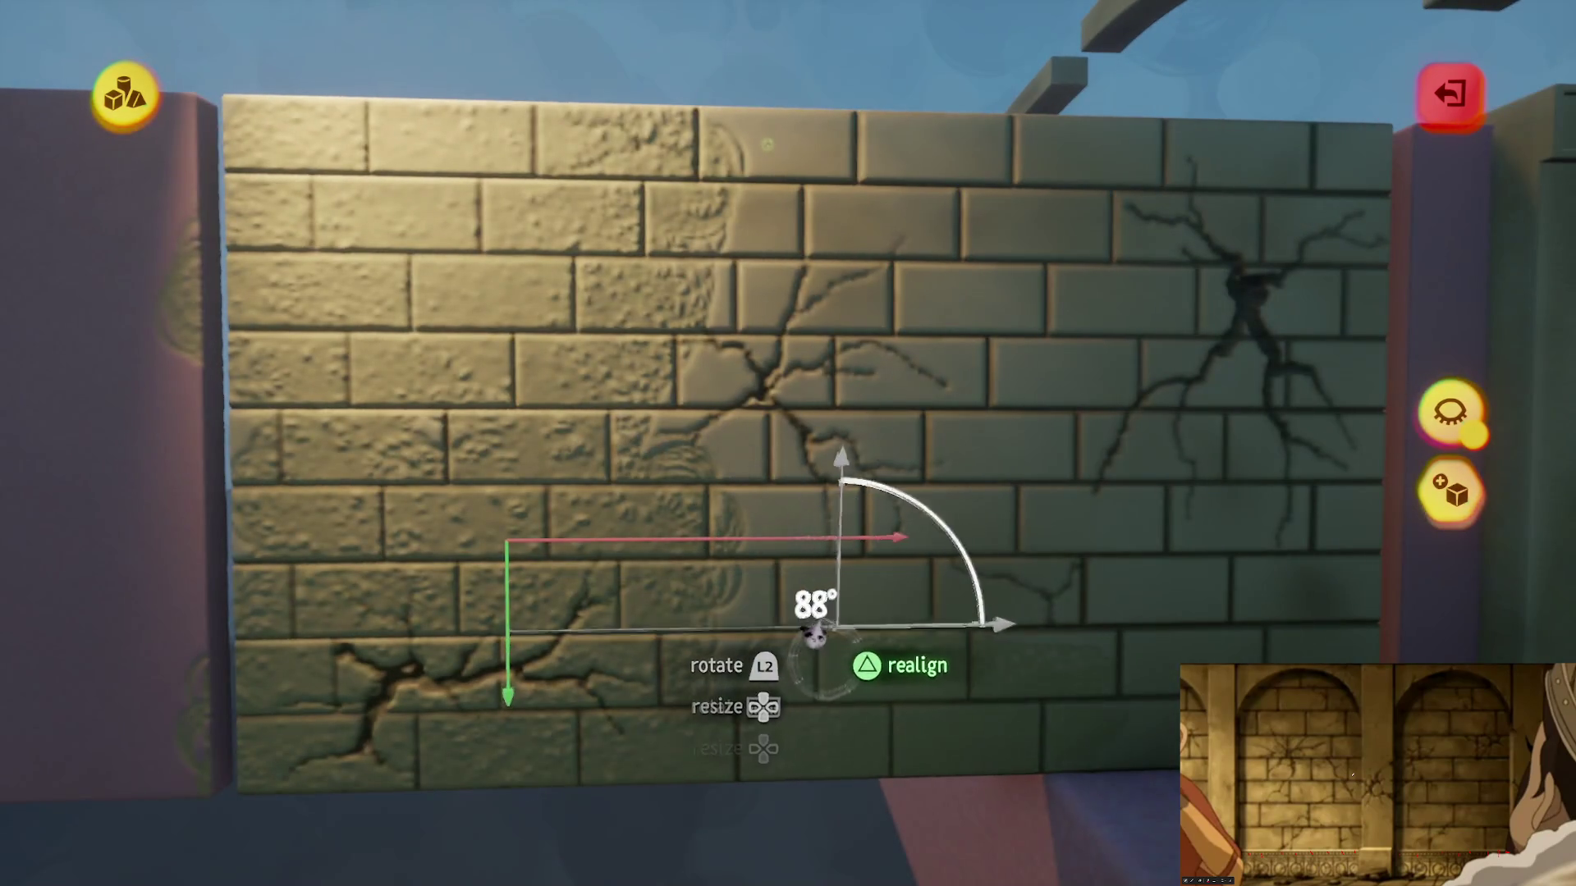
left_click_drag(791, 598, 852, 635)
left_click_drag(767, 384, 785, 429)
left_click_drag(868, 182, 816, 222)
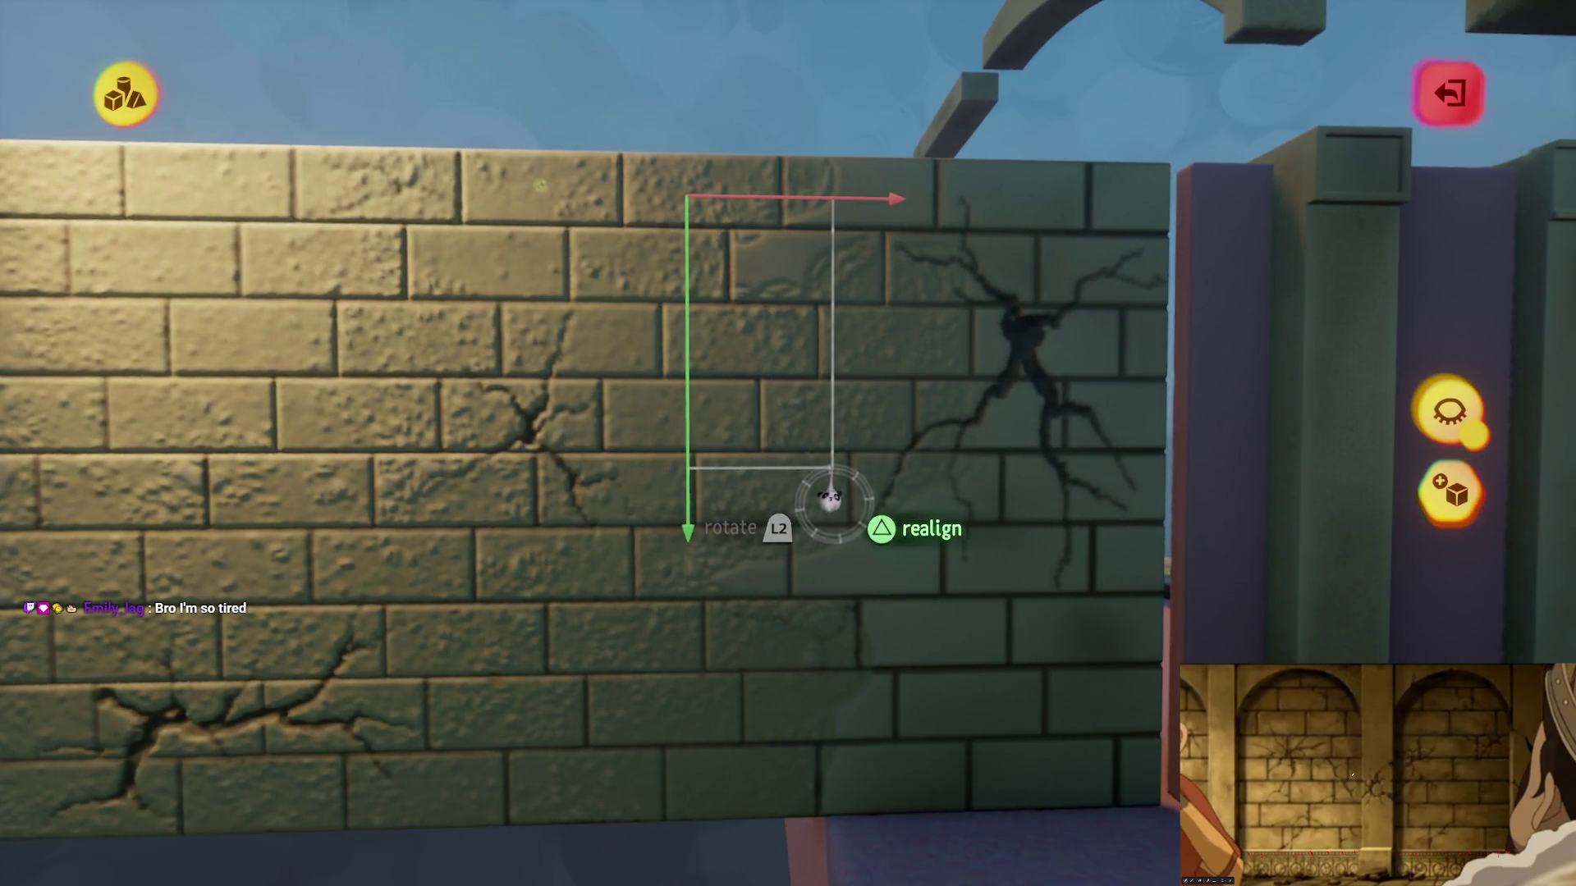
left_click_drag(945, 678, 952, 698)
left_click_drag(941, 564, 987, 521)
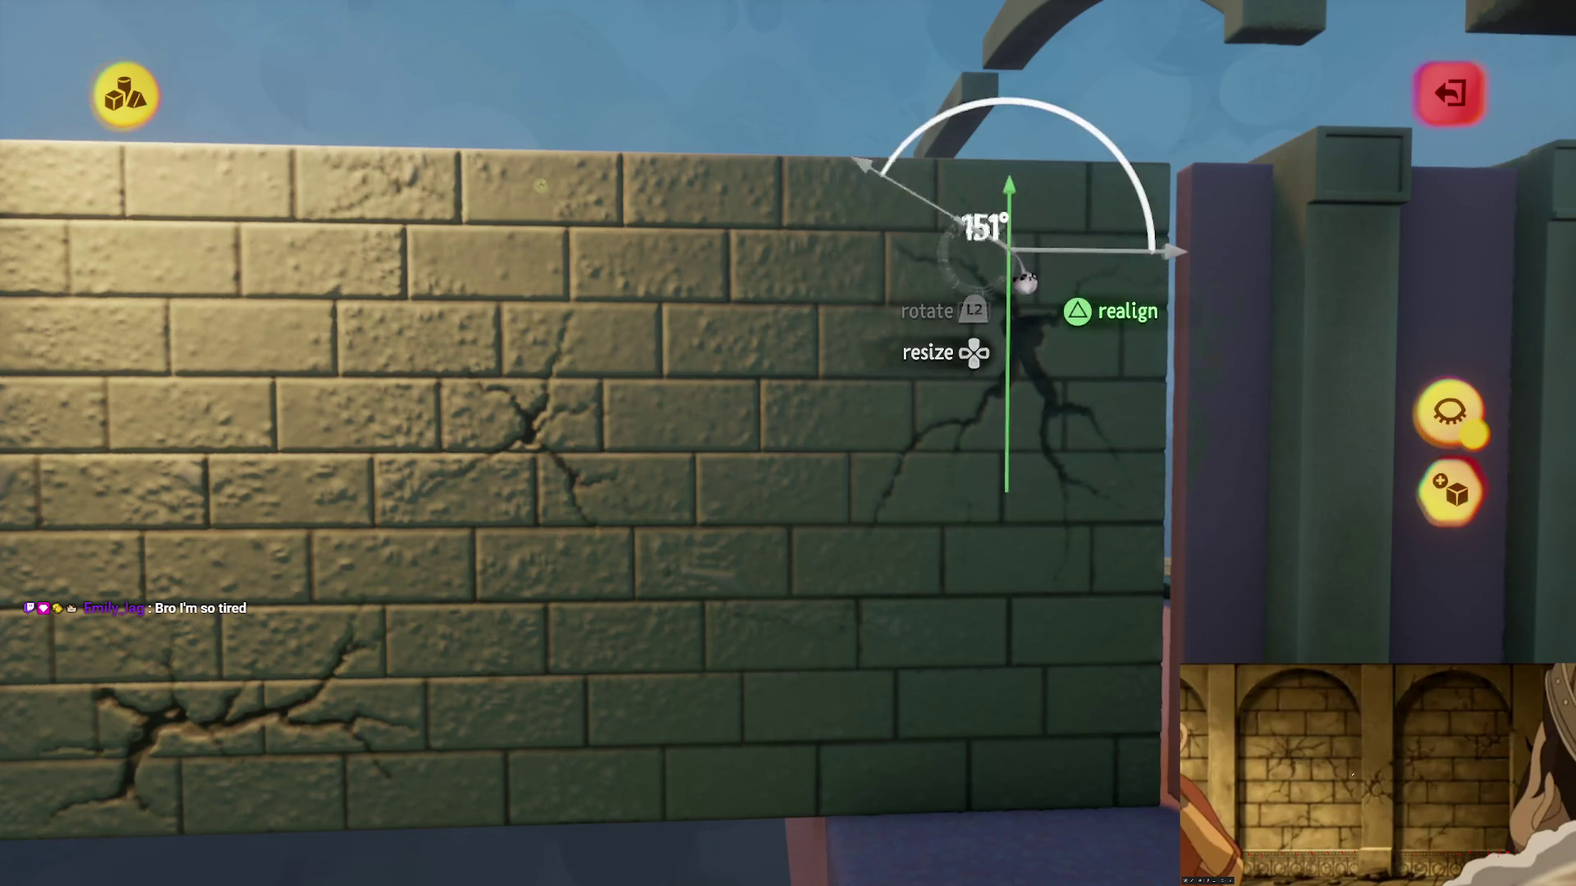
mouse_move(1003, 279)
left_mouse_down()
mouse_move(1001, 264)
mouse_move(875, 563)
left_mouse_up()
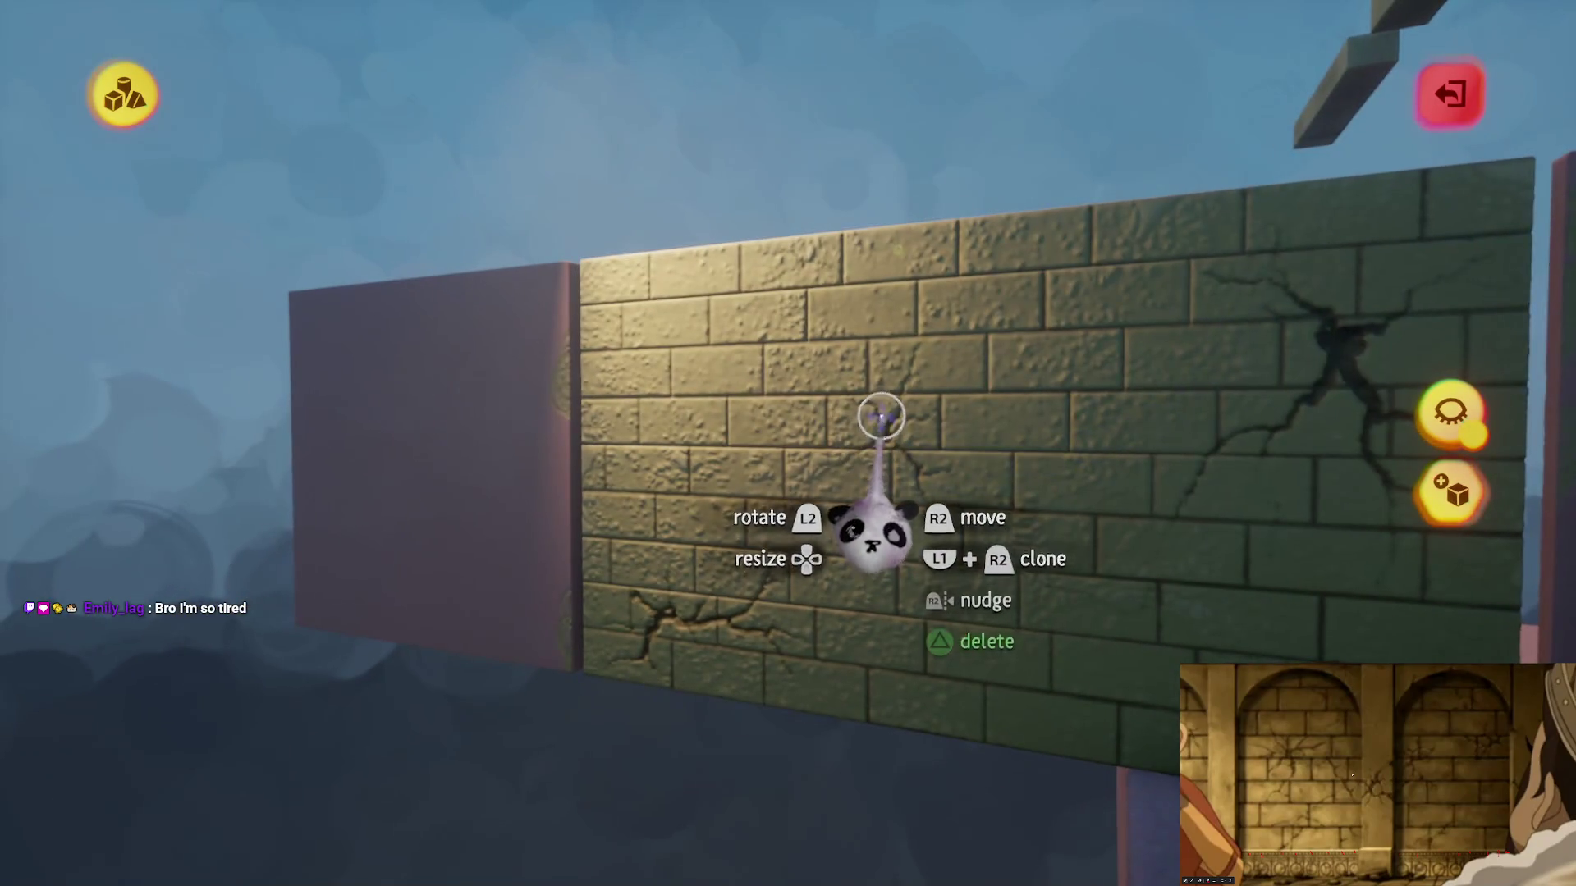
scroll(843, 357, "down", 3)
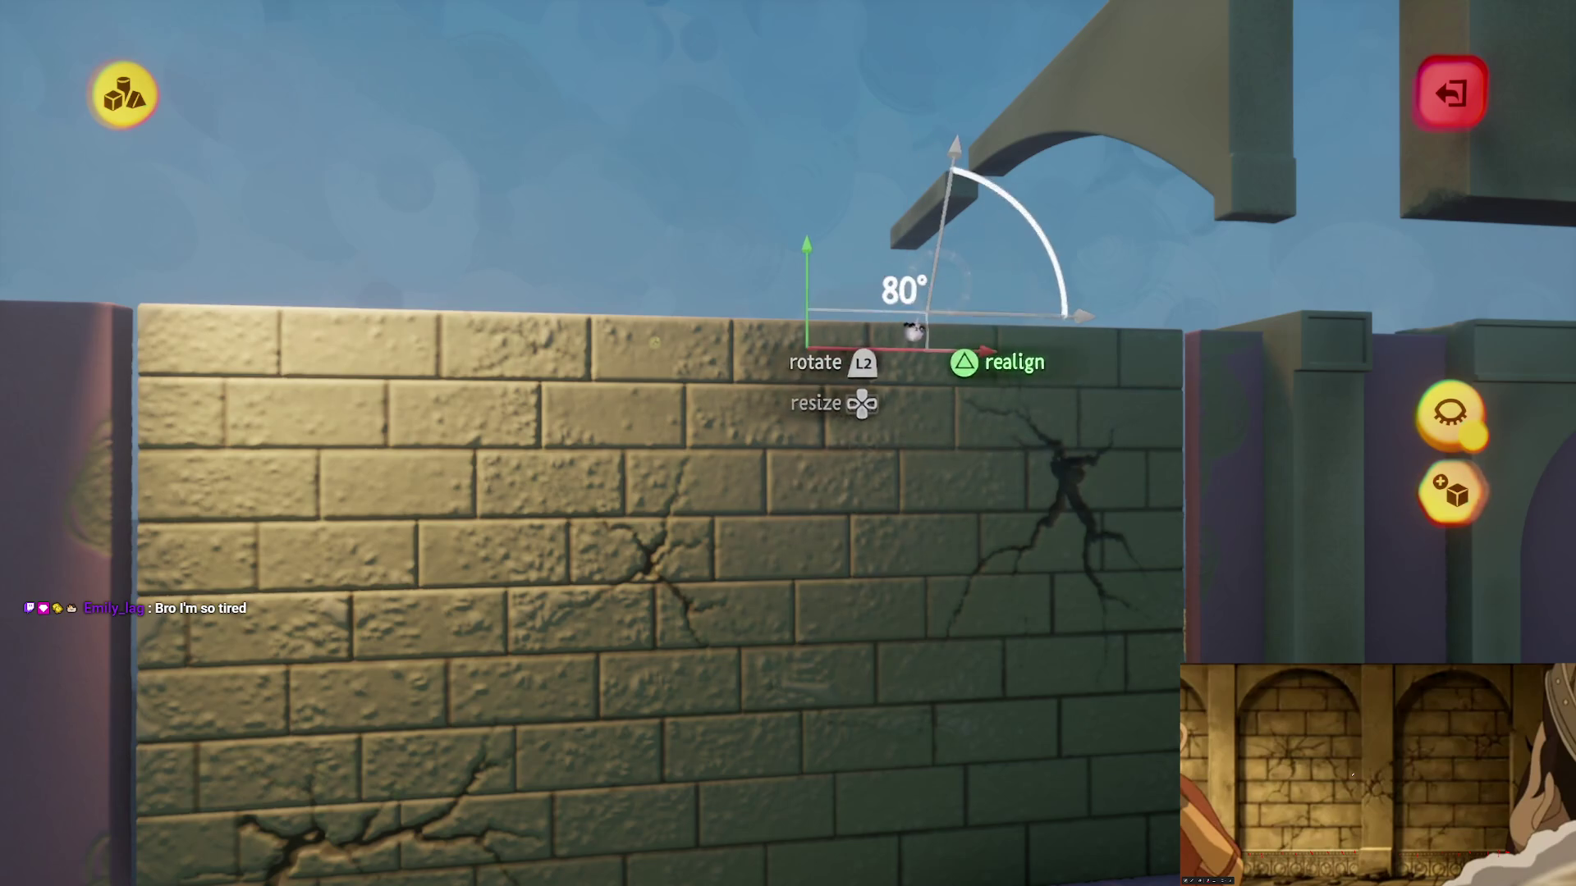
mouse_move(916, 344)
left_mouse_down()
mouse_move(872, 563)
mouse_move(872, 521)
mouse_move(829, 509)
left_mouse_up()
Step: Leave sculpting and open the pink block beside the wall for sculpting
key("Escape")
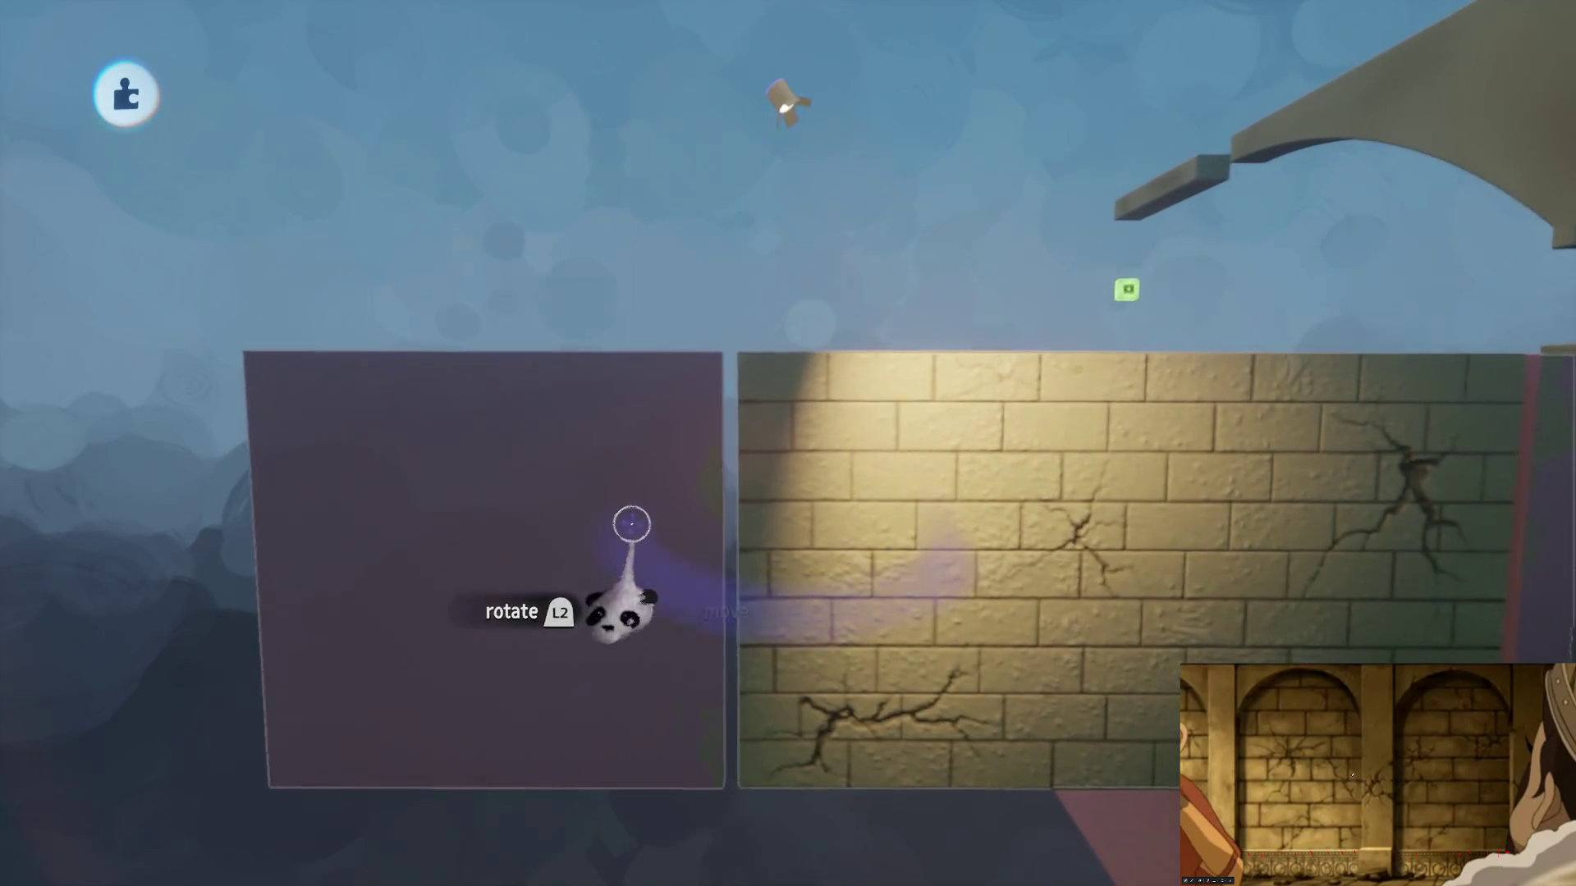
left_click(653, 525)
mouse_move(652, 517)
left_mouse_down()
mouse_move(854, 509)
mouse_move(996, 450)
mouse_move(808, 523)
mouse_move(945, 559)
mouse_move(520, 605)
mouse_move(1140, 520)
mouse_move(700, 538)
mouse_move(705, 450)
left_mouse_up()
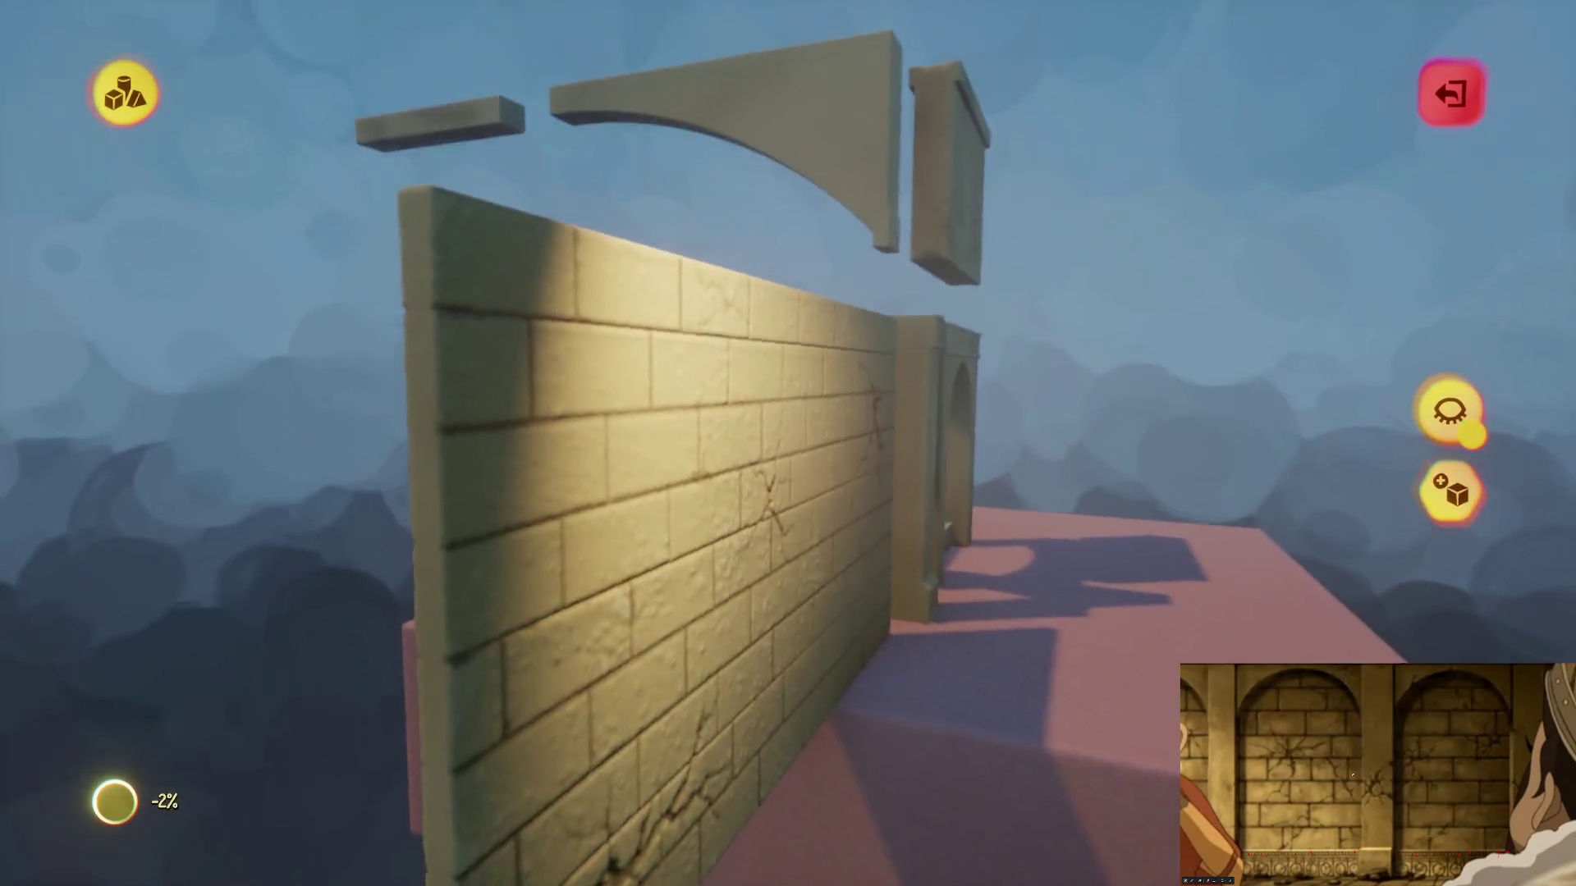
Step: Undo the accidental deletion and reopen the cracked brick wall for sculpting, zoomed in close
key("Escape")
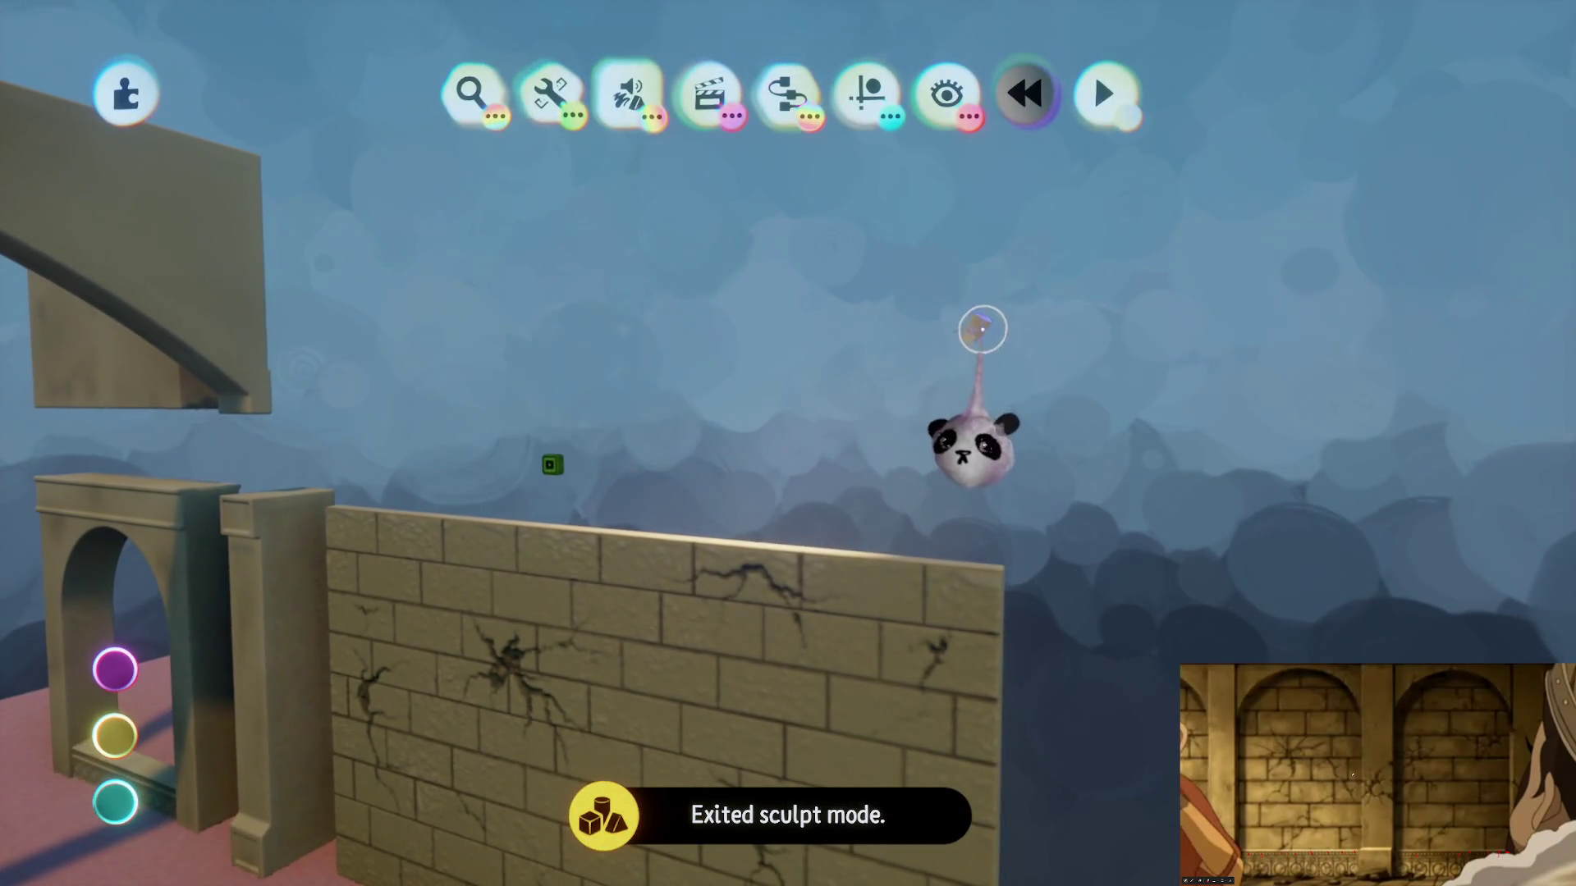
mouse_move(883, 453)
left_mouse_down()
mouse_move(795, 278)
mouse_move(798, 125)
mouse_move(722, 558)
mouse_move(800, 441)
mouse_move(780, 440)
mouse_move(817, 468)
left_mouse_up()
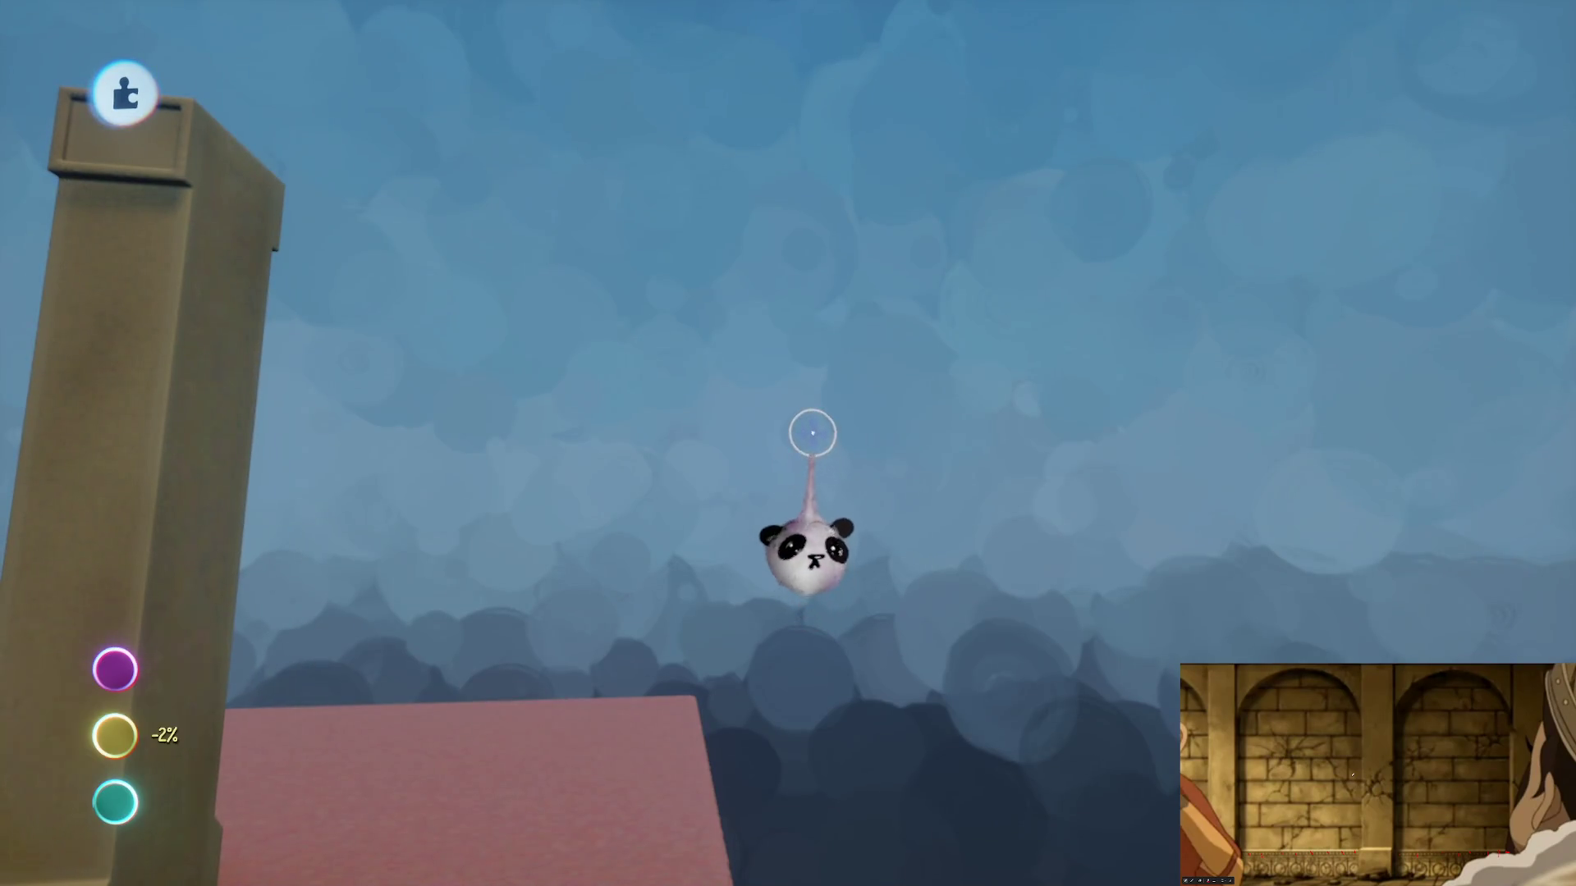
key("ctrl+z")
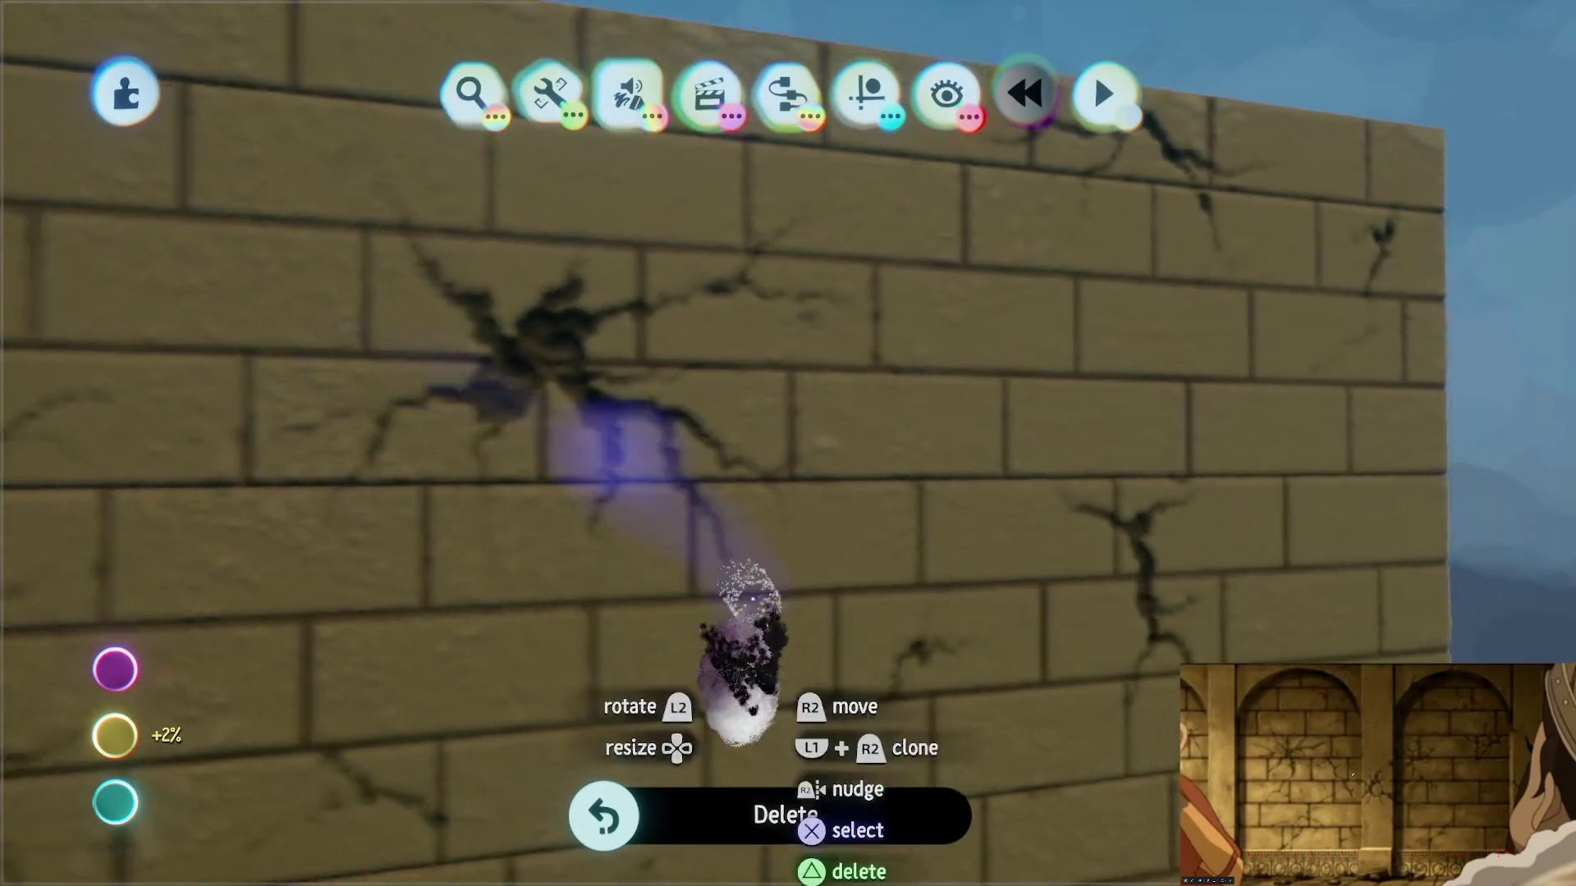
mouse_move(749, 599)
left_mouse_down()
mouse_move(770, 679)
mouse_move(792, 591)
left_mouse_up()
left_click(792, 591)
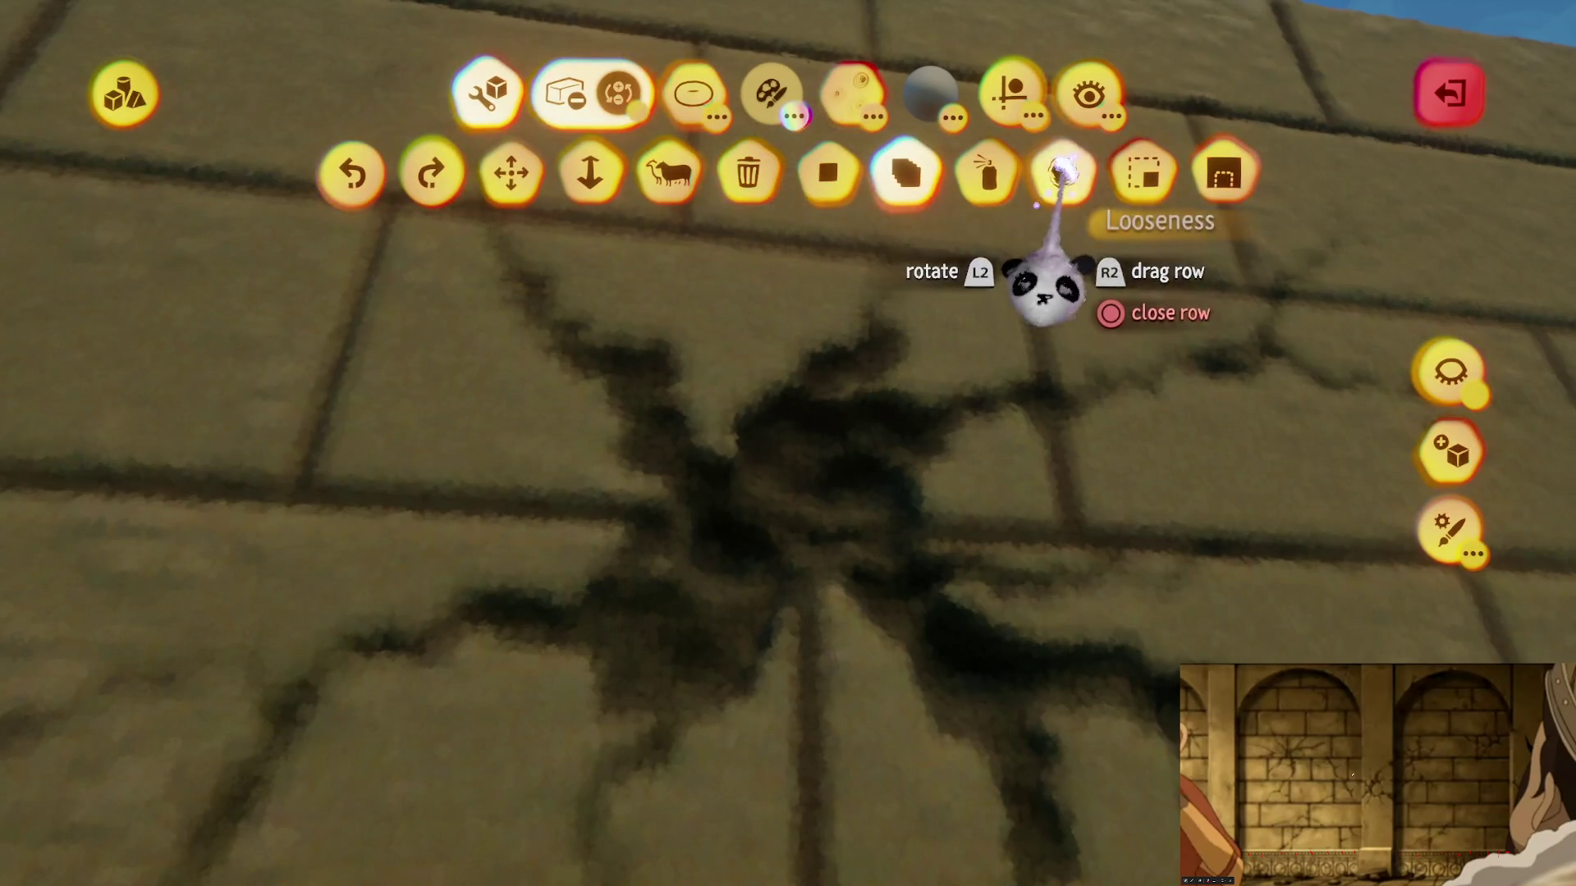
Step: Pick a dark shade and spray-paint darker shading around the brick wall's cracks
left_click(1012, 90)
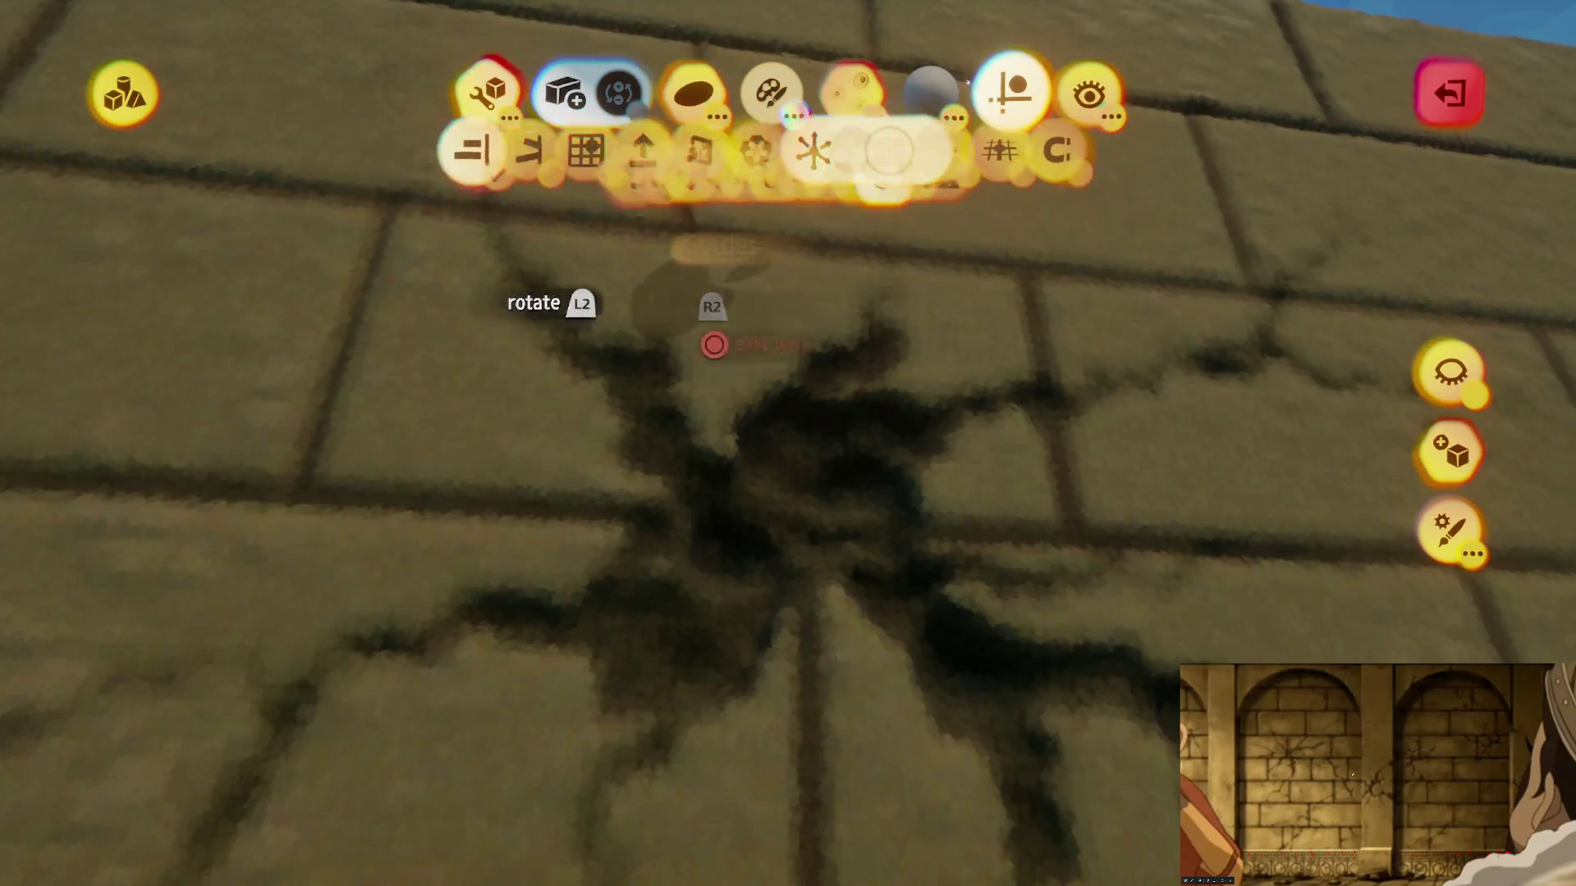
left_click(689, 96)
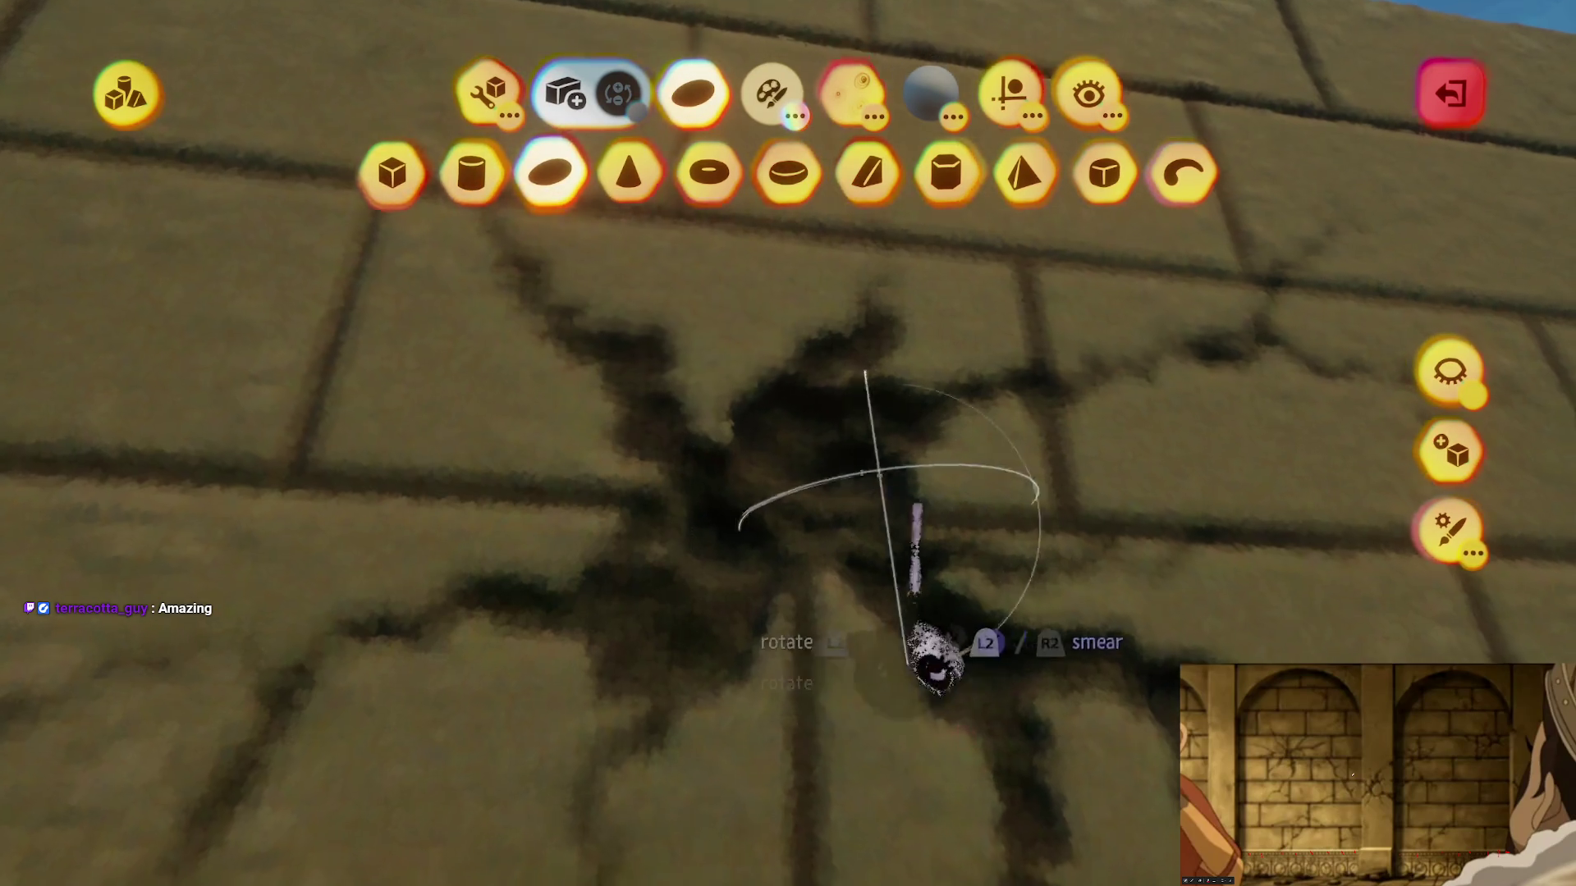
key("c")
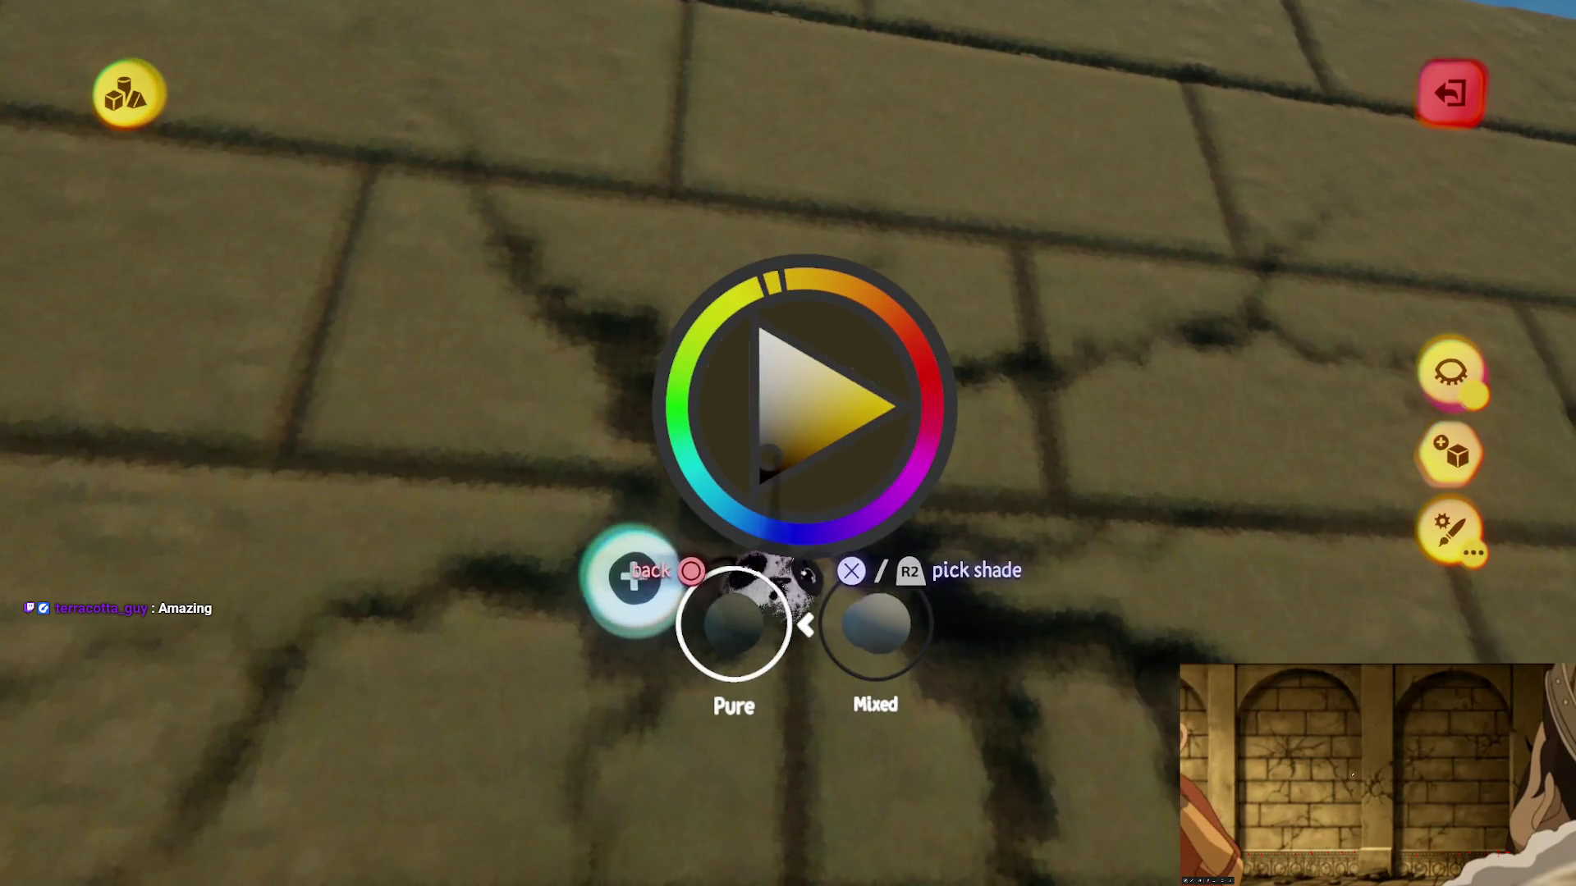
key("Escape")
key("Escape")
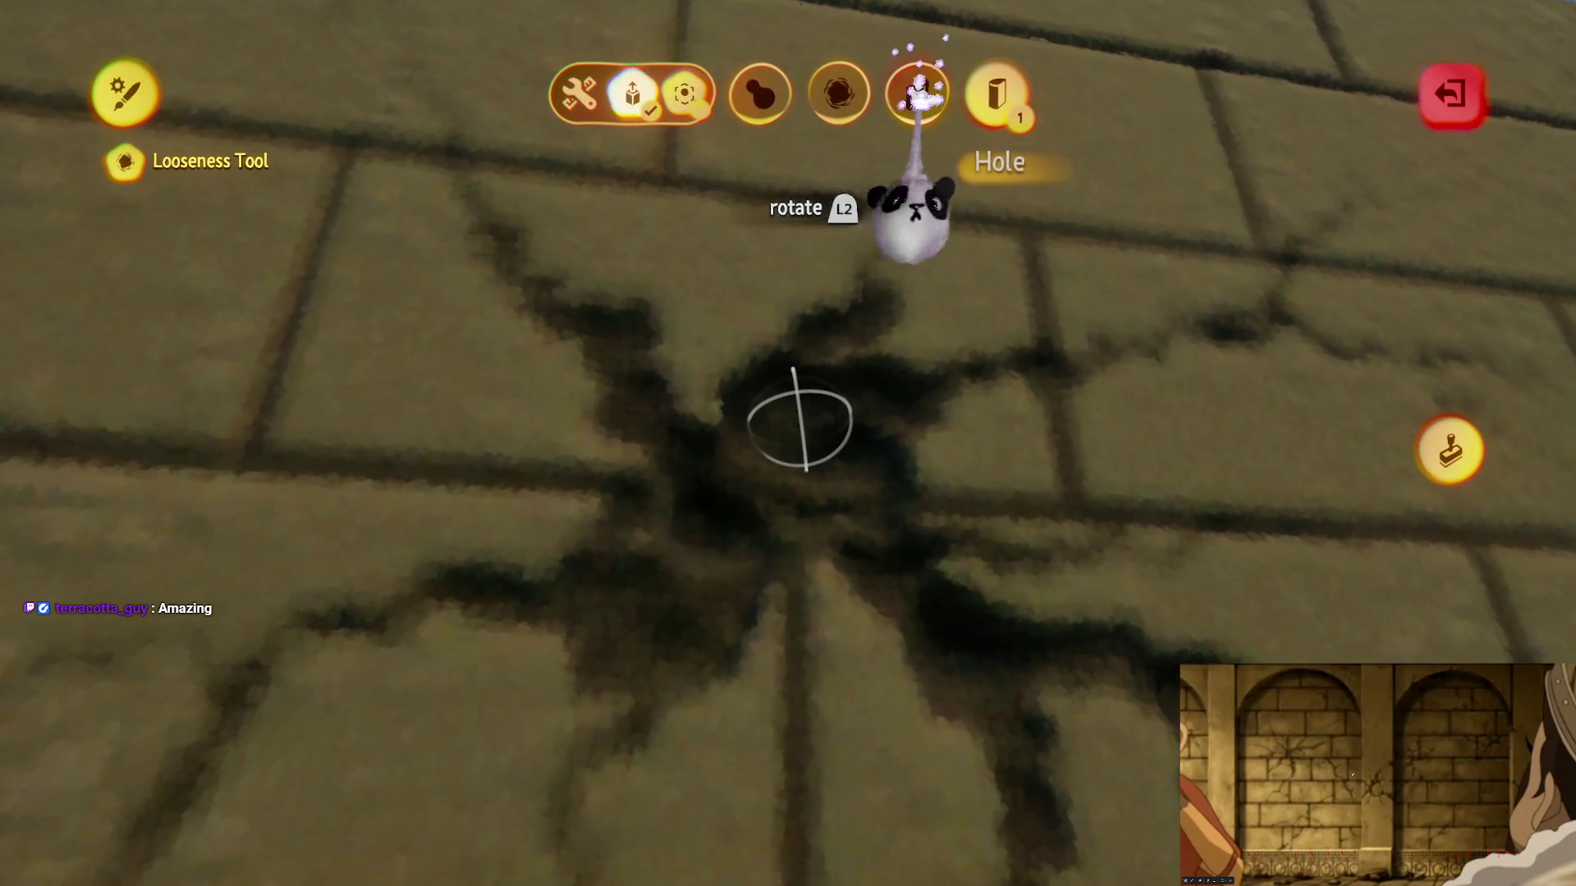
key("Escape")
left_click(473, 123)
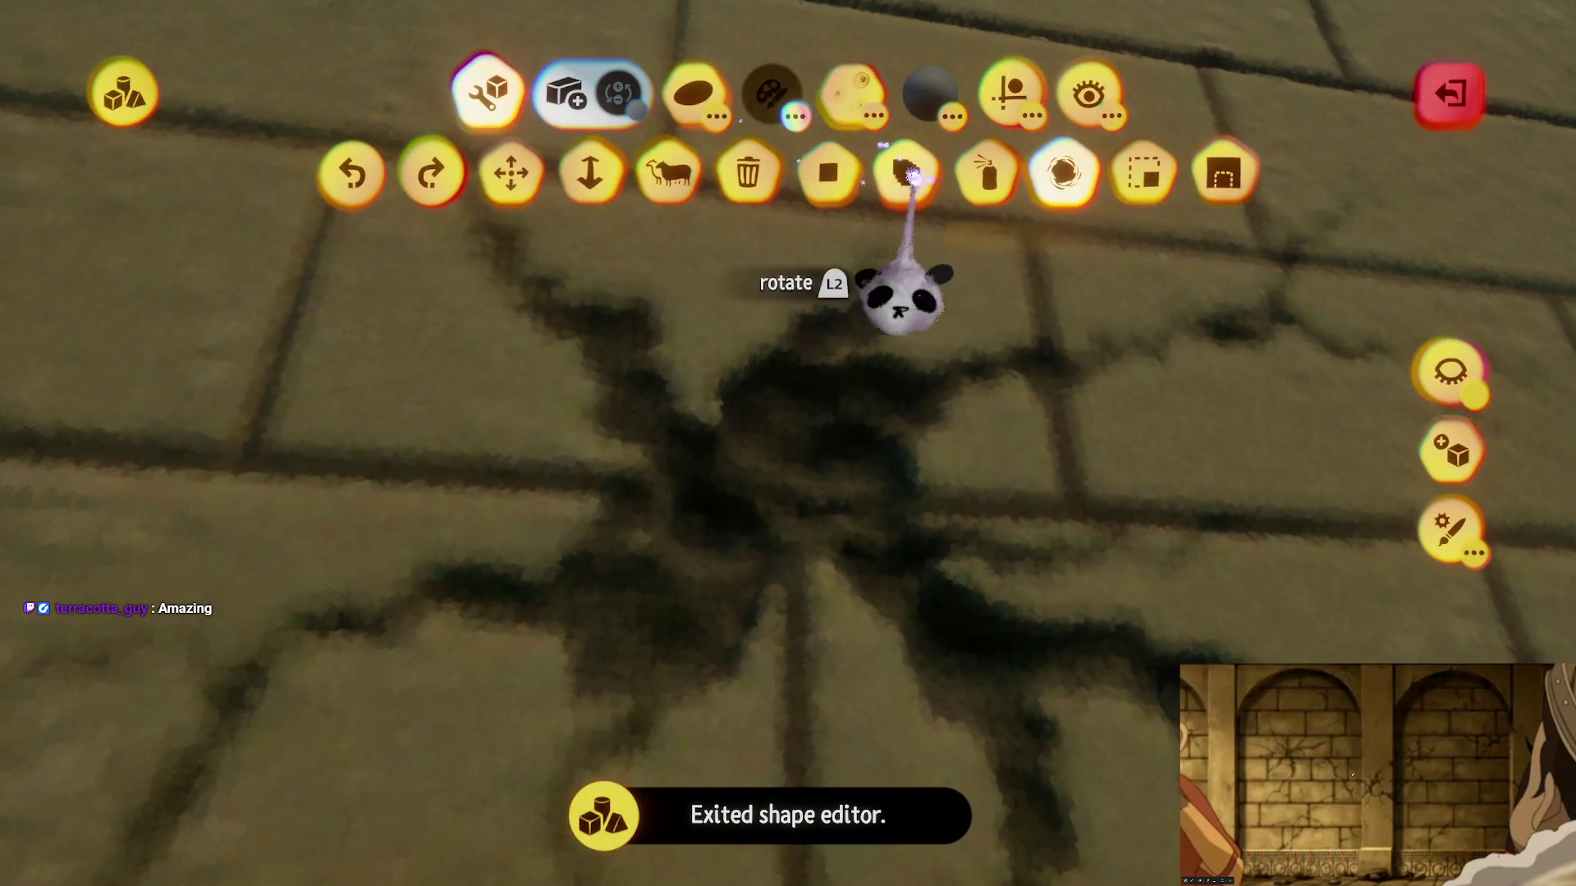
left_click(1011, 92)
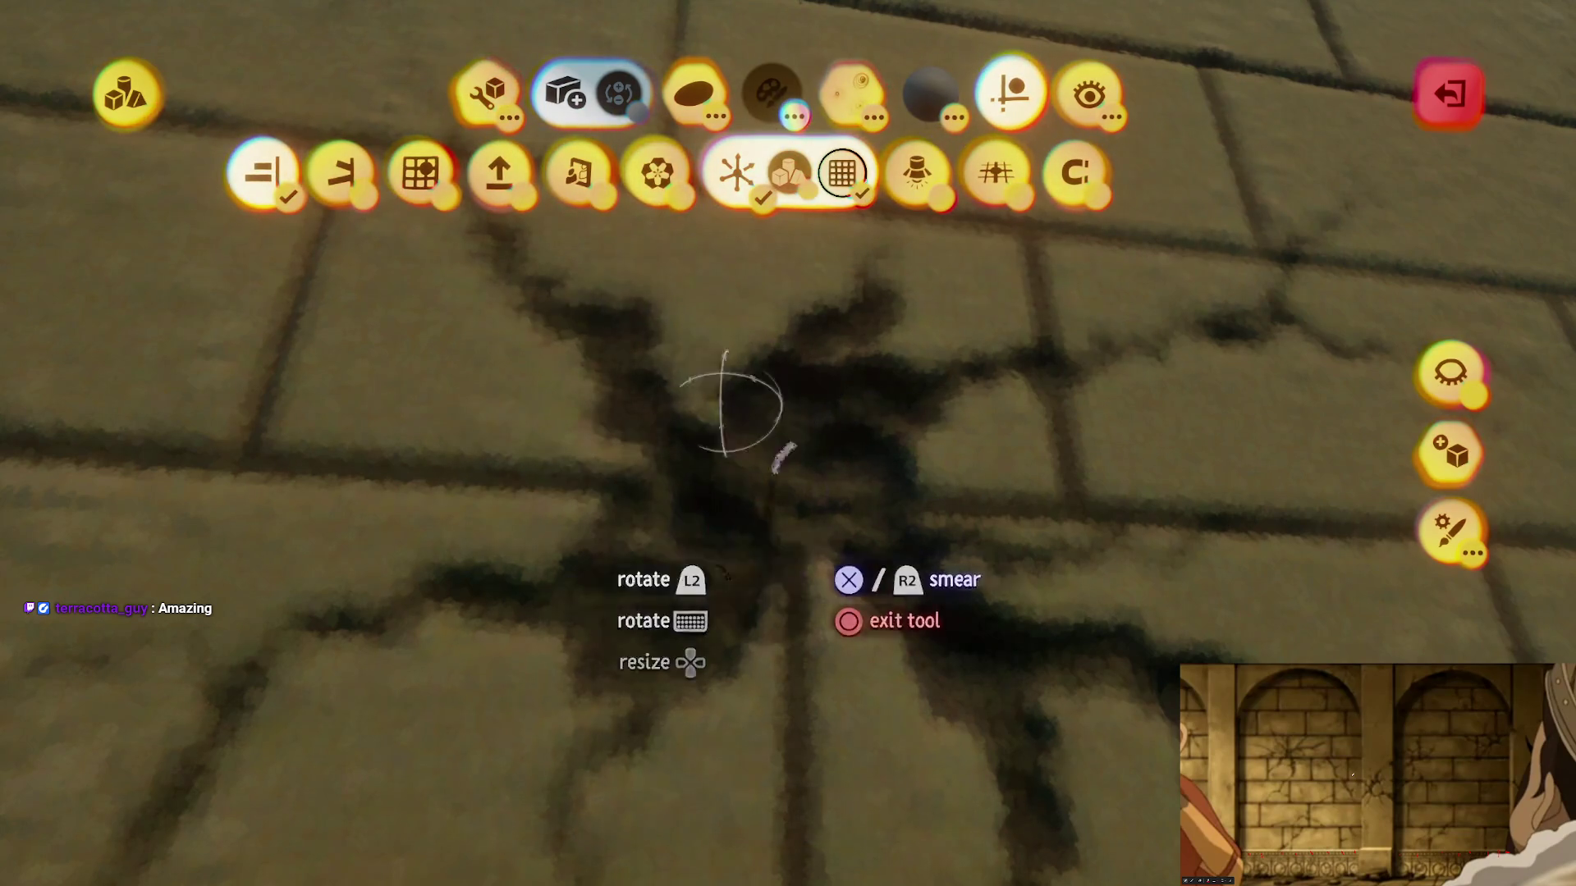
key("Escape")
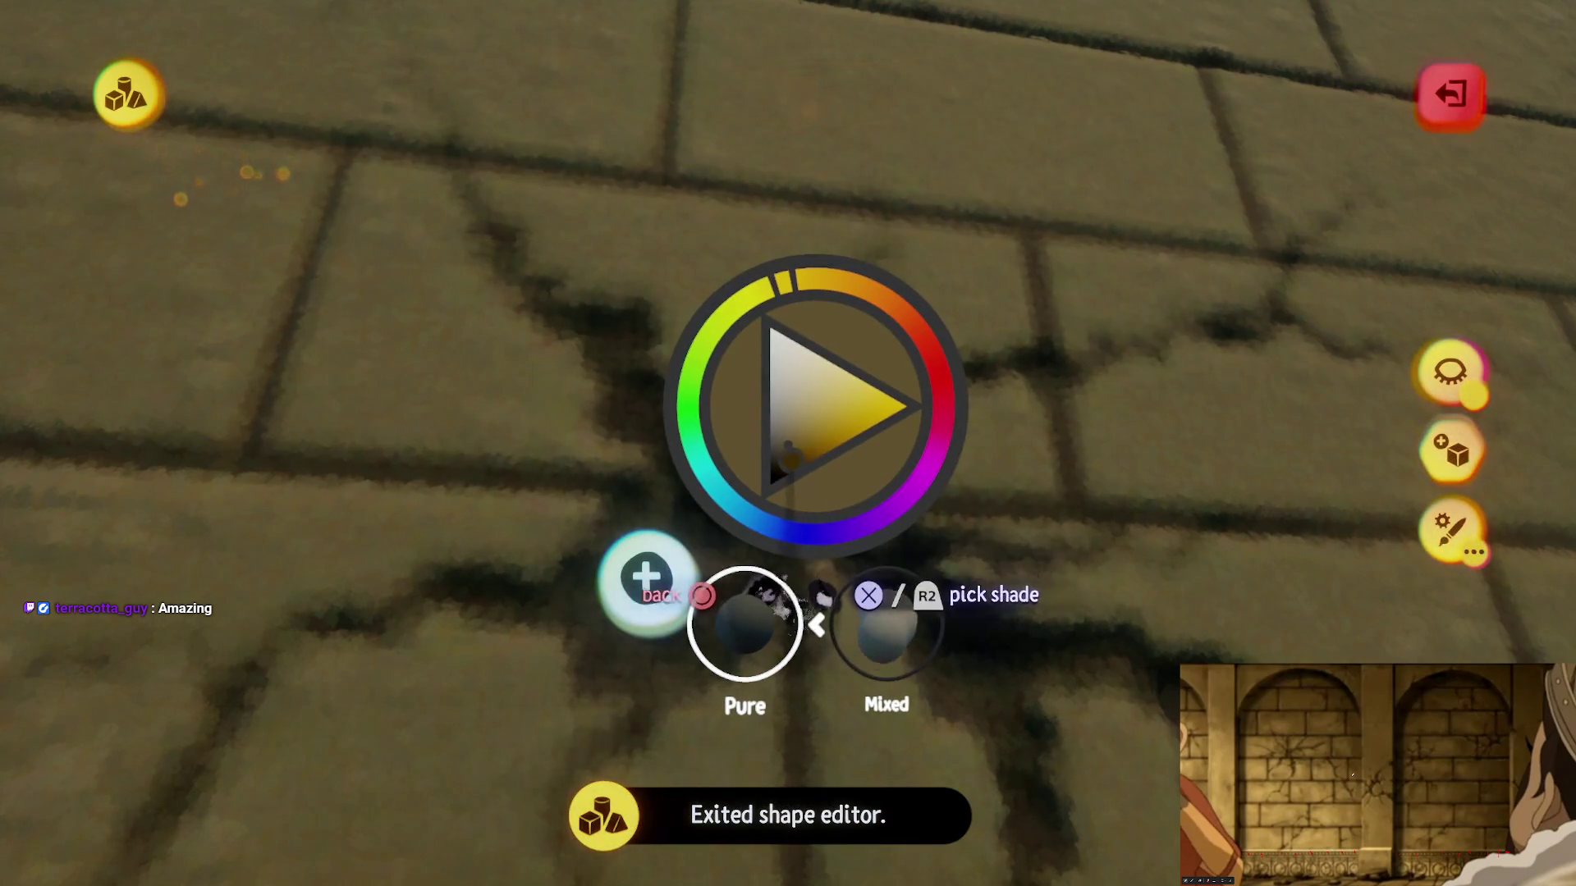
key("Escape")
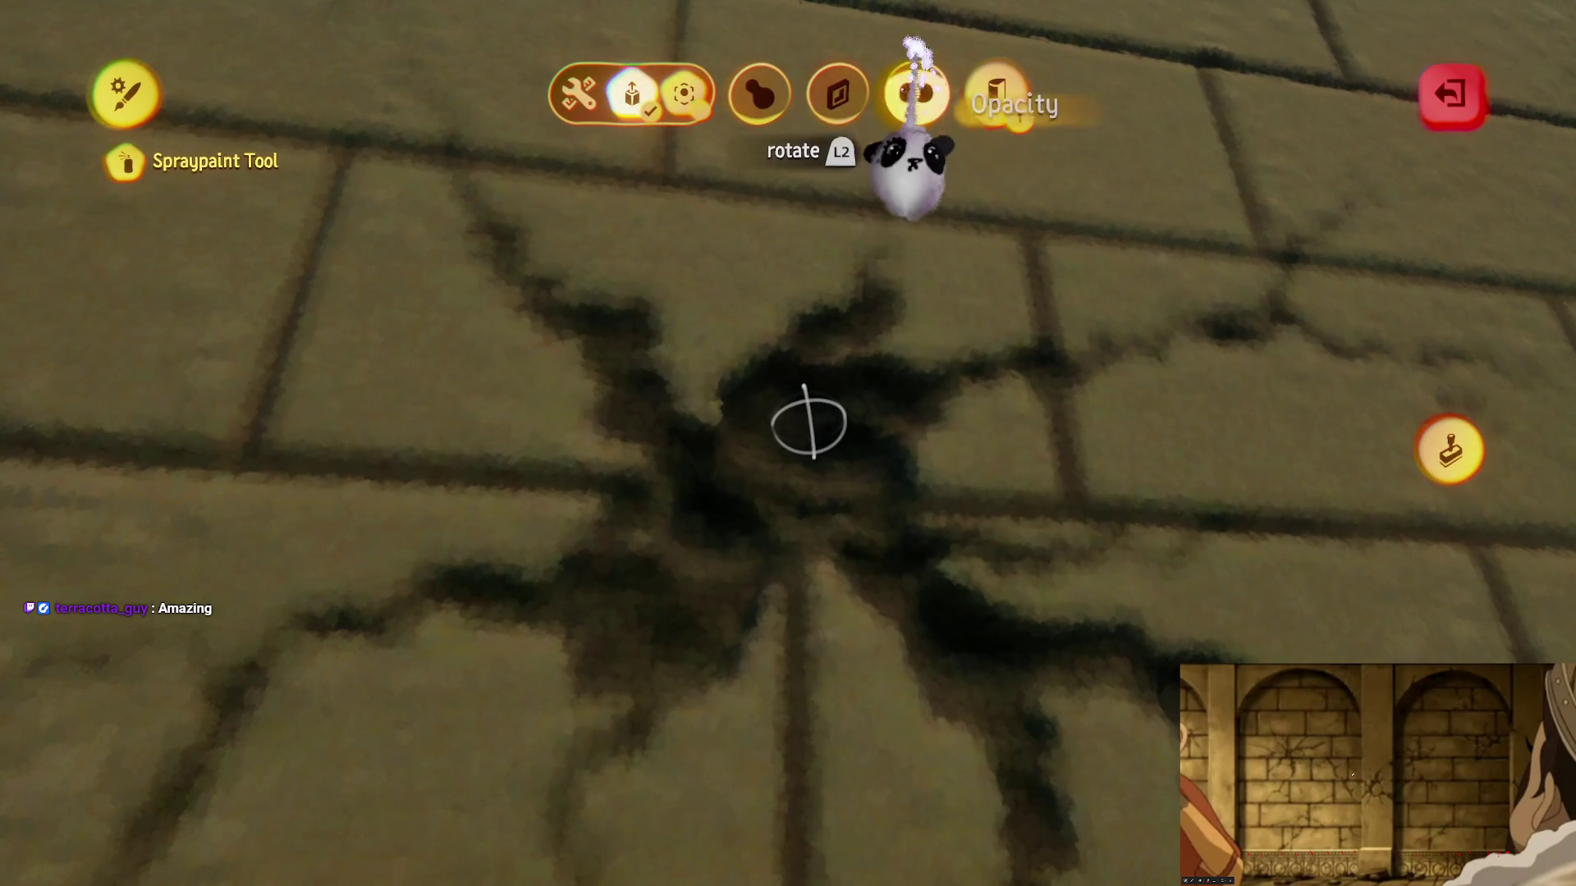
key("Escape")
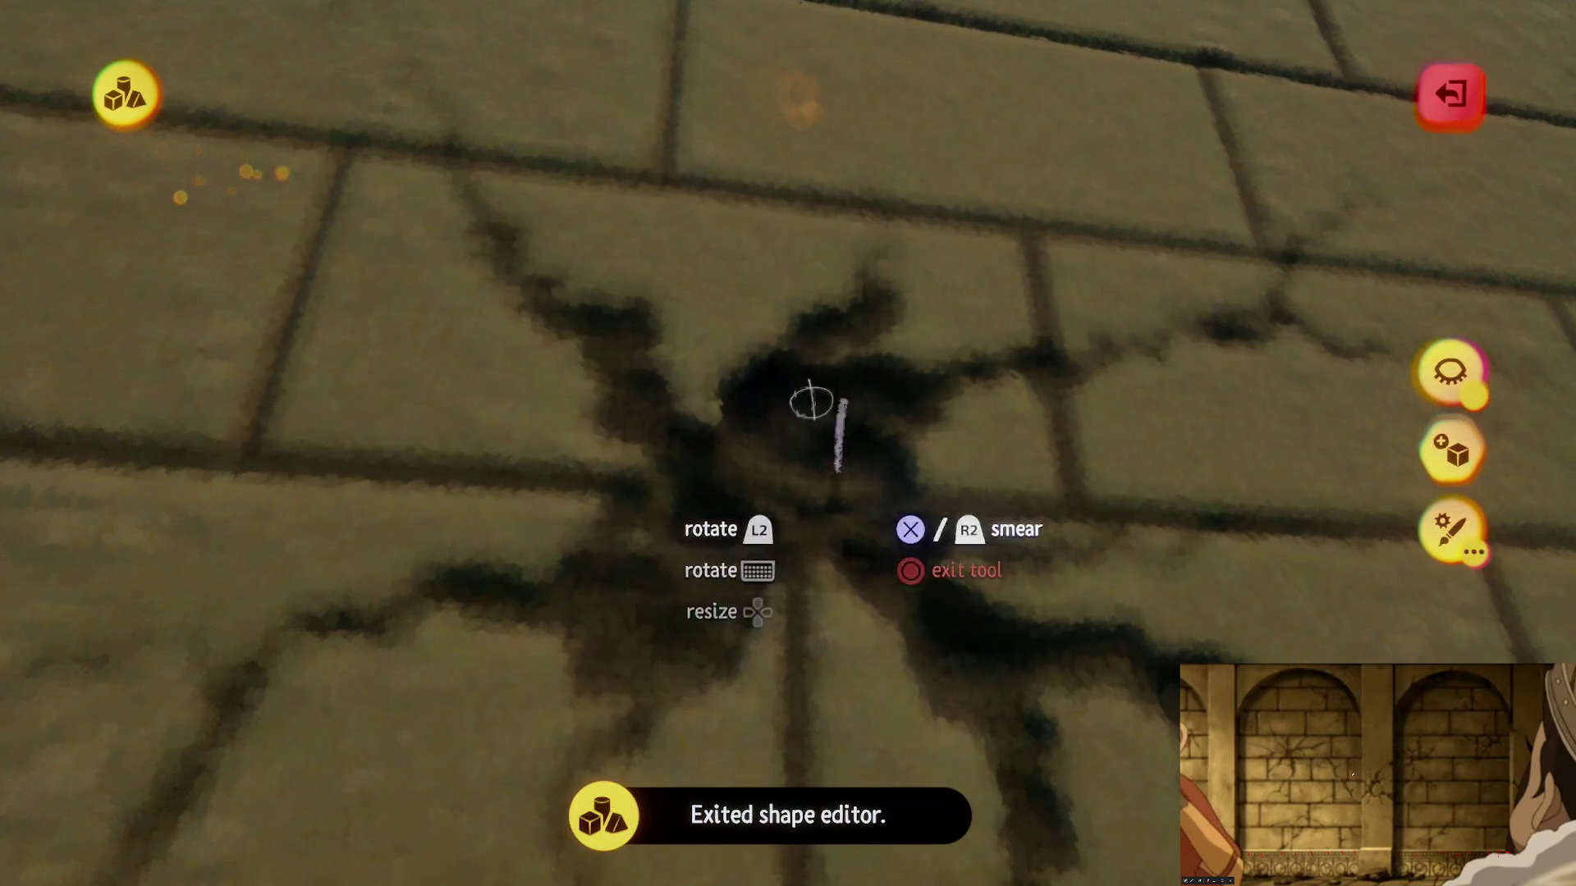
mouse_move(732, 633)
left_mouse_down()
mouse_move(870, 615)
mouse_move(901, 654)
left_mouse_up()
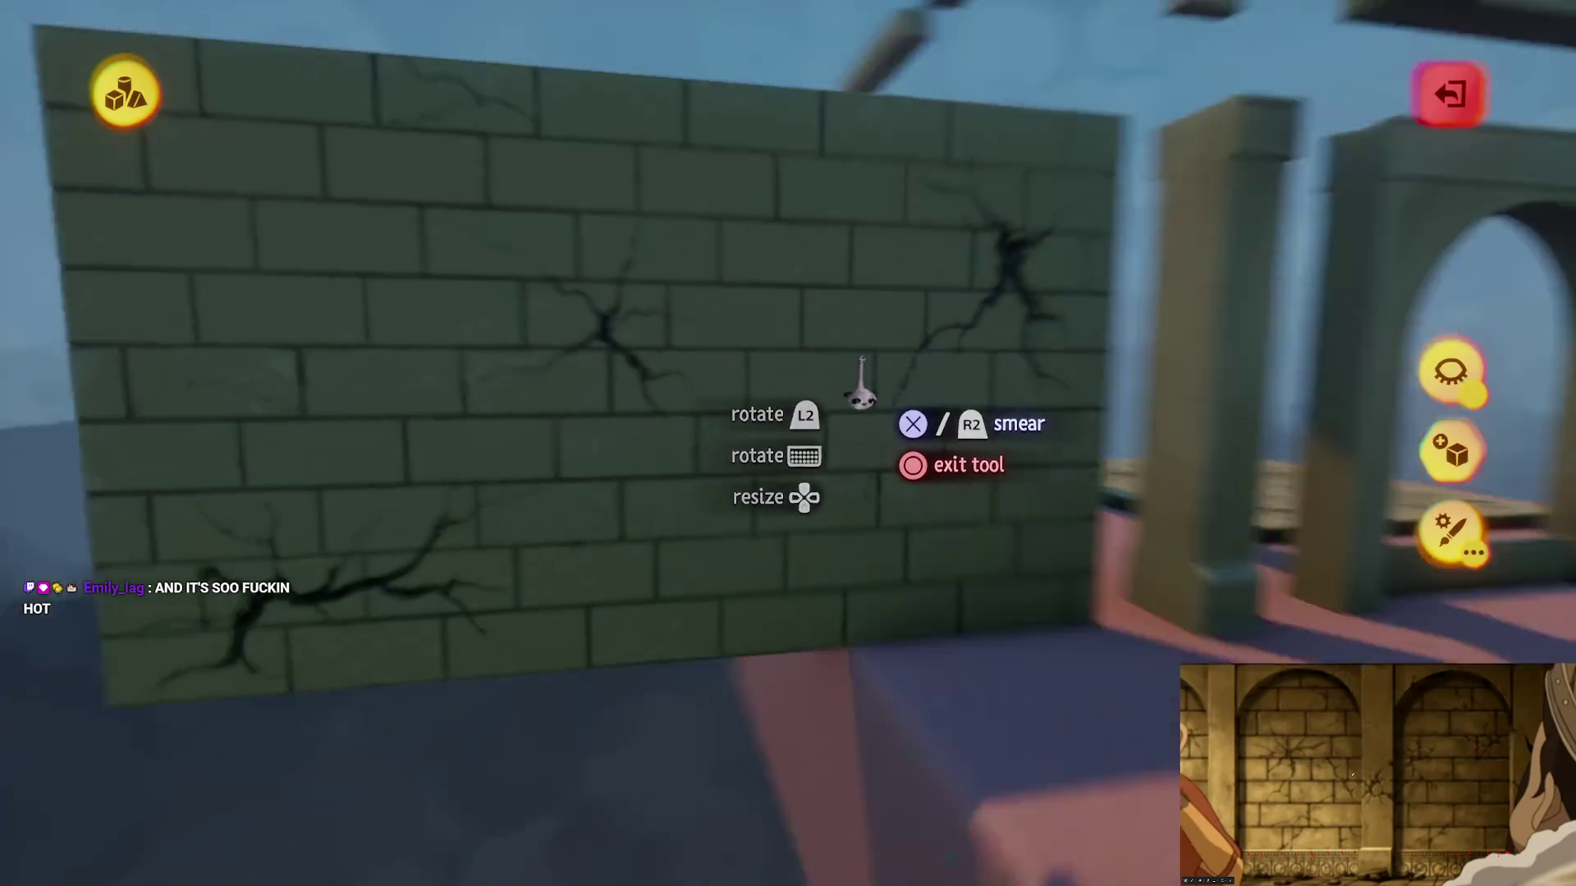
Step: Leave the brick wall and start sculpting the plain slab beside the tiled floor
key("Escape")
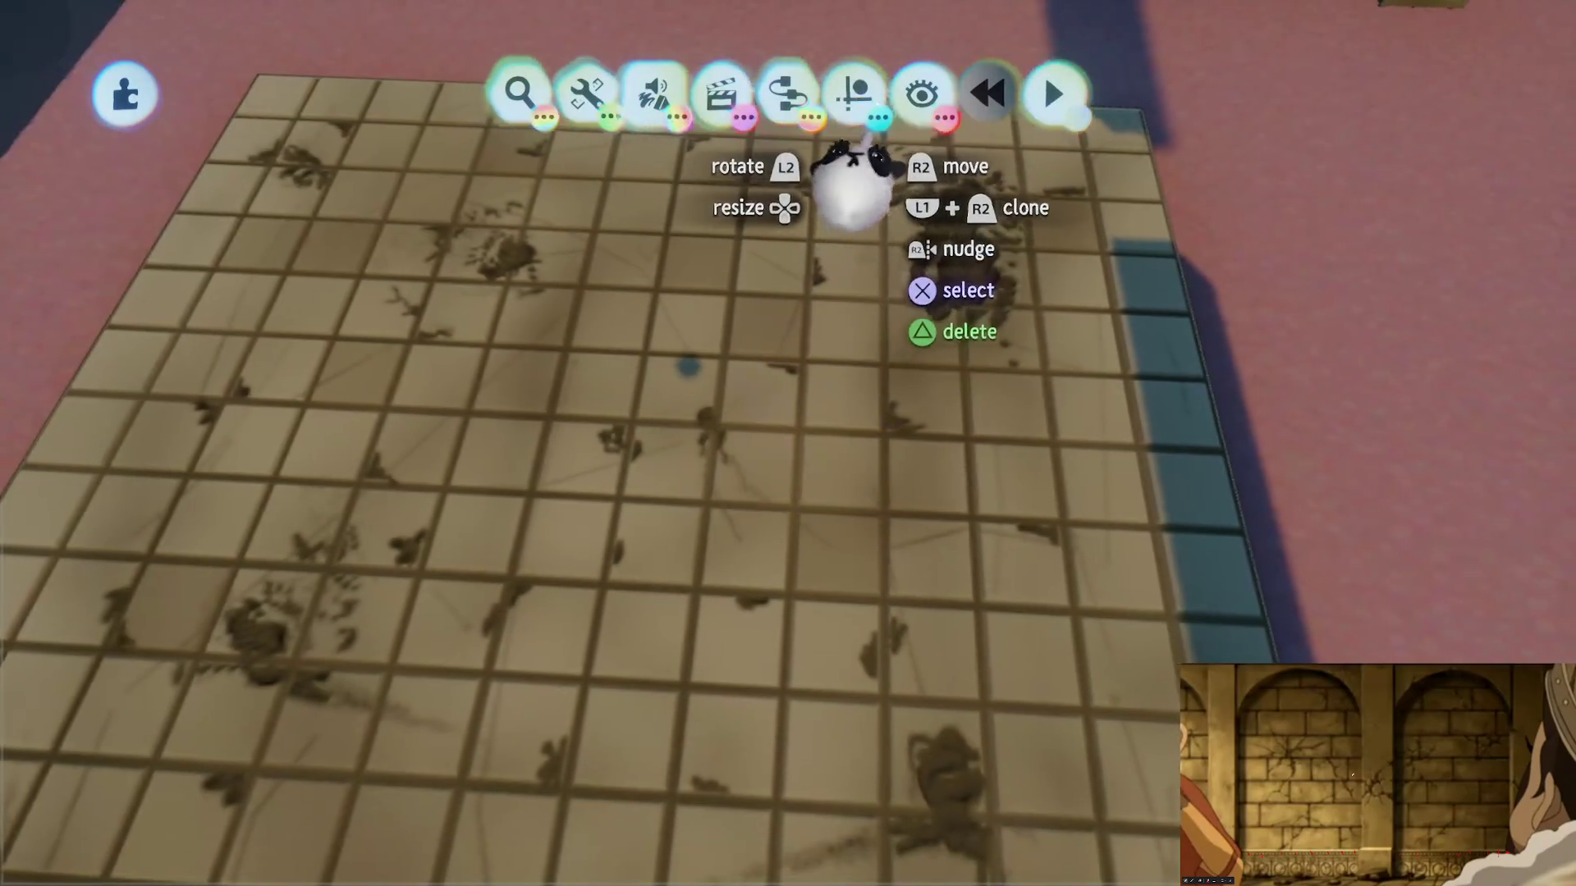
left_click(866, 93)
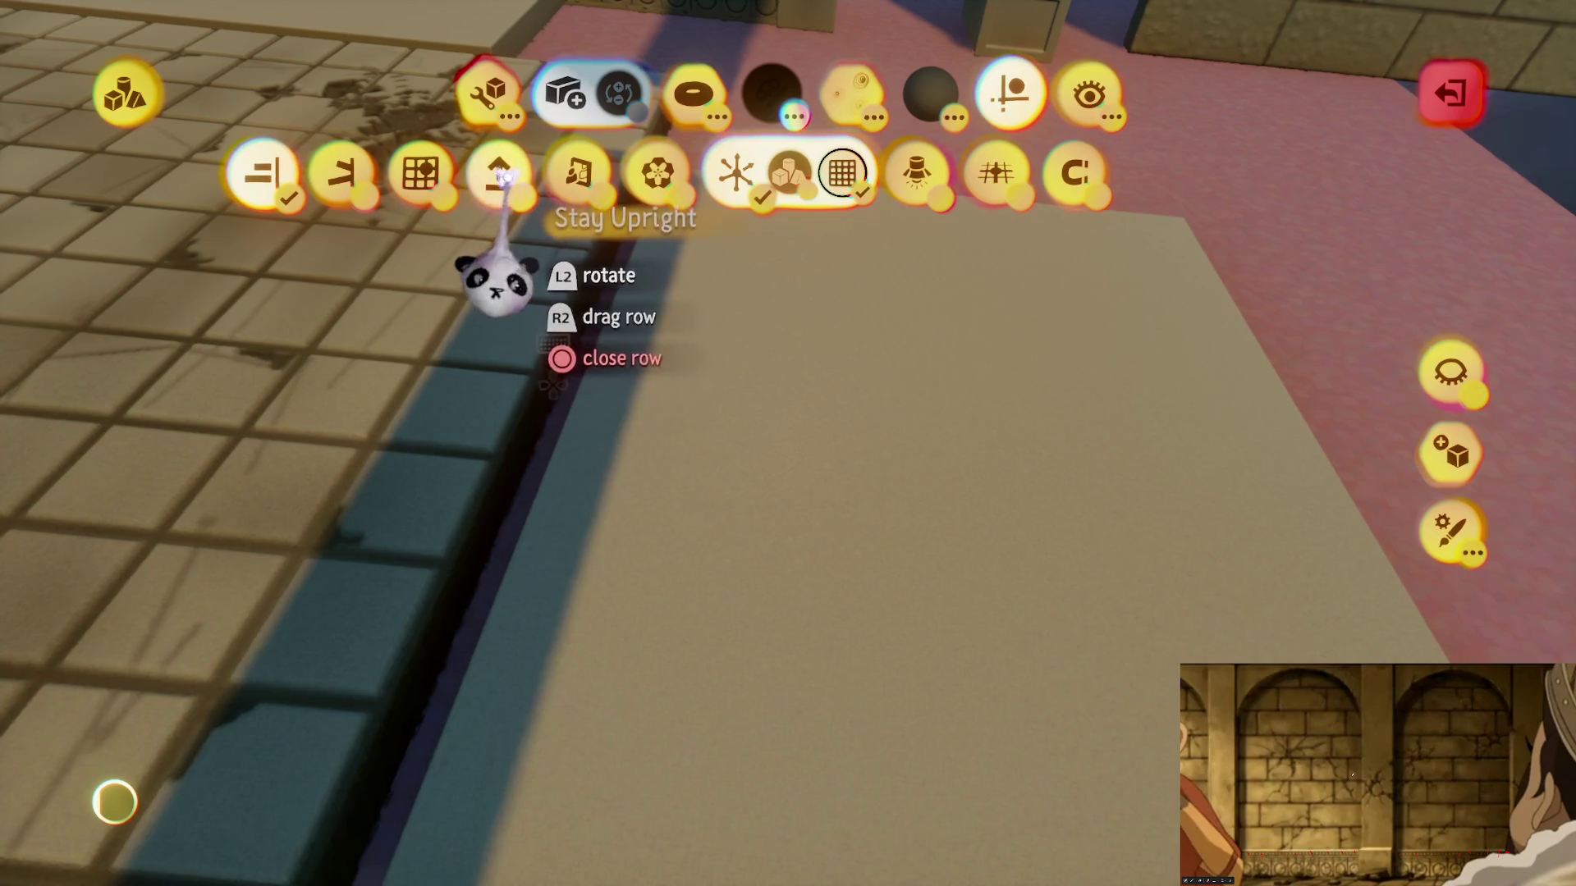
Step: Make new shapes stay upright and switch the brush to smearing shapes
left_click(501, 177)
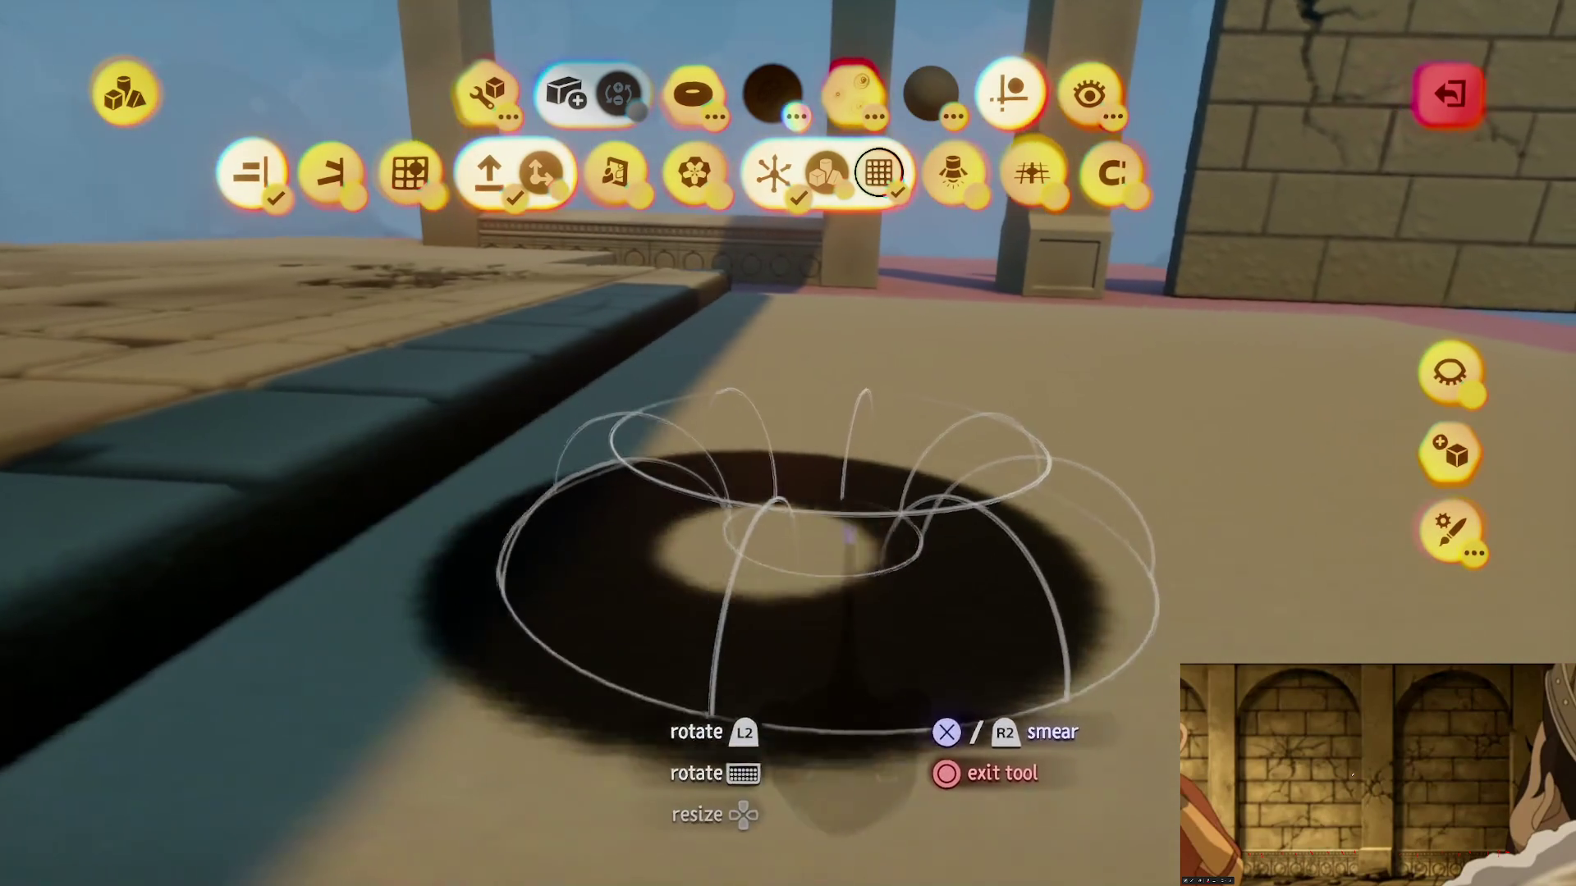
key("Escape")
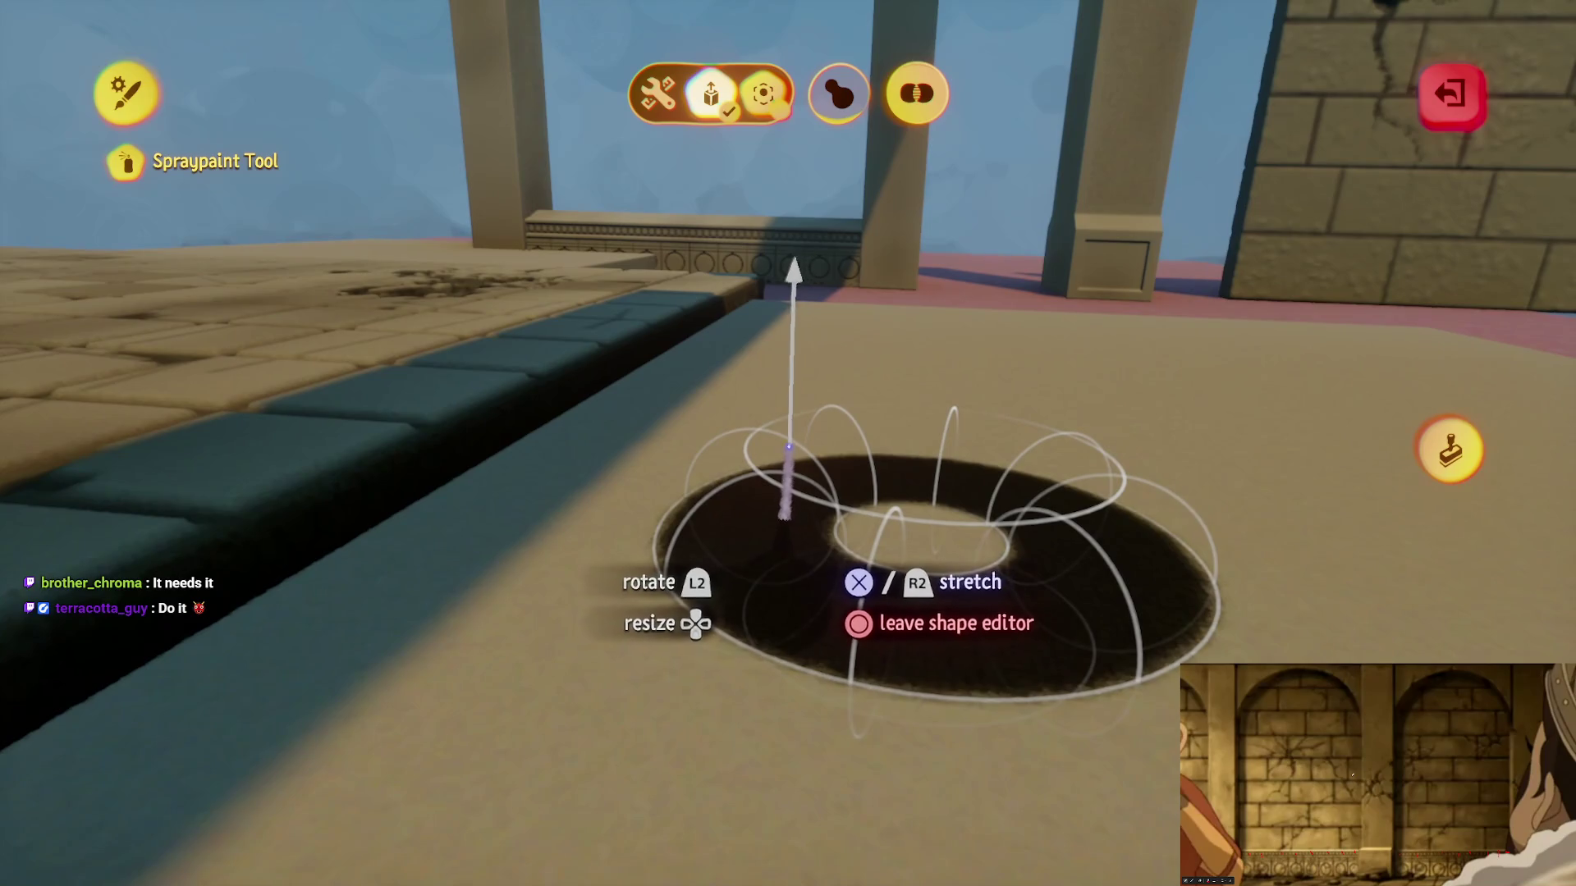
key("Escape")
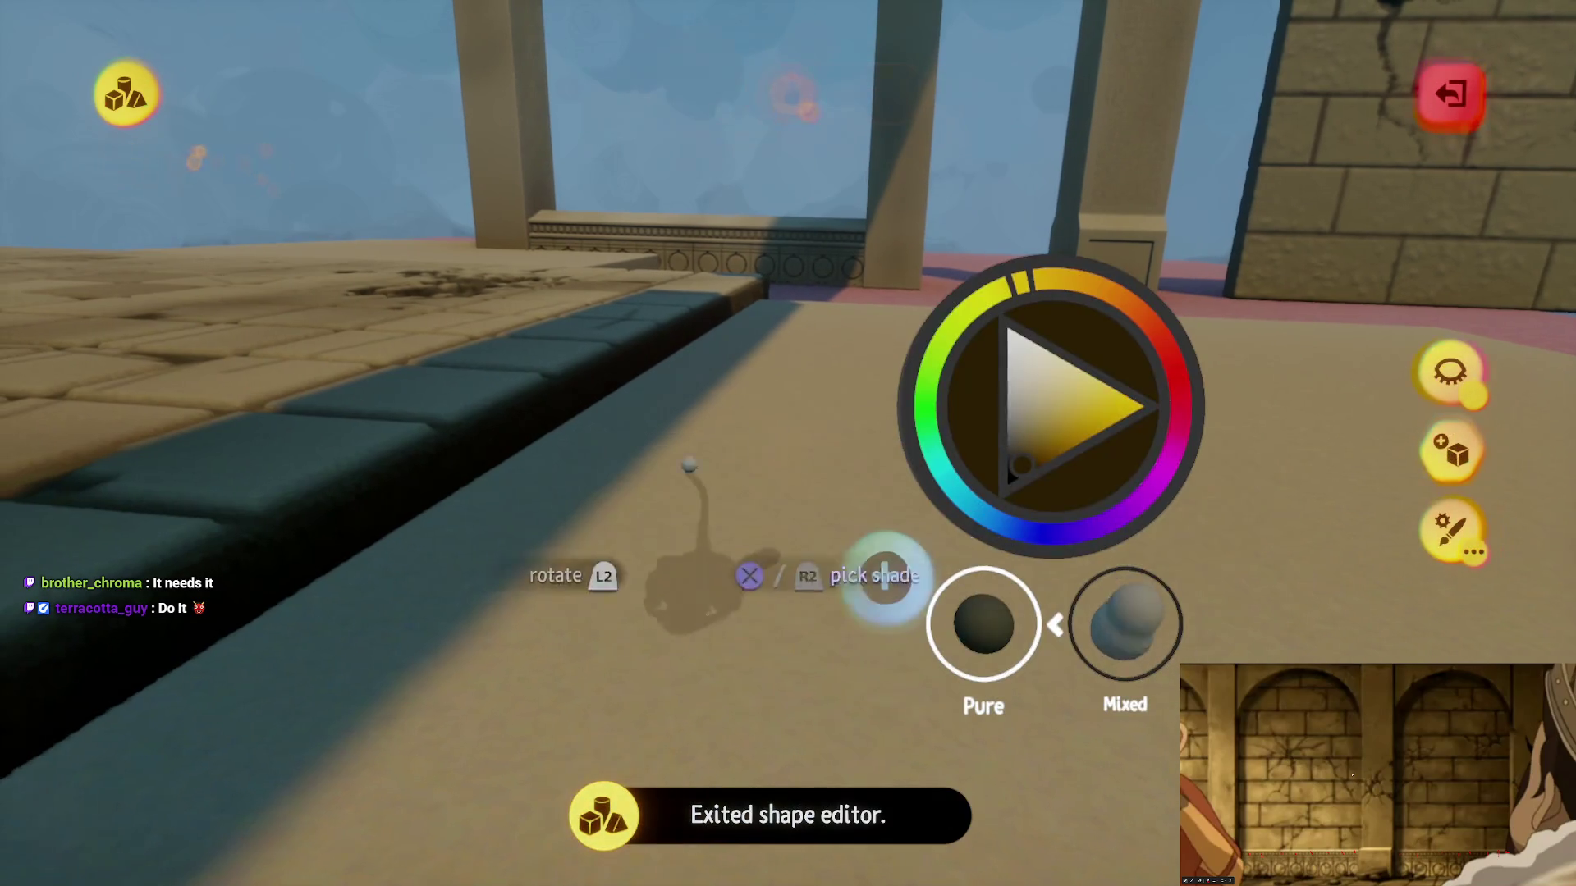
mouse_move(493, 88)
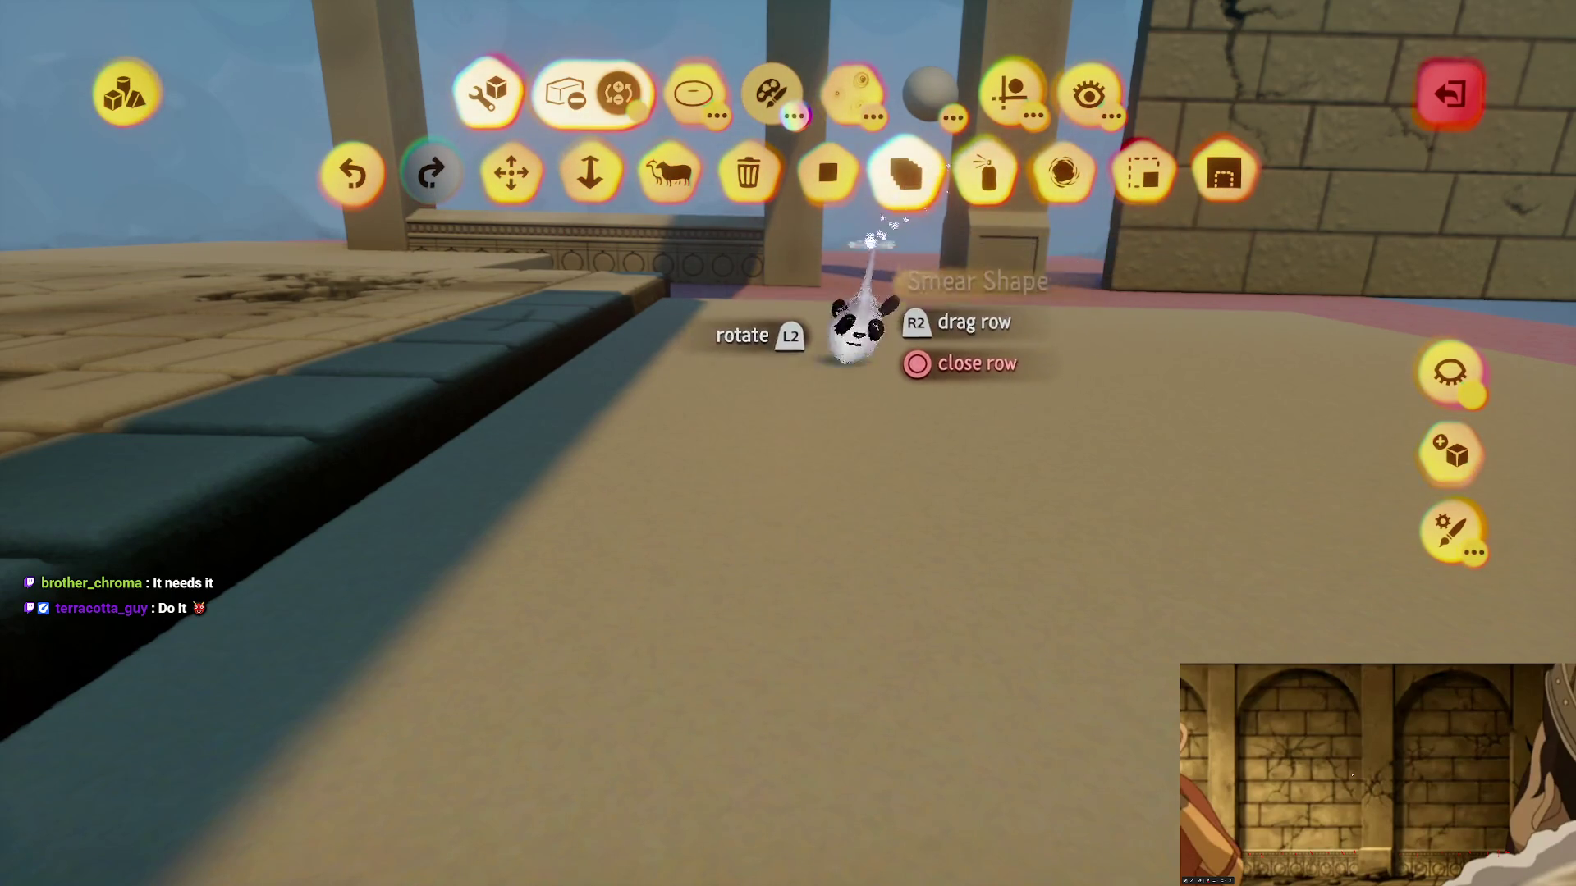
left_click(906, 172)
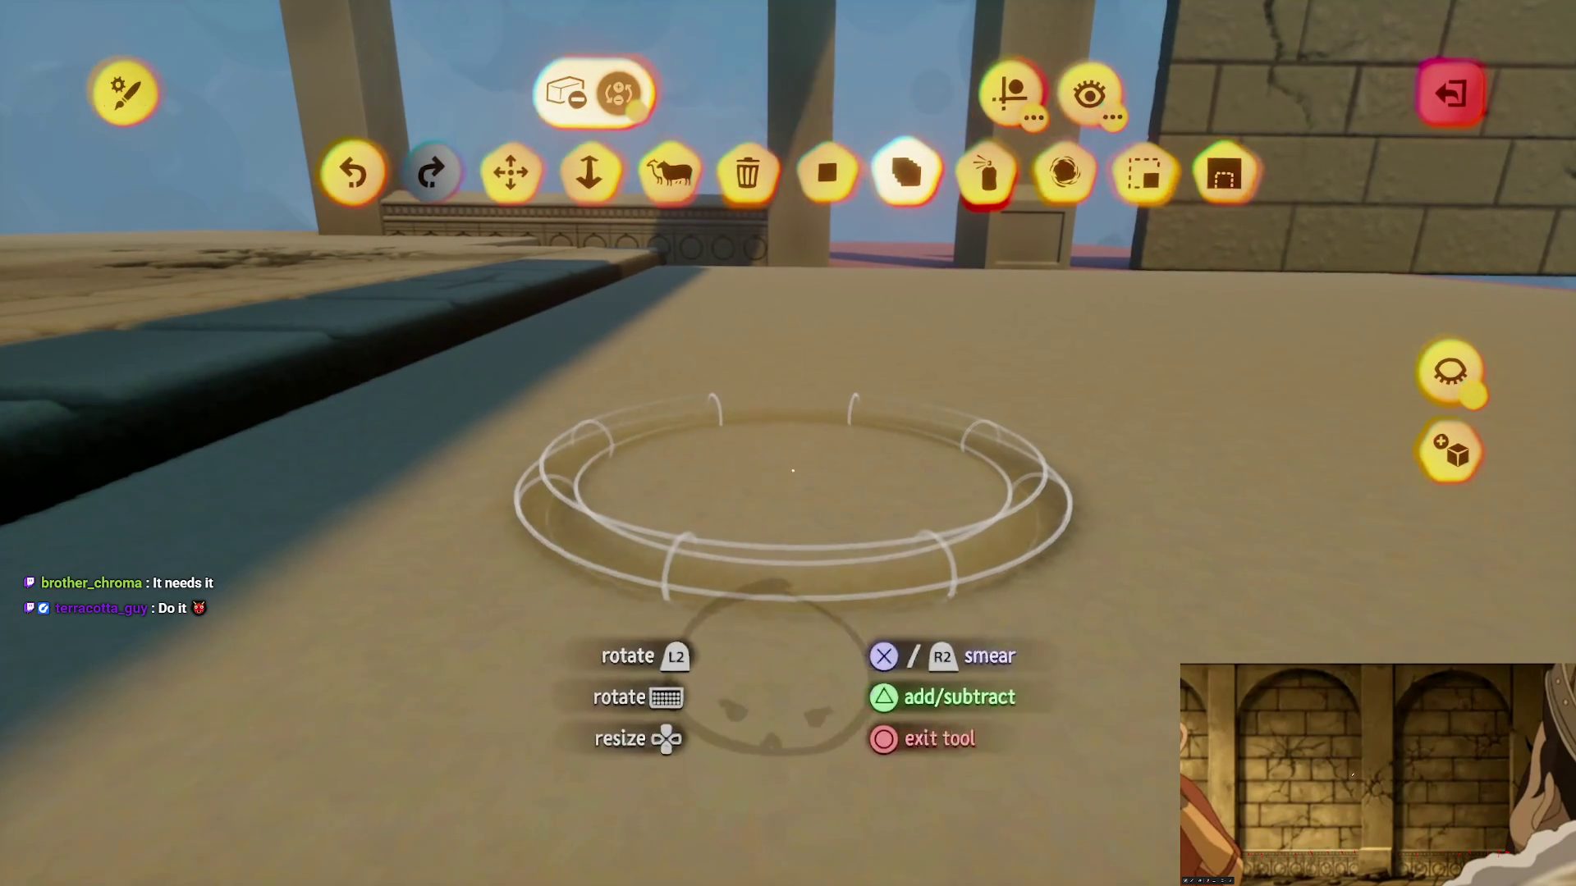
key("Escape")
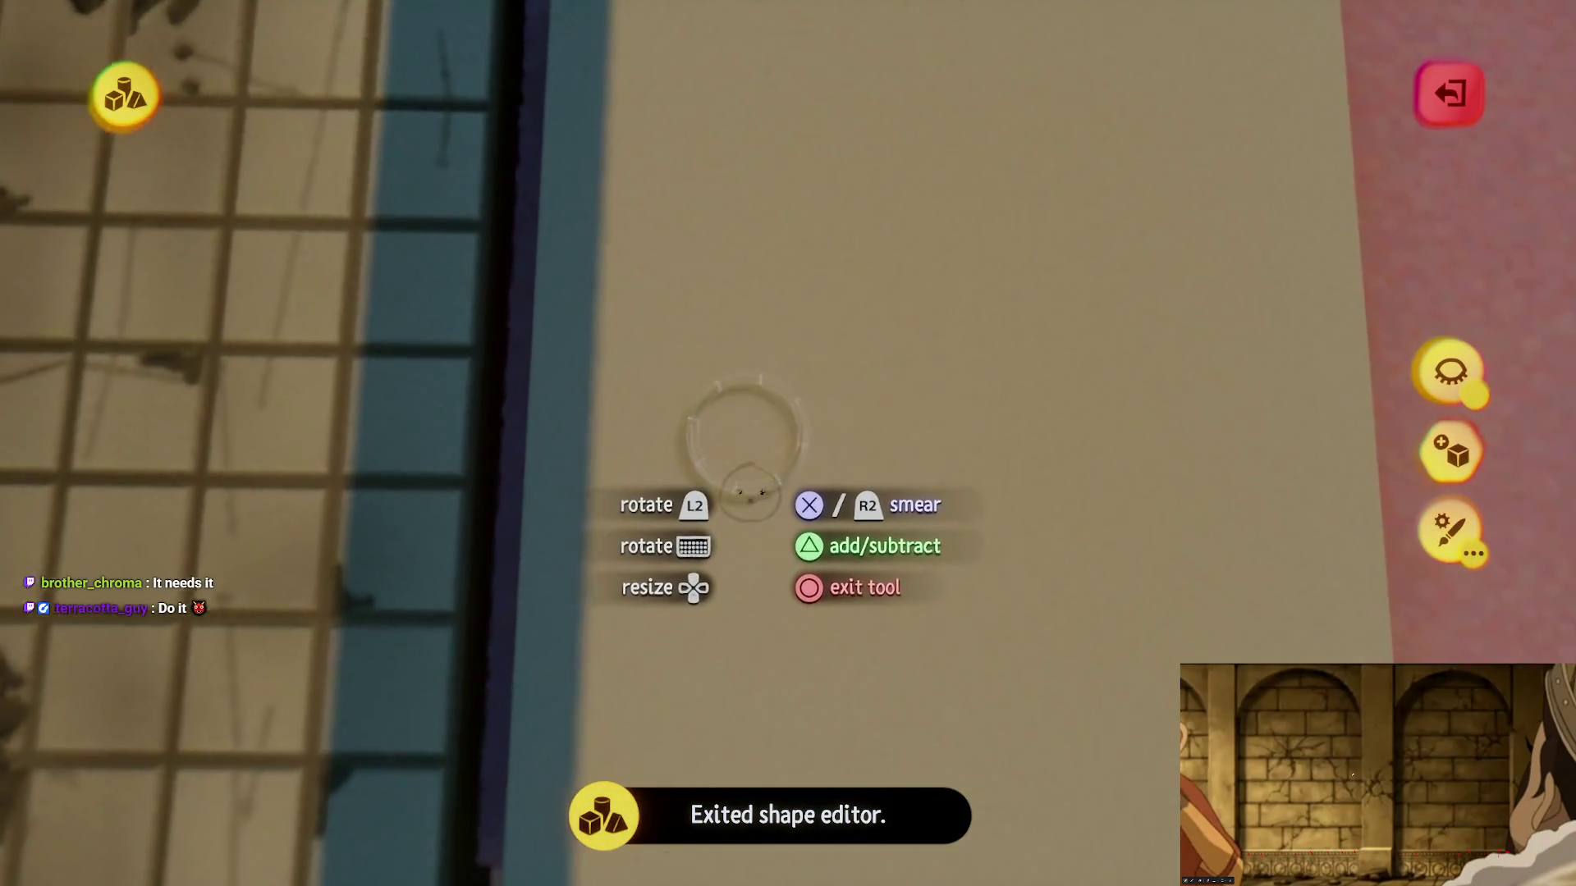
Step: Smear a sand patch onto the raised slab, filling out its upper part
left_click_drag(732, 415, 776, 474)
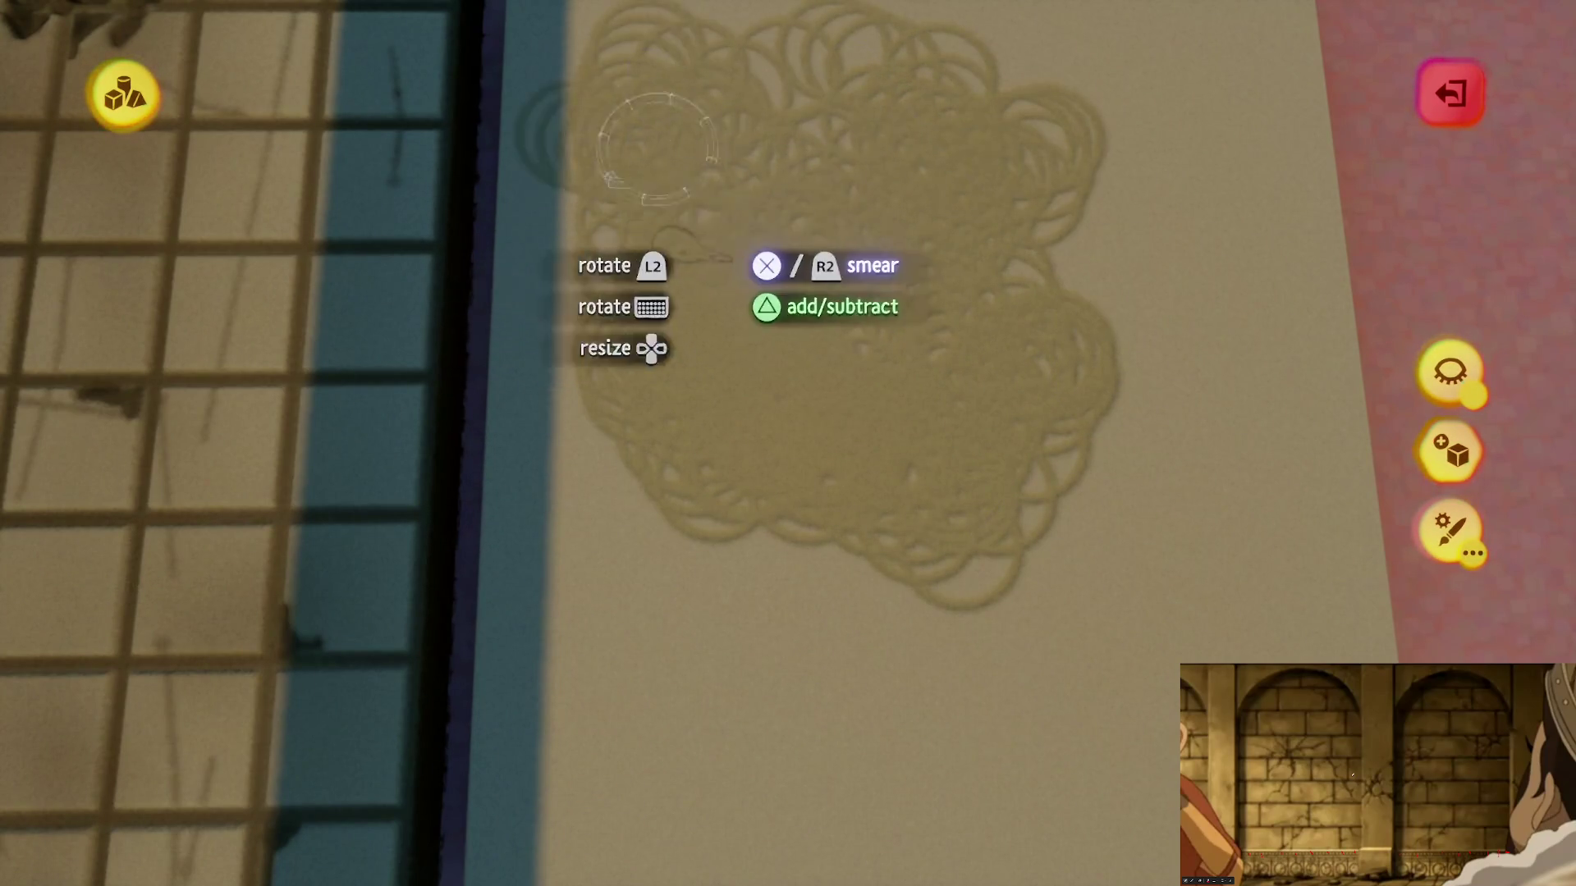
left_click_drag(821, 103, 1007, 270)
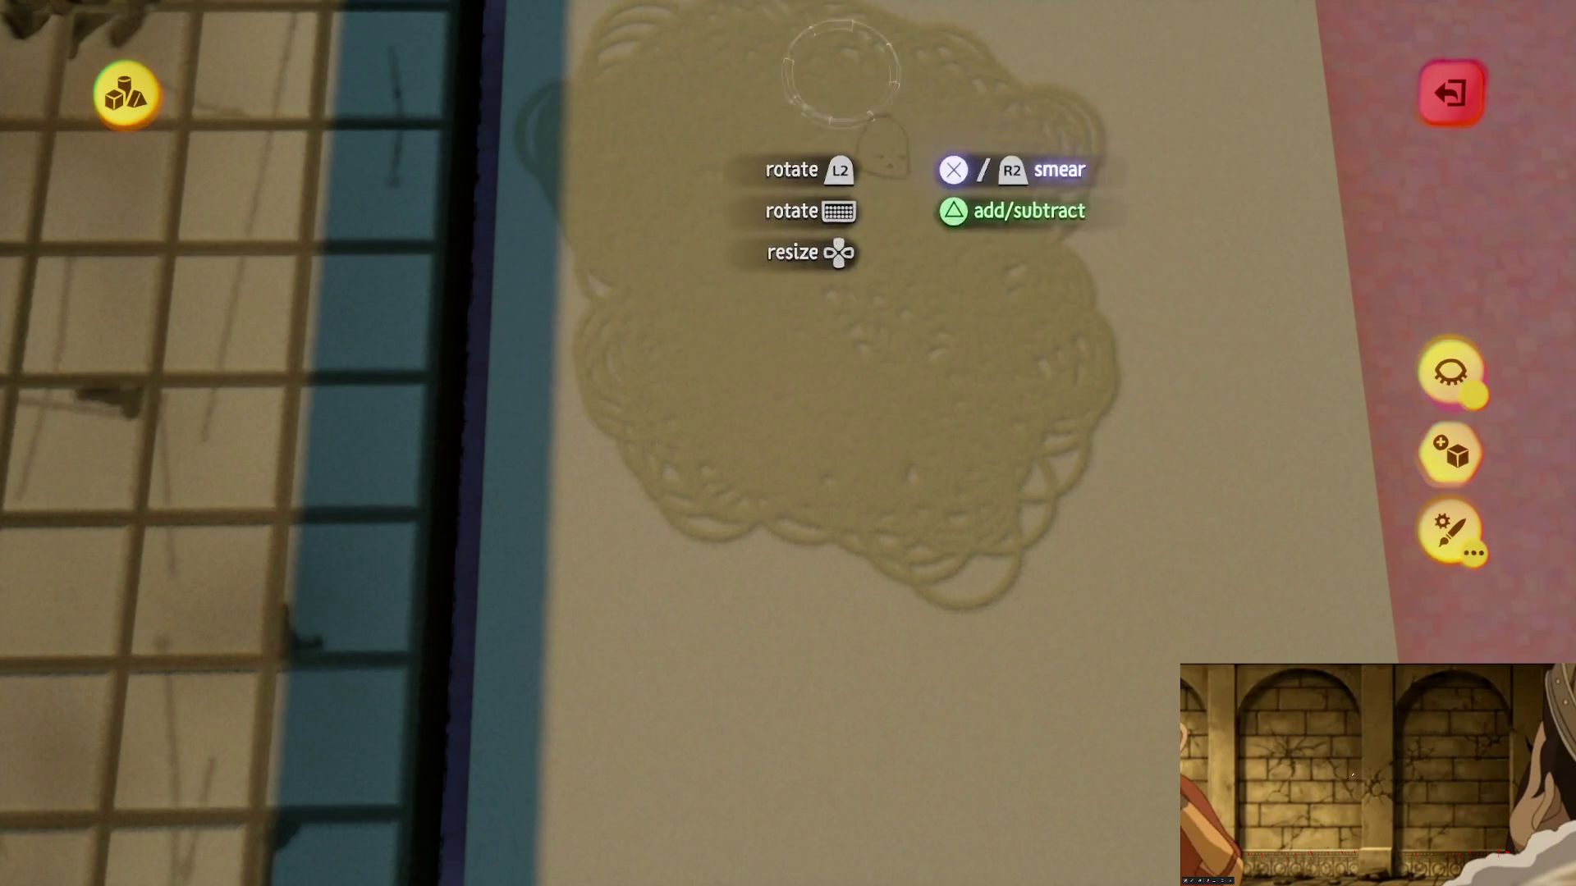
key("Escape")
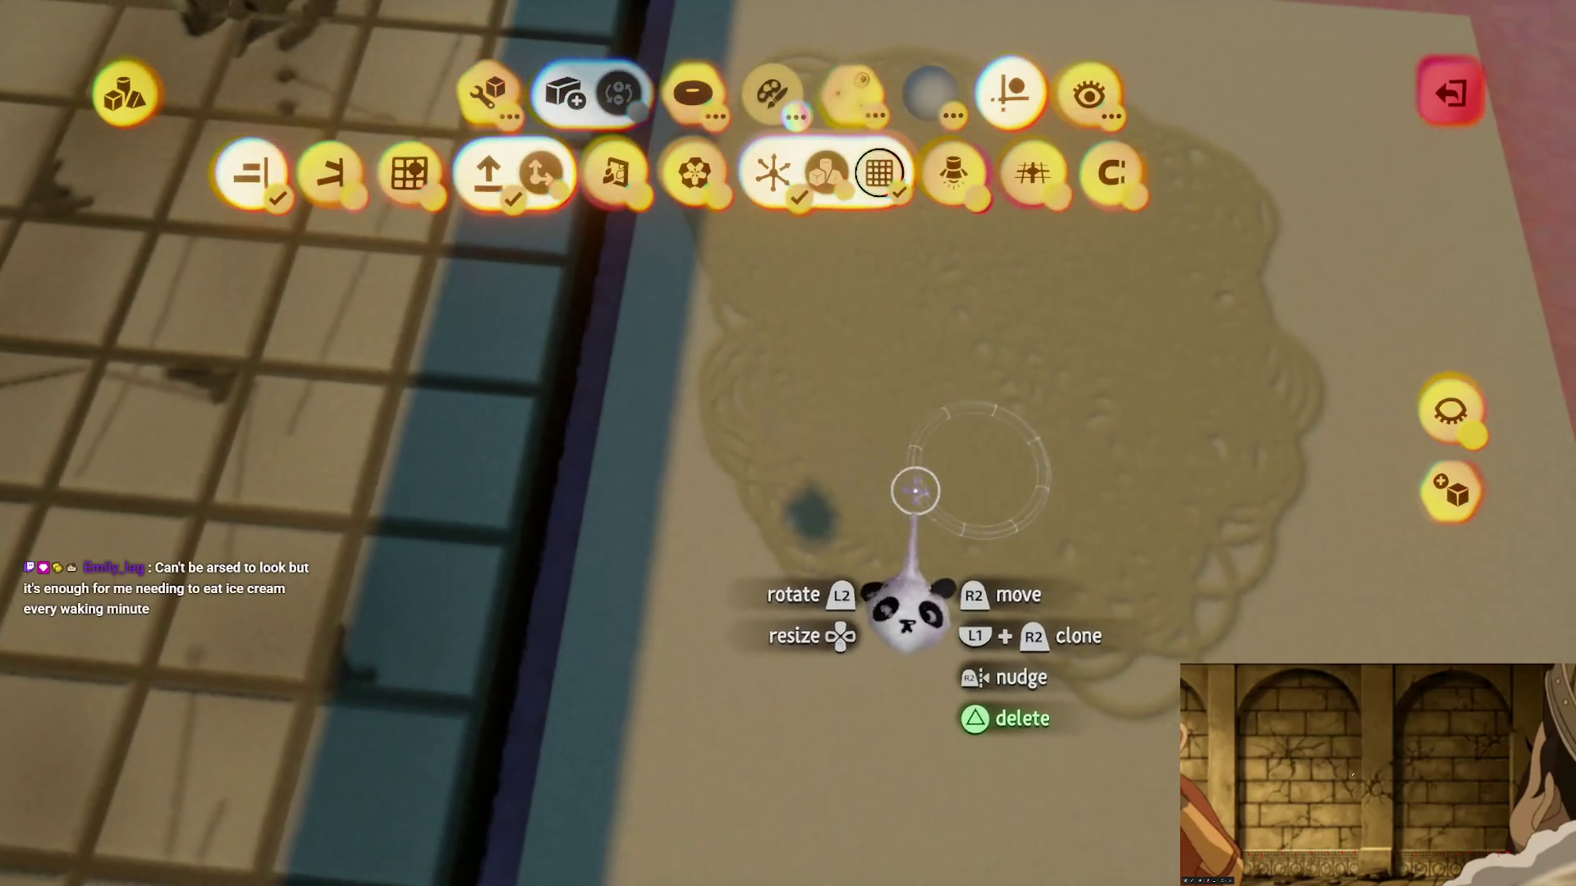
Step: Move the sand-stain patch over the tiled floor and delete the extra patch
mouse_move(911, 489)
left_mouse_down()
mouse_move(772, 485)
mouse_move(777, 520)
mouse_move(767, 475)
mouse_move(766, 556)
mouse_move(798, 348)
left_mouse_up()
scroll(797, 348, "up", 3)
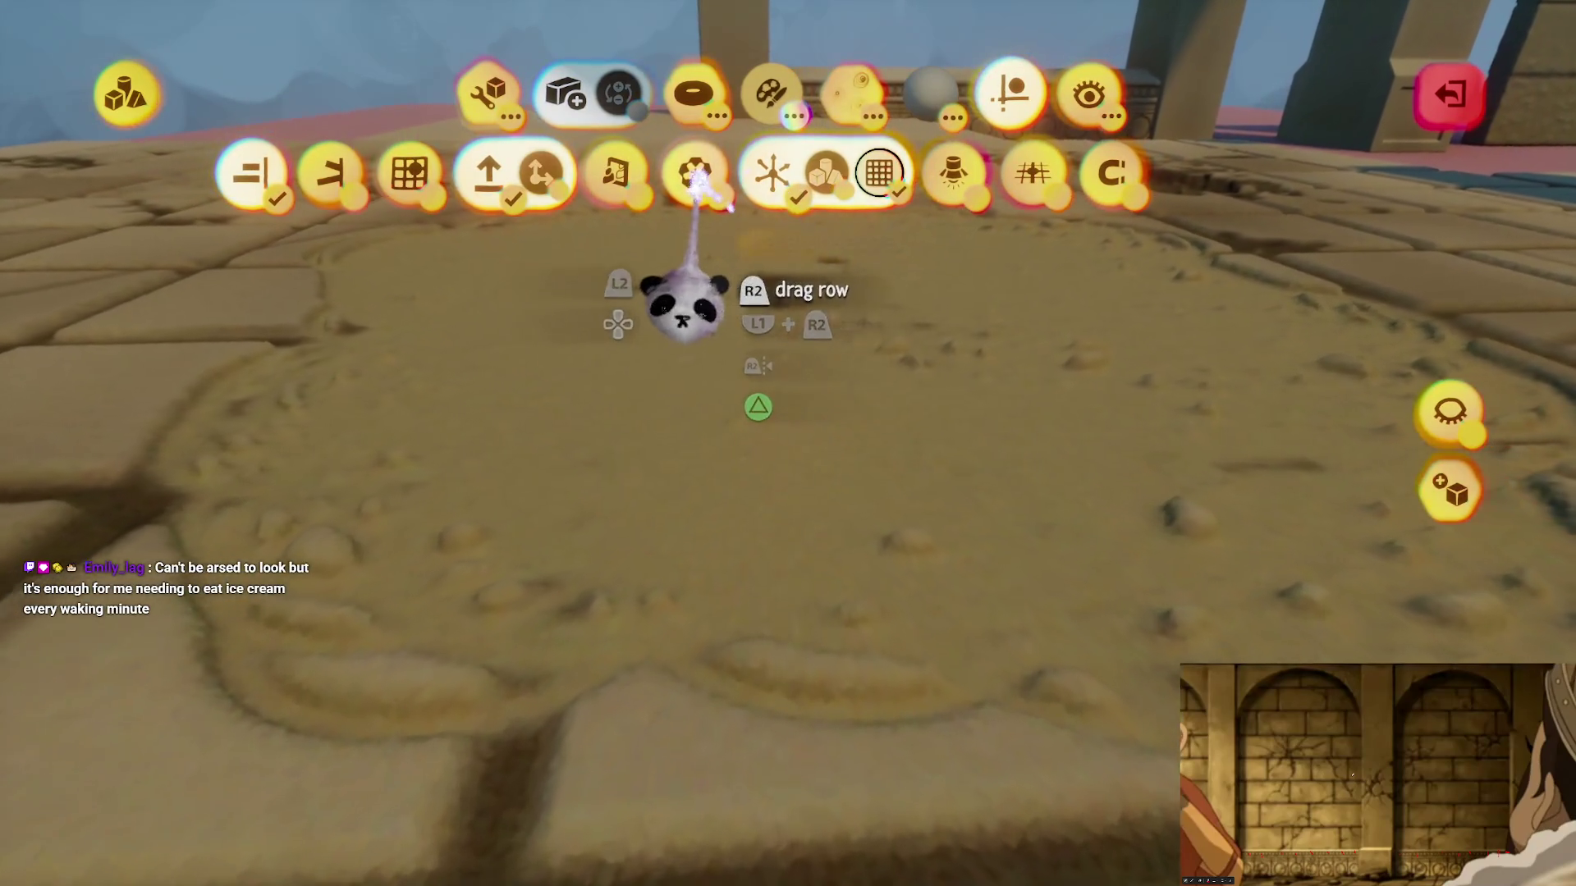
mouse_move(696, 177)
left_mouse_down()
mouse_move(704, 457)
mouse_move(841, 460)
mouse_move(697, 542)
mouse_move(758, 447)
left_mouse_up()
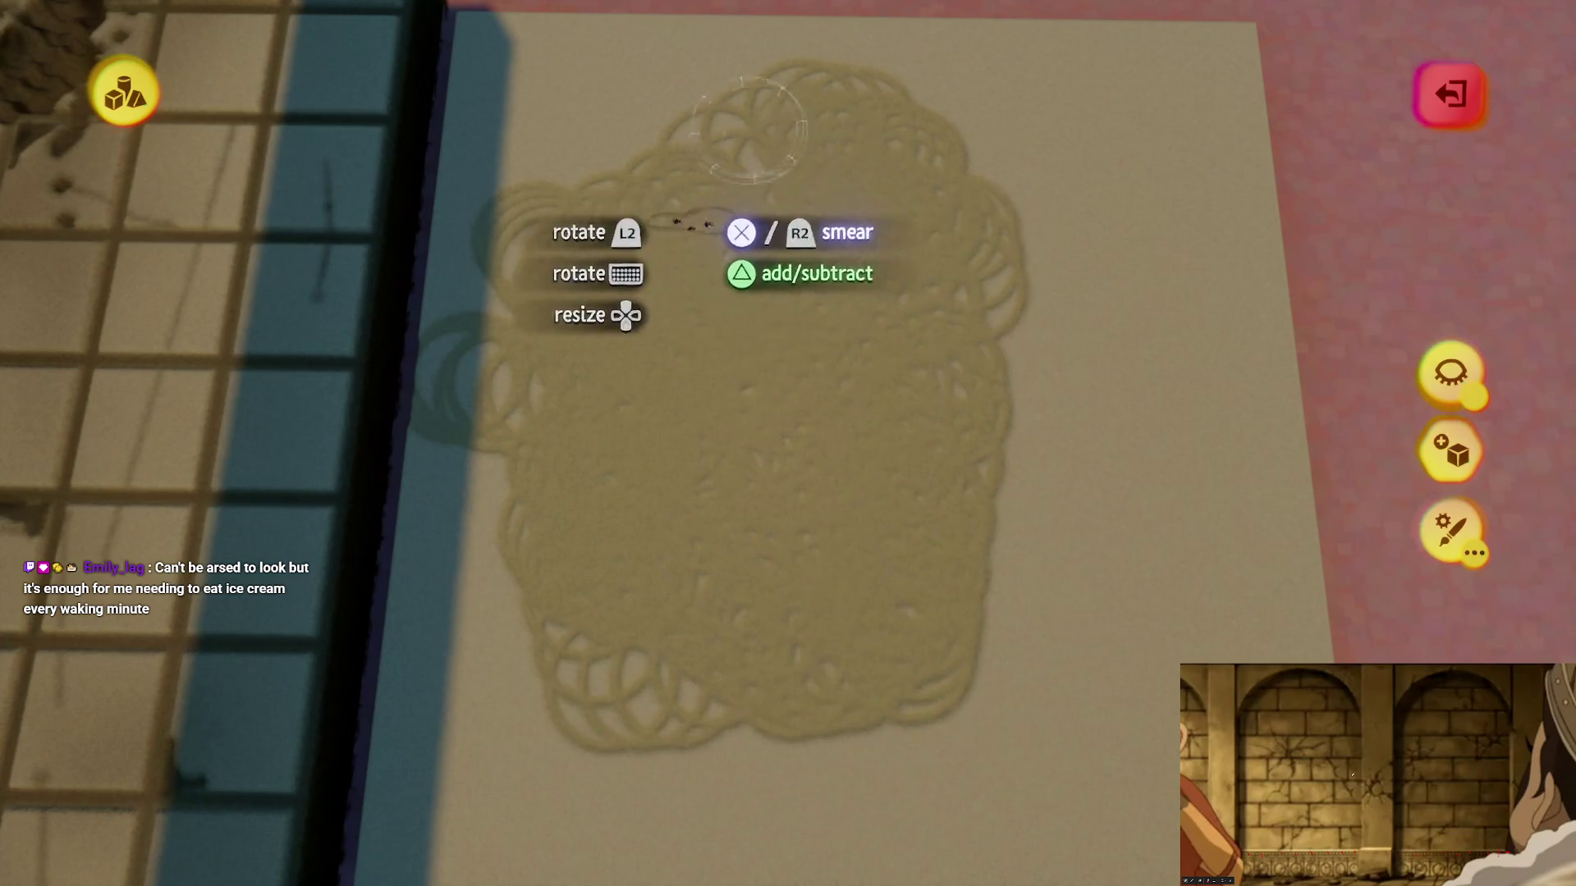
left_click_drag(804, 478, 802, 457)
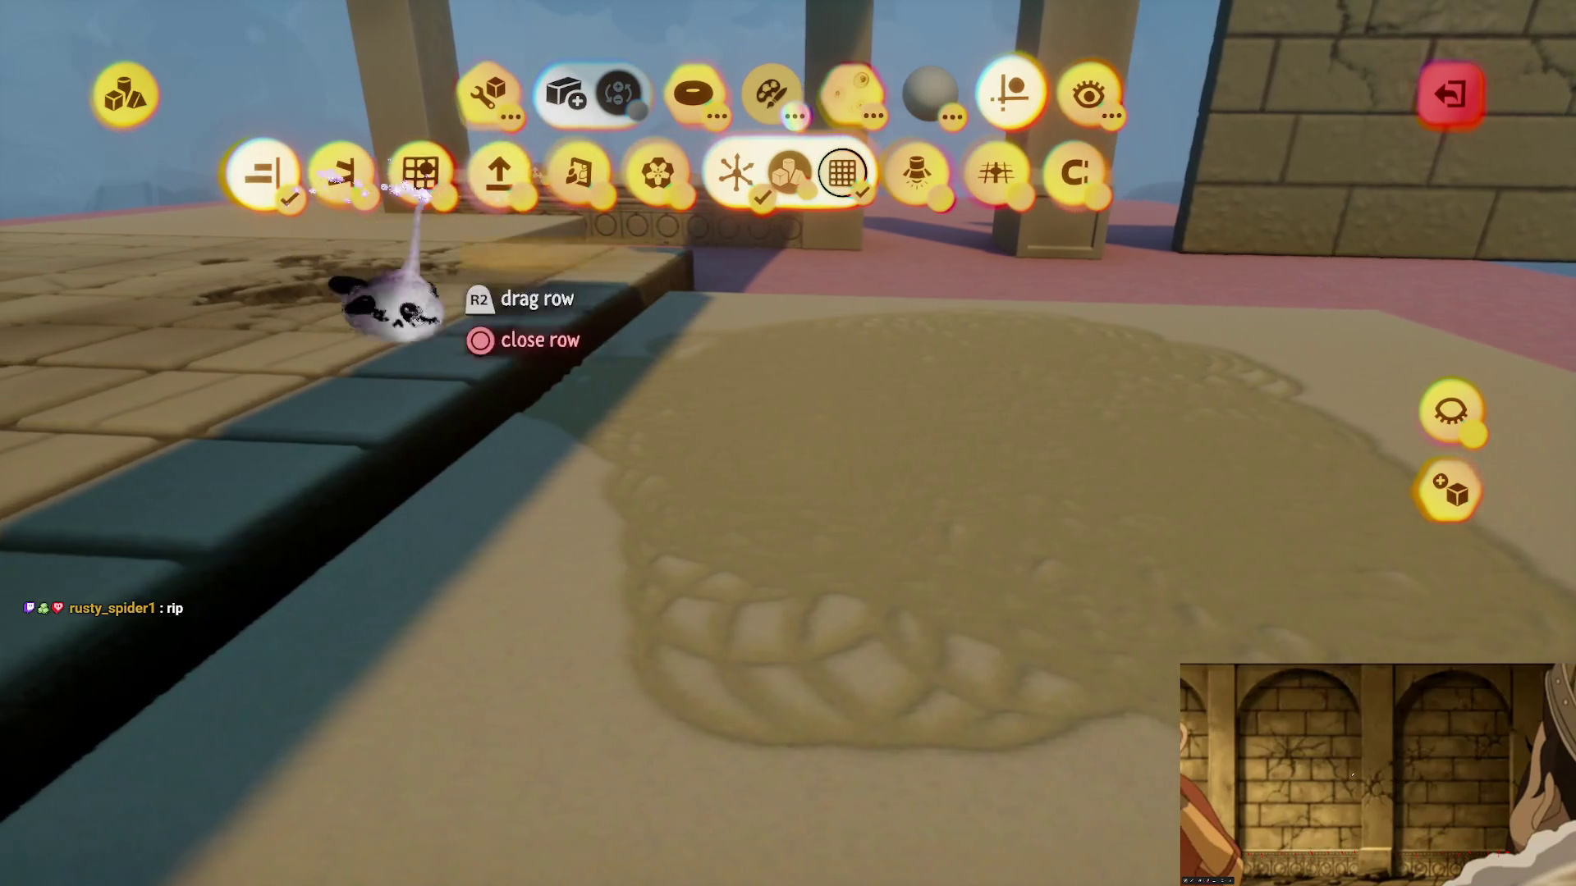
mouse_move(816, 471)
left_mouse_down()
mouse_move(749, 422)
mouse_move(721, 510)
mouse_move(756, 474)
mouse_move(746, 440)
left_mouse_up()
key("Delete")
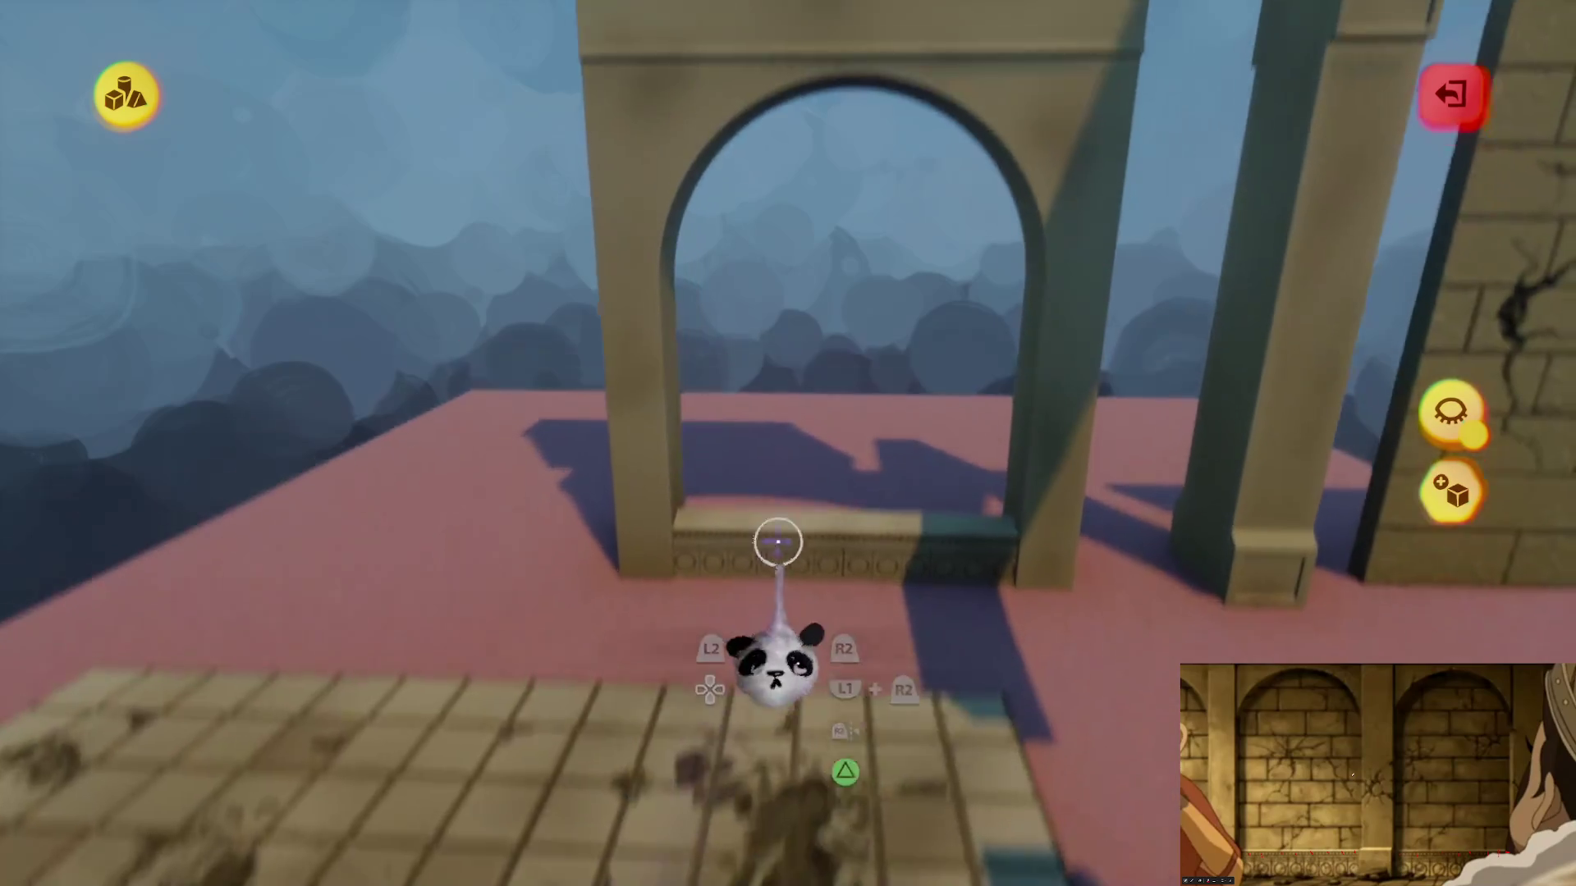
Step: Turn from the tiled floor to the stone arch and start sculpting it
key("Escape")
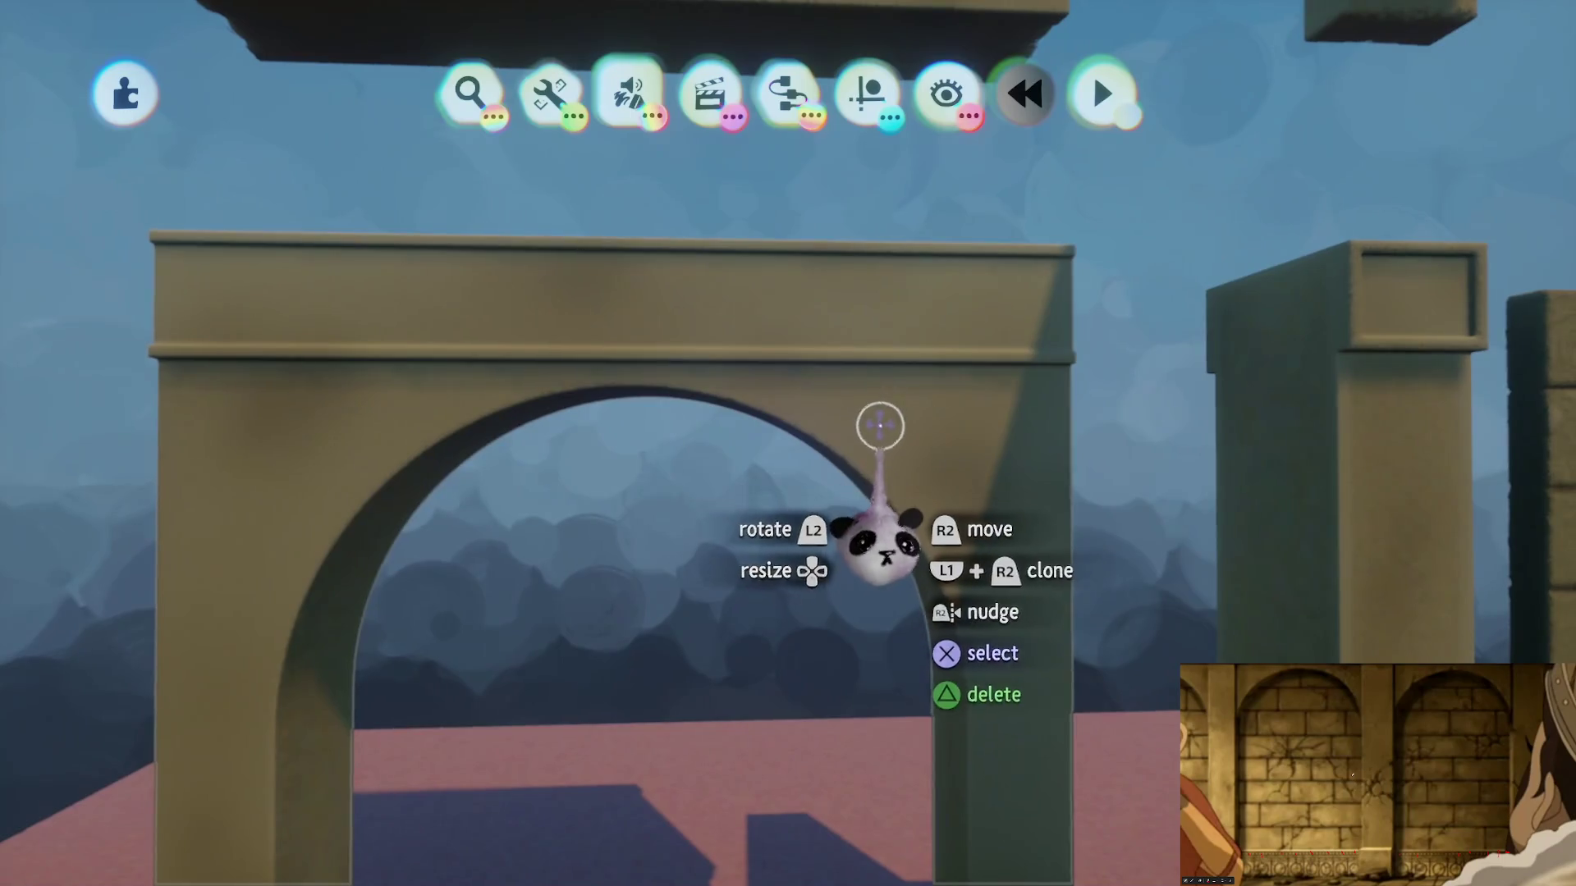
left_click(880, 425)
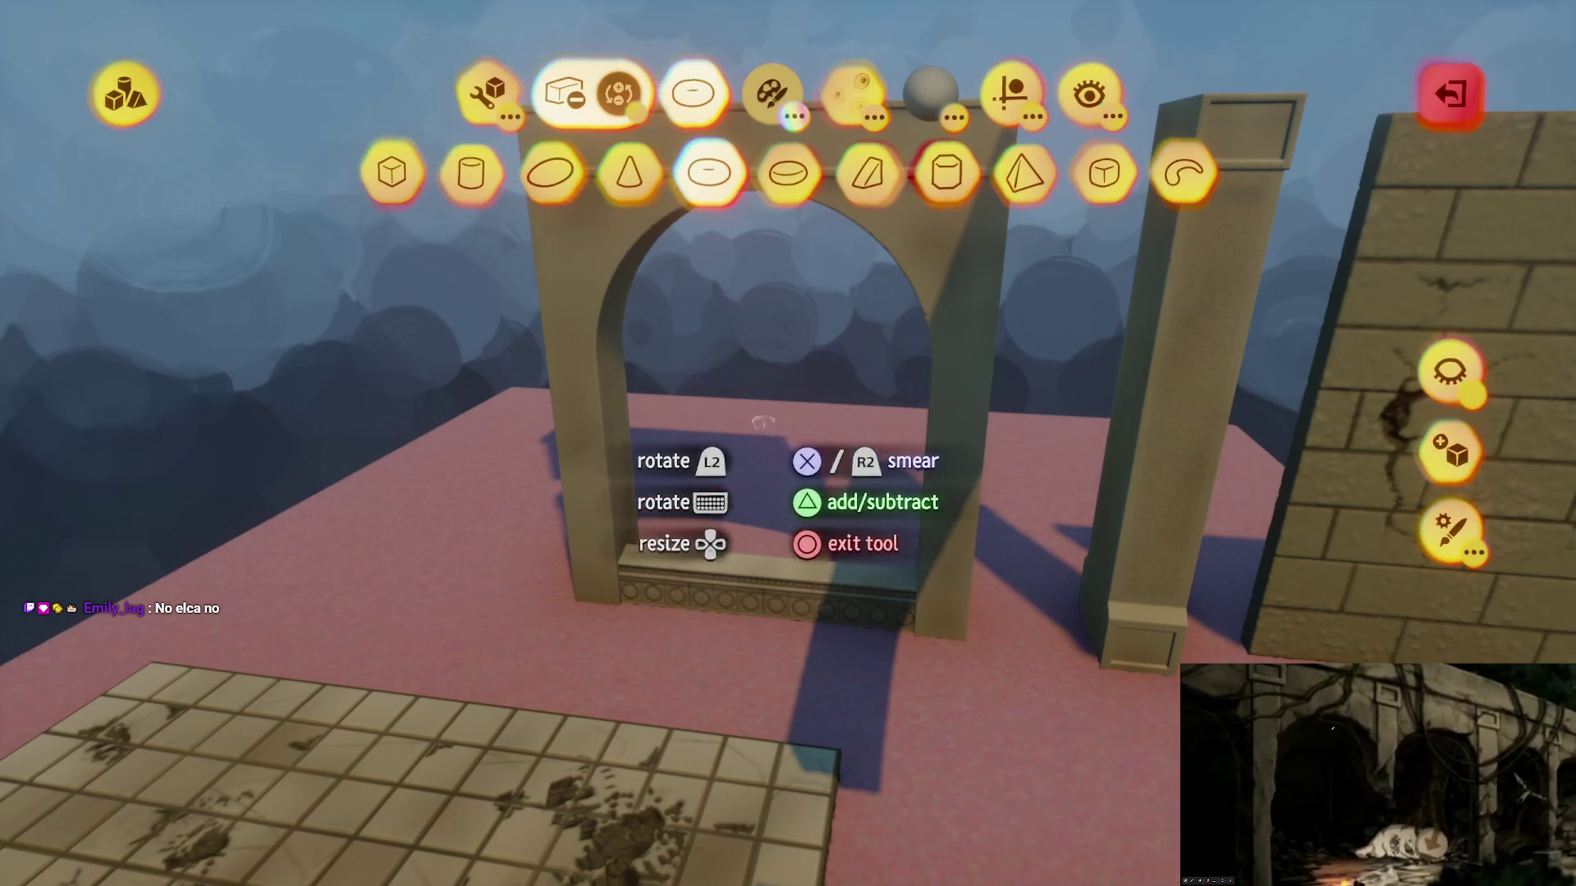
Step: Return to sculpting the arch and pick the smear tool
key("Escape")
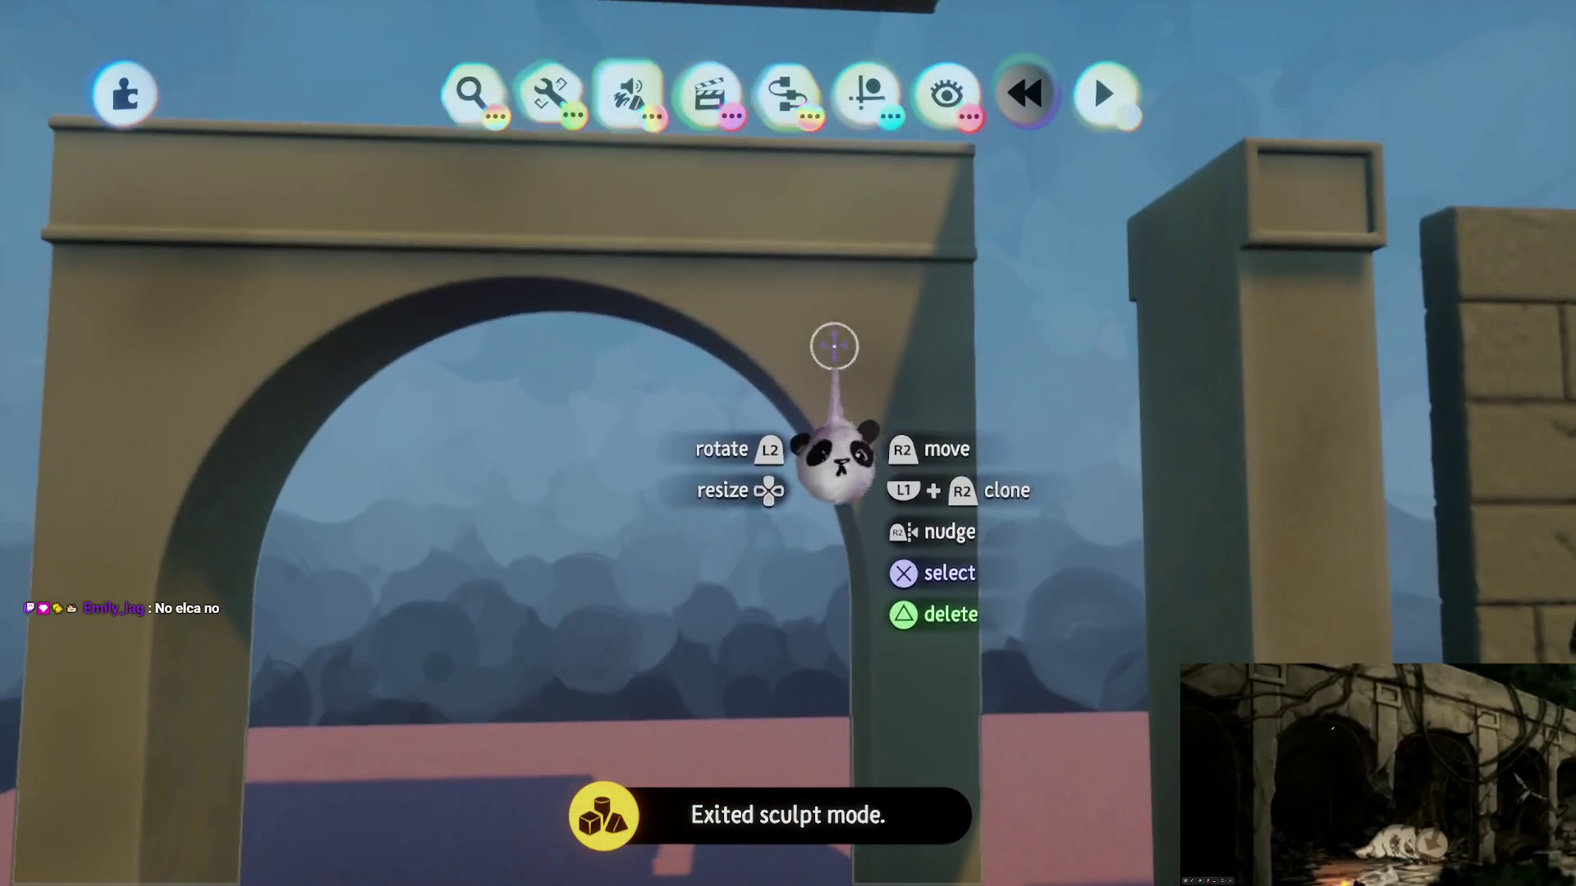
left_click(831, 346)
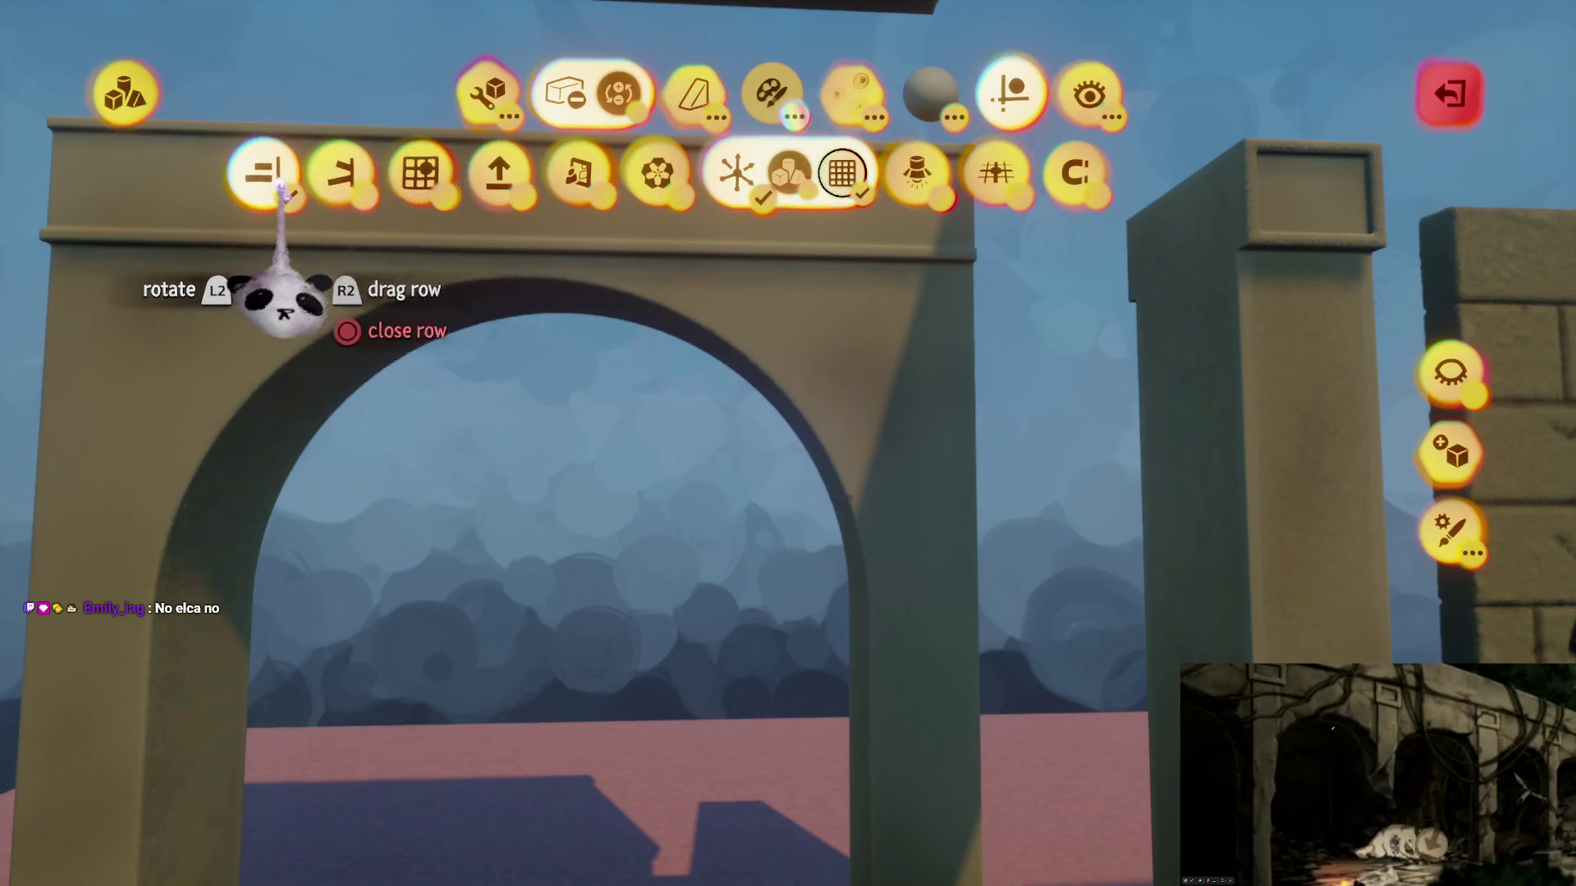
key("Escape")
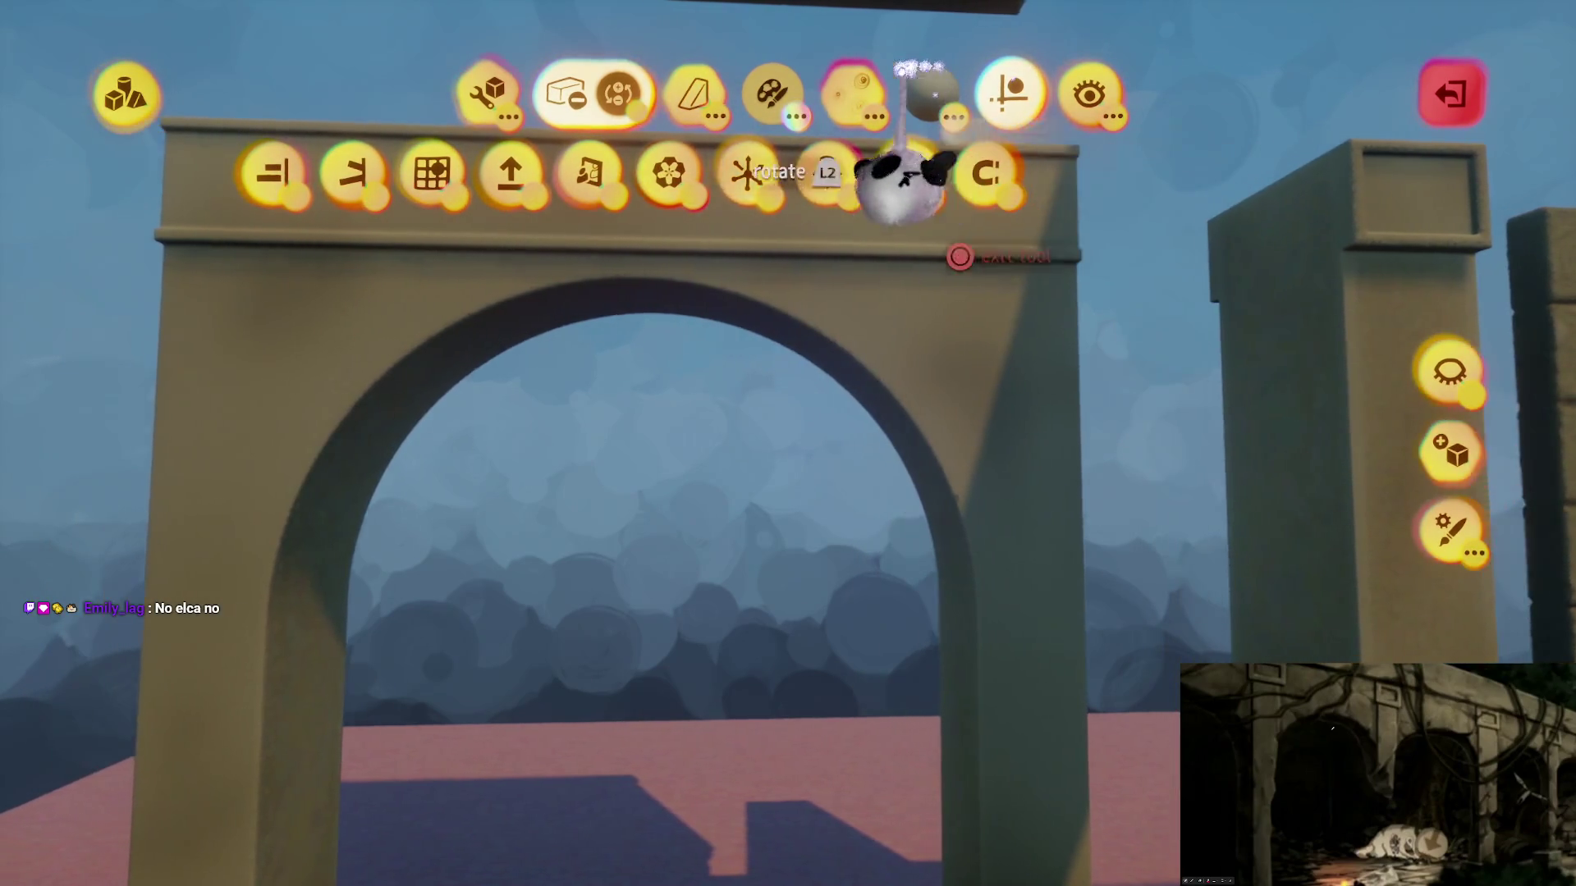
left_click(825, 176)
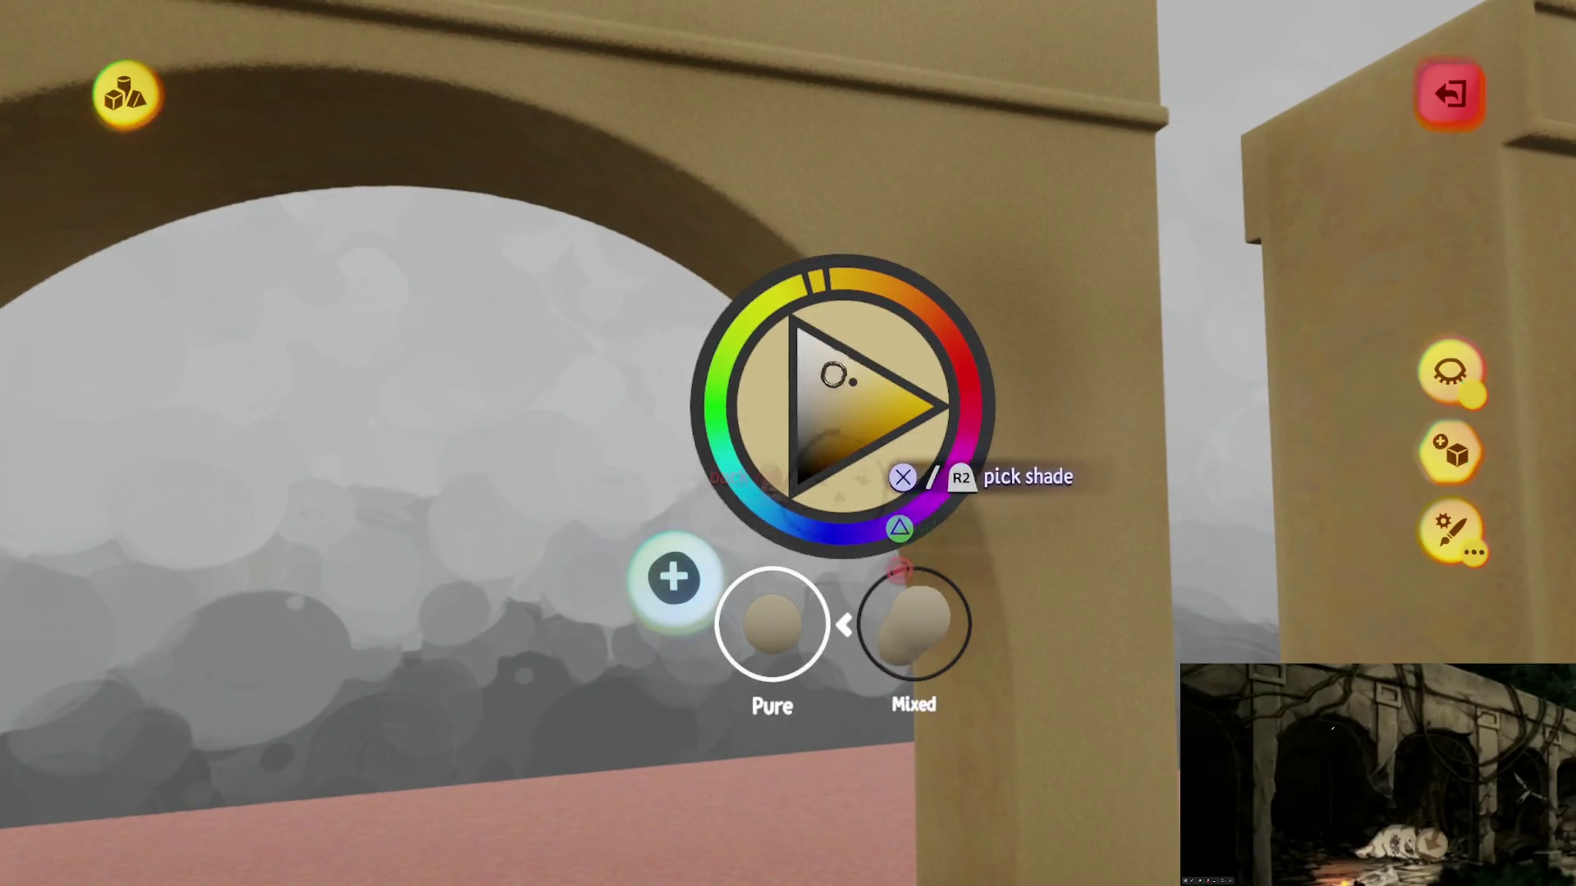
key("Escape")
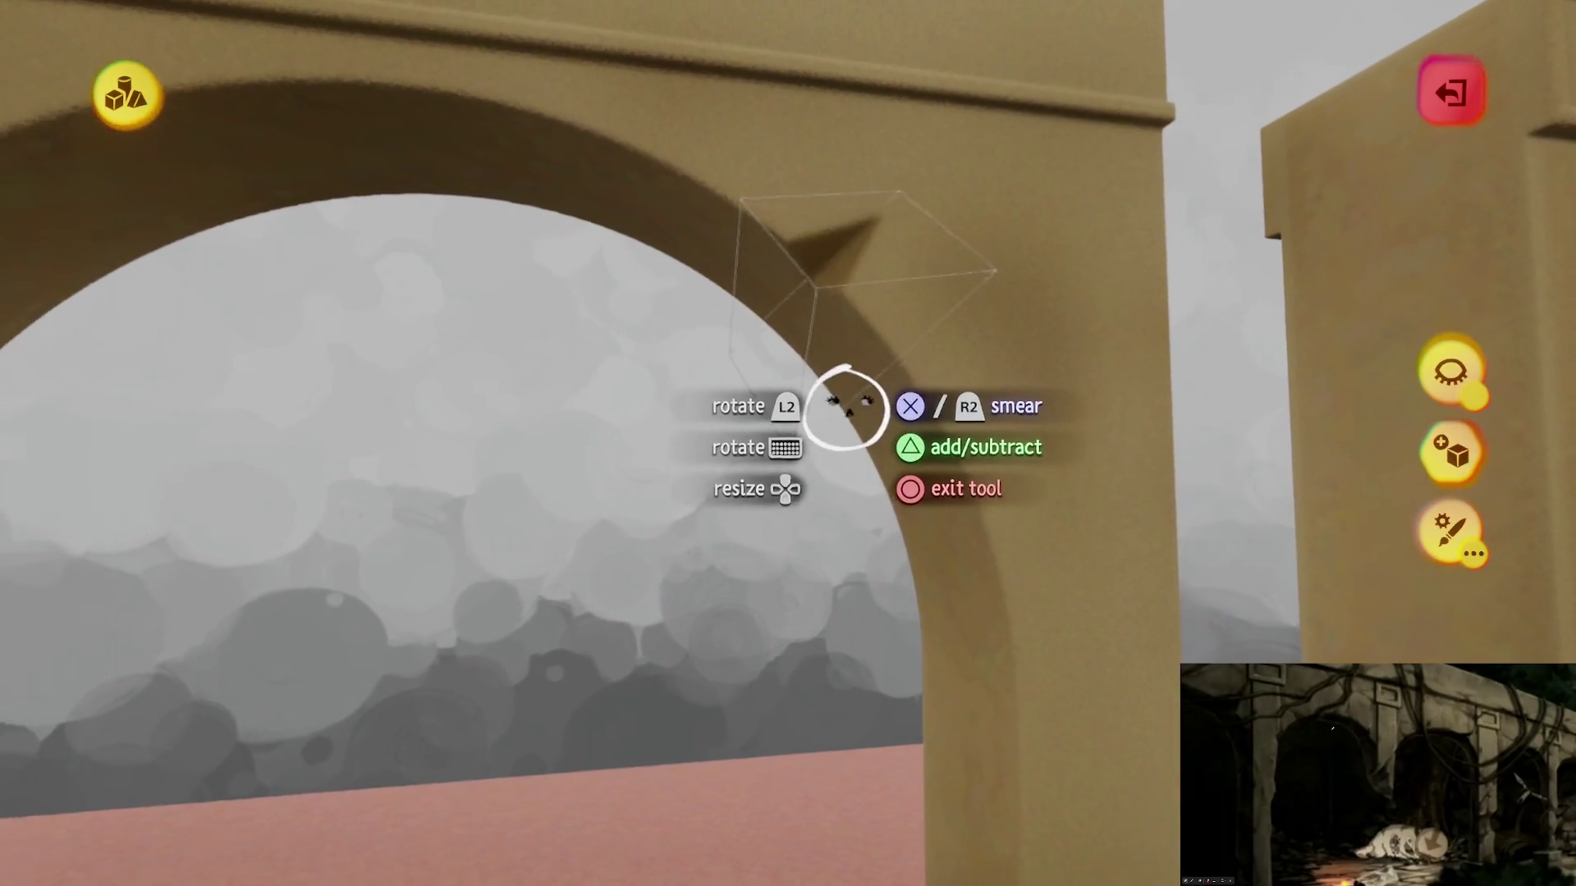
Step: Switch to the Stamp Shape Tool with Hard Blend for the arch
key("square")
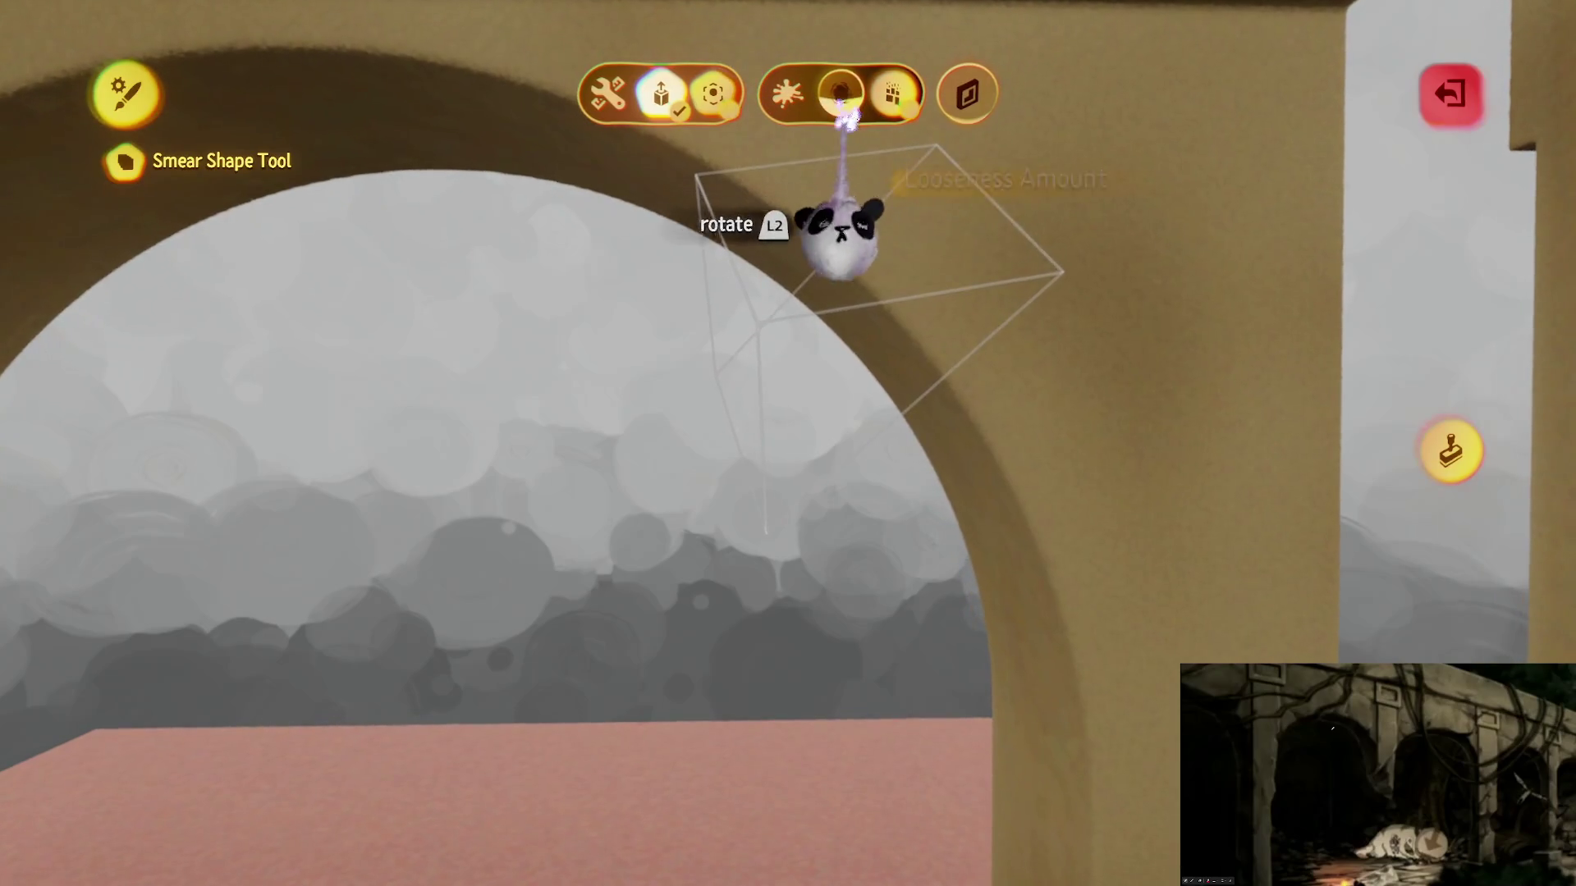
key("Escape")
key("square")
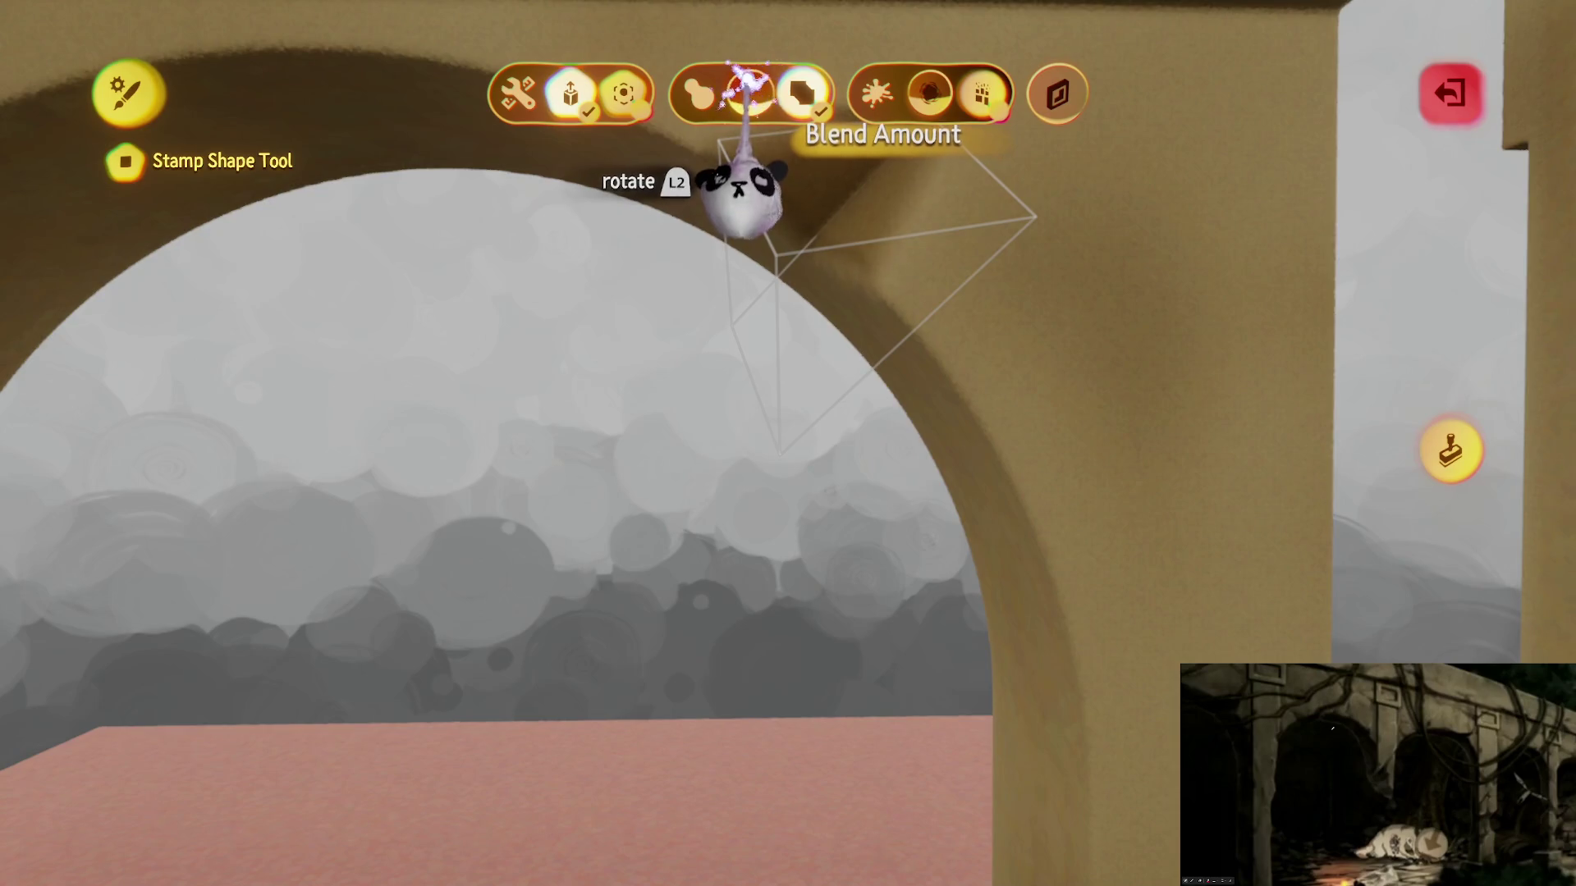
key("Escape")
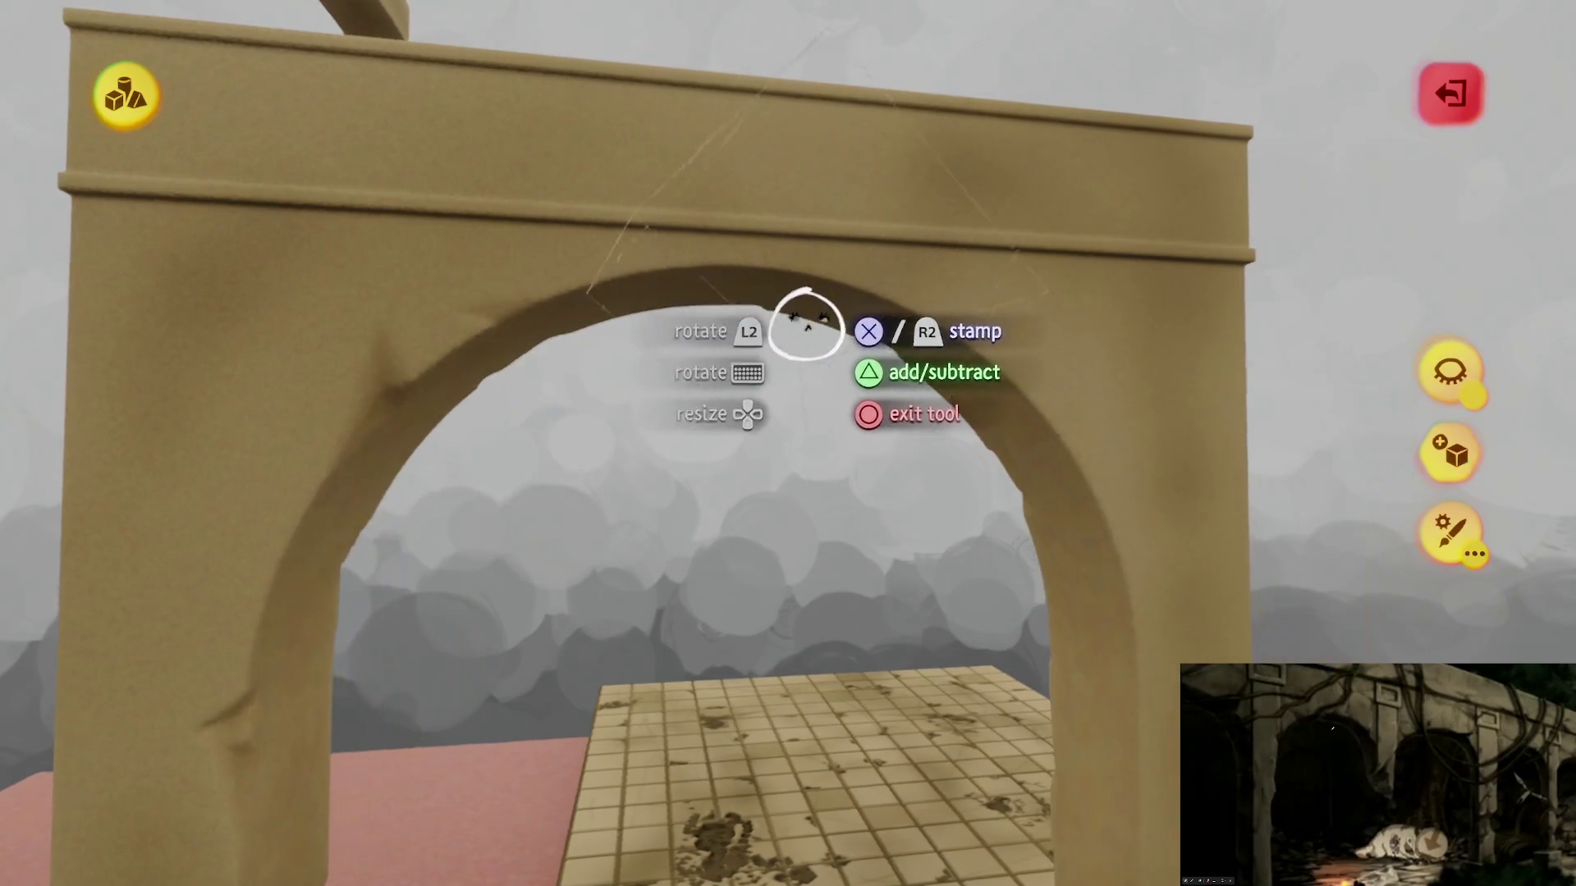
Step: Cut two notches into the arch's top beam with the subtract stamp
left_click(805, 346)
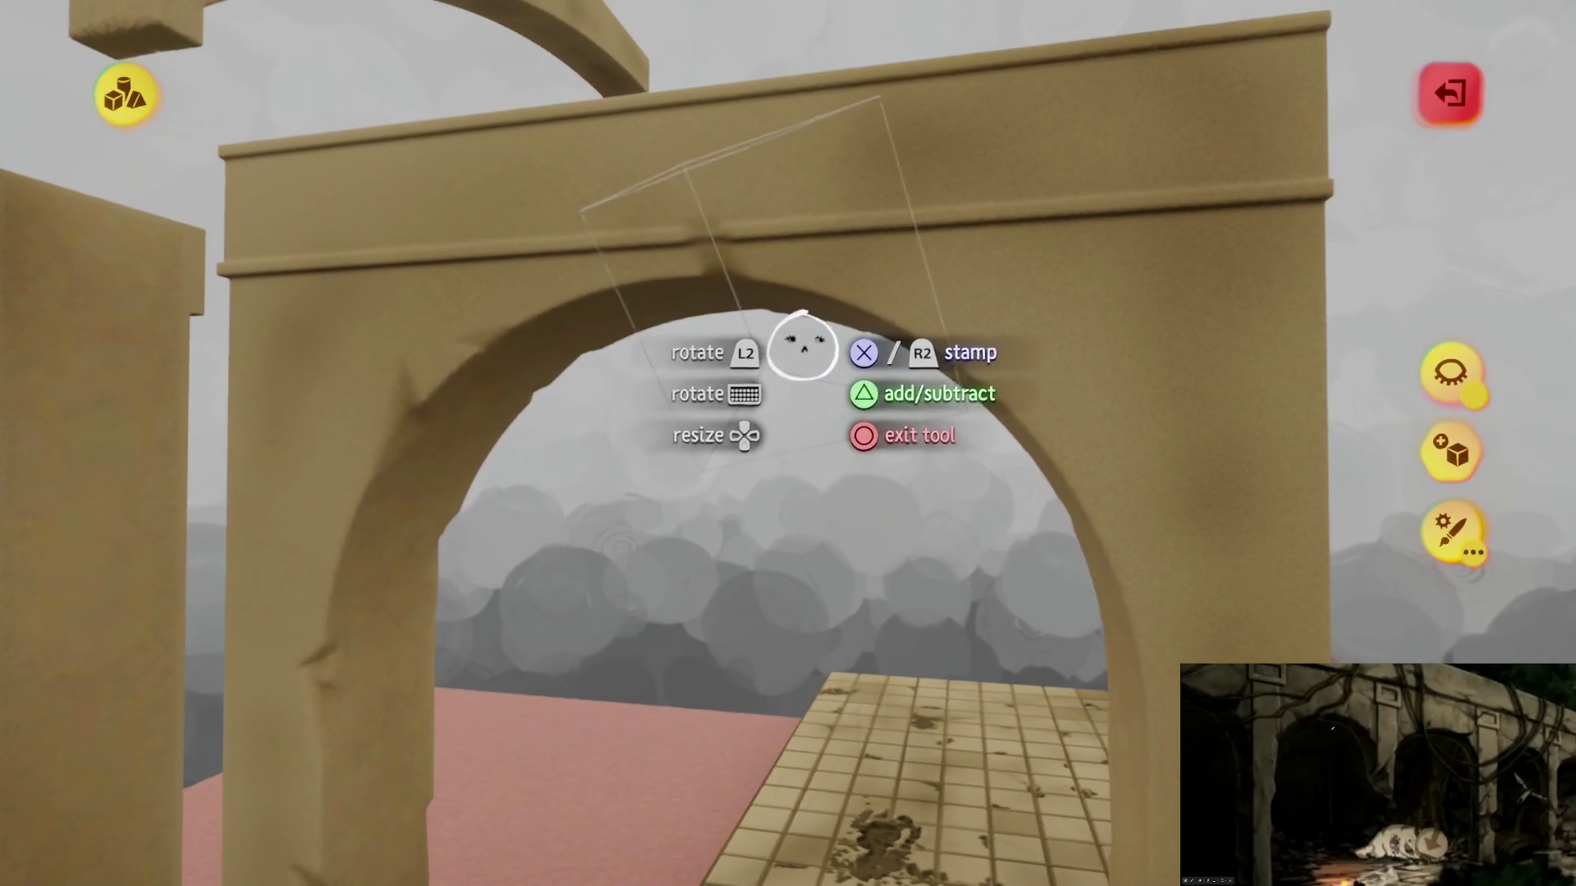
left_click(829, 341)
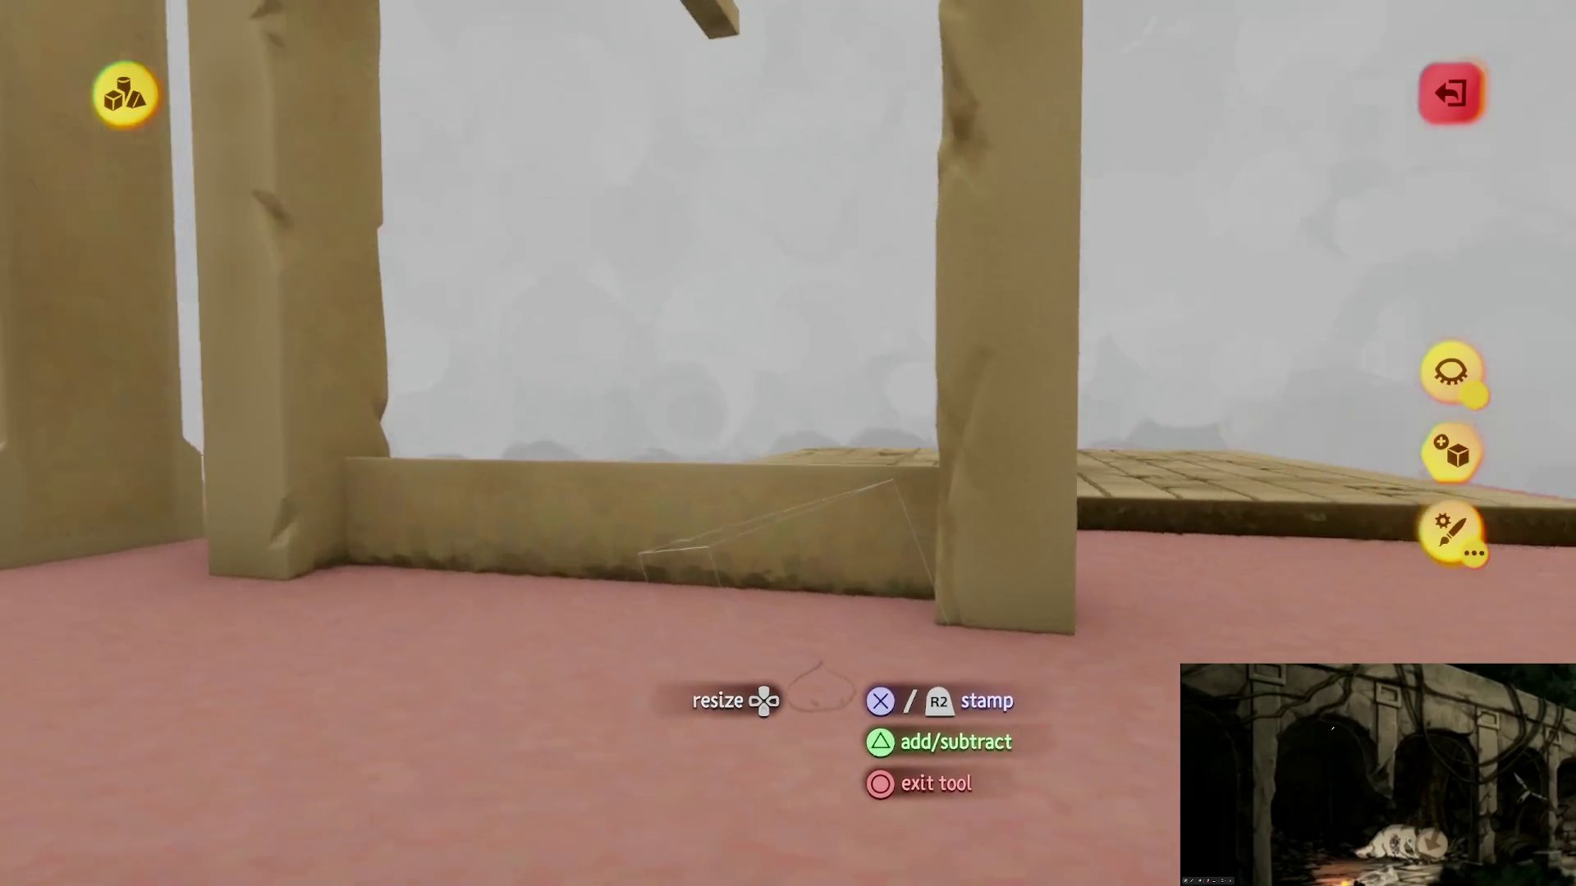
Step: Chip a large piece out of the left pillar
left_click(821, 660)
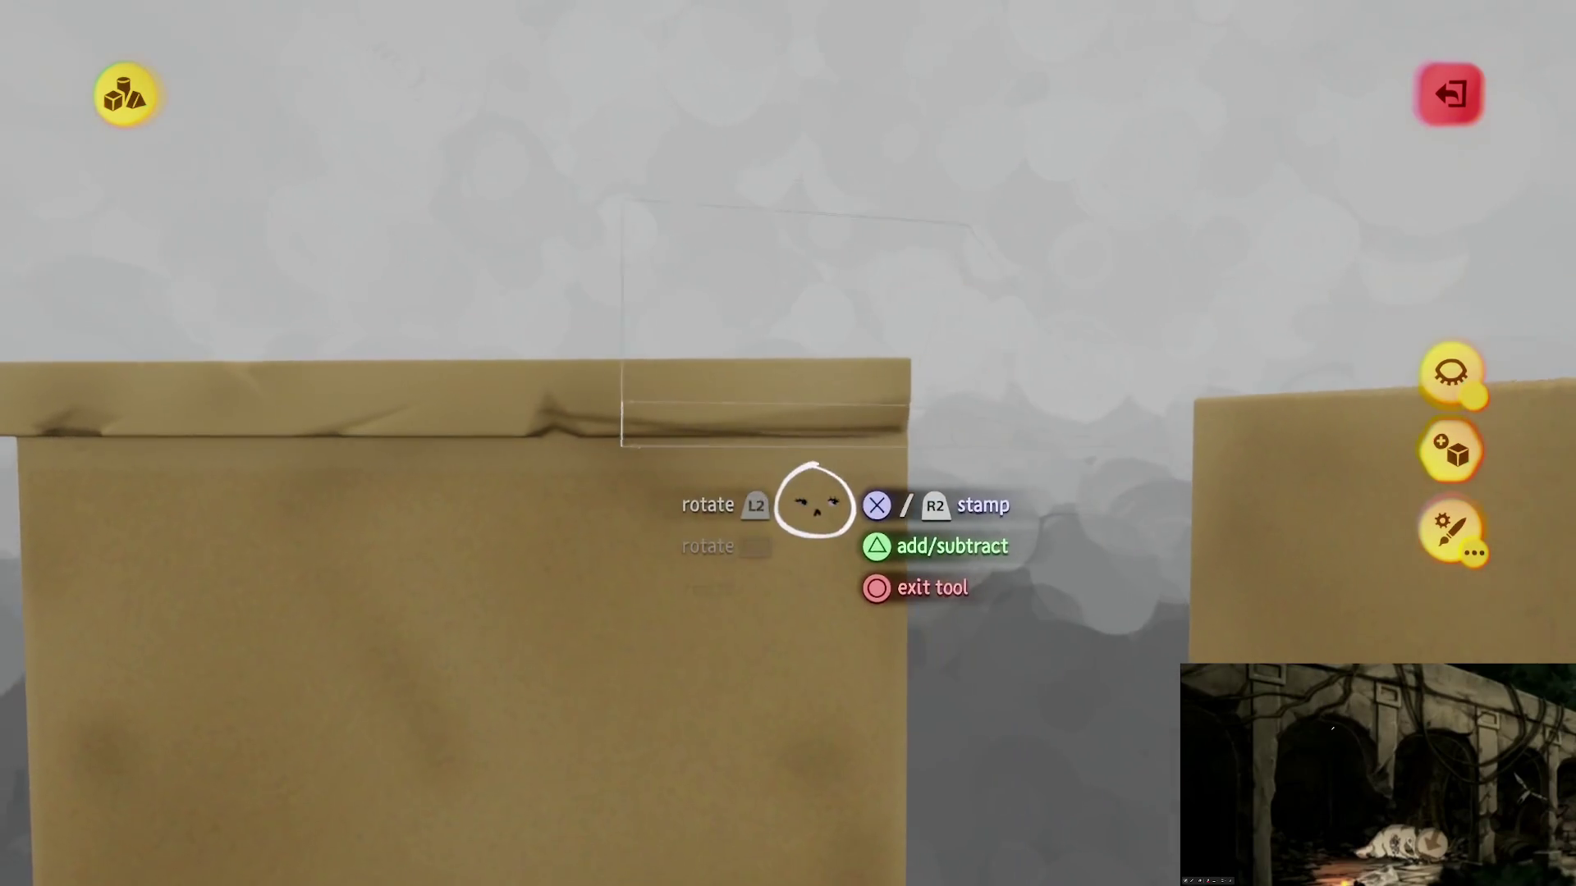
Step: Stamp sculpted dents along the wall block's top edge
left_click(787, 669)
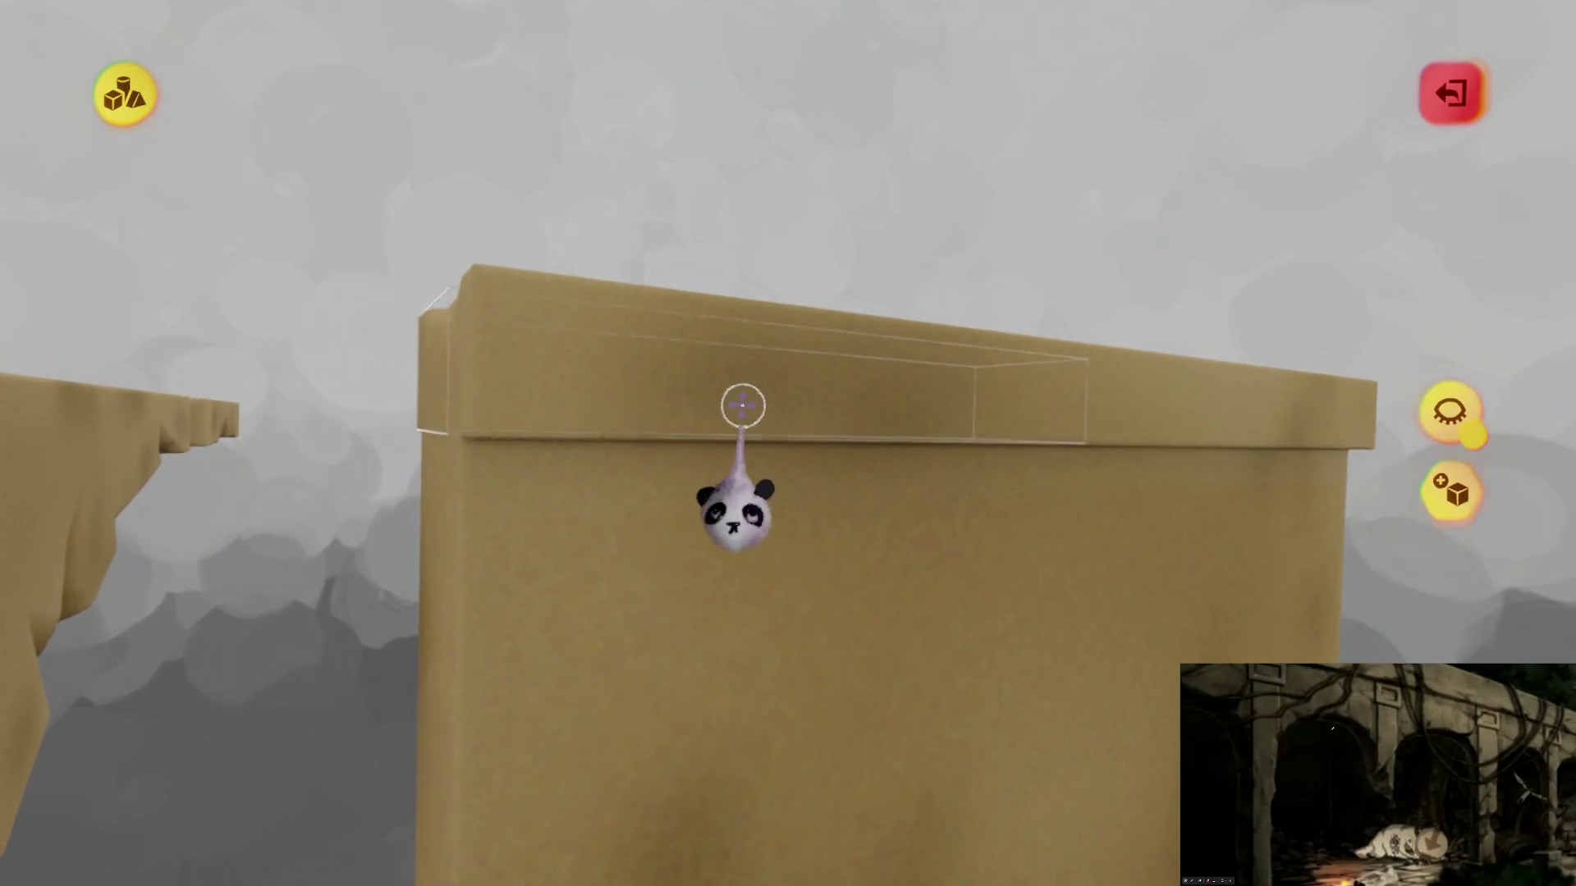
left_click(742, 404)
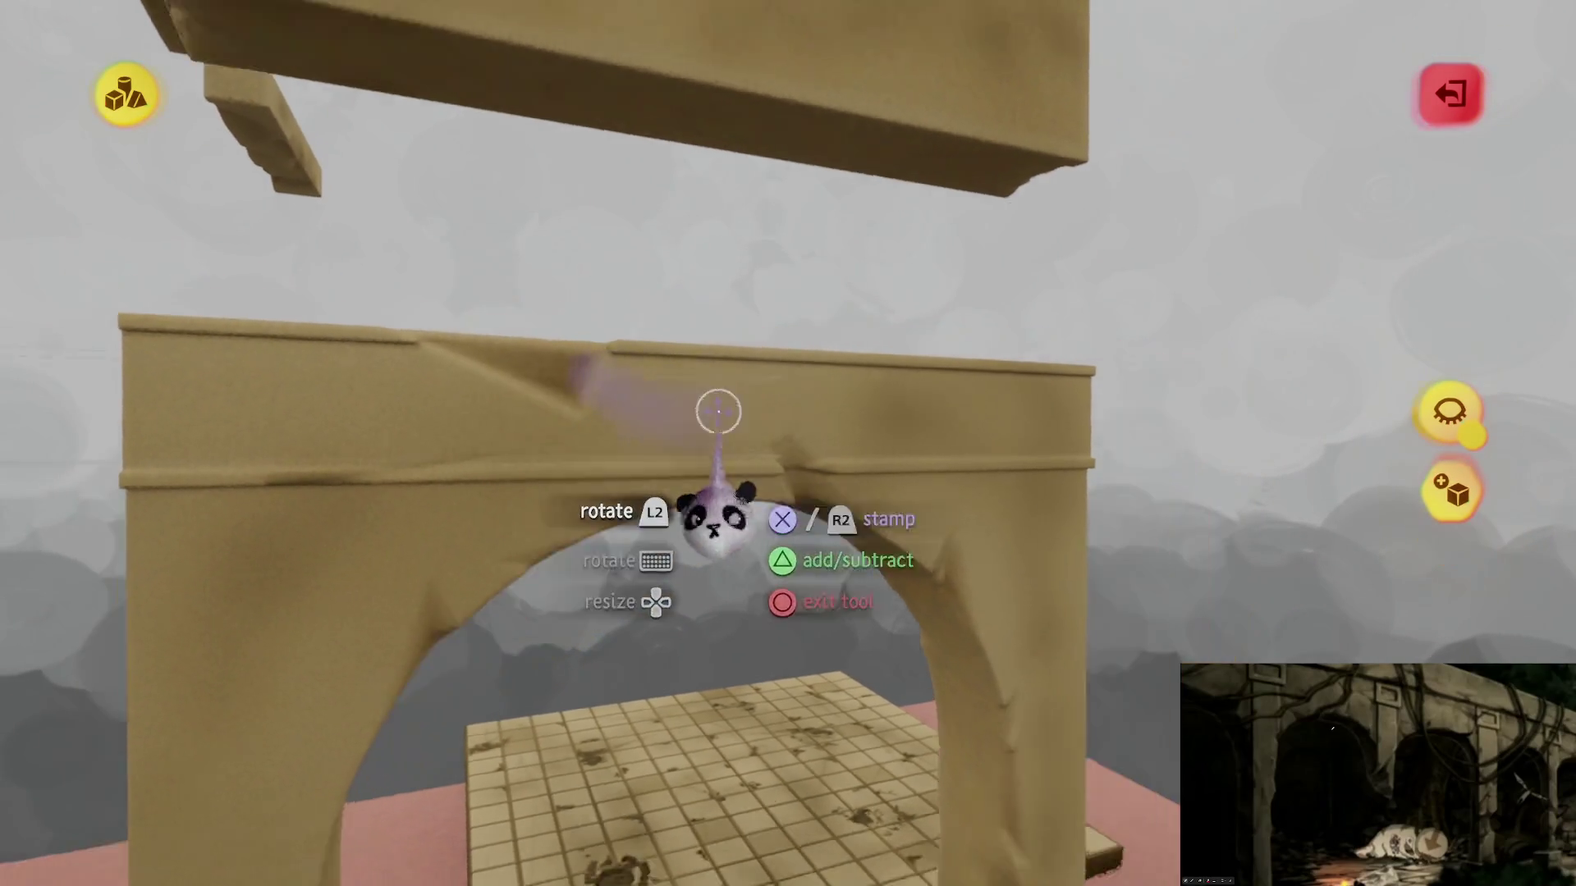
Step: Leave the stamp tool, move the arch piece, and reopen the arch for sculpting
key("Escape")
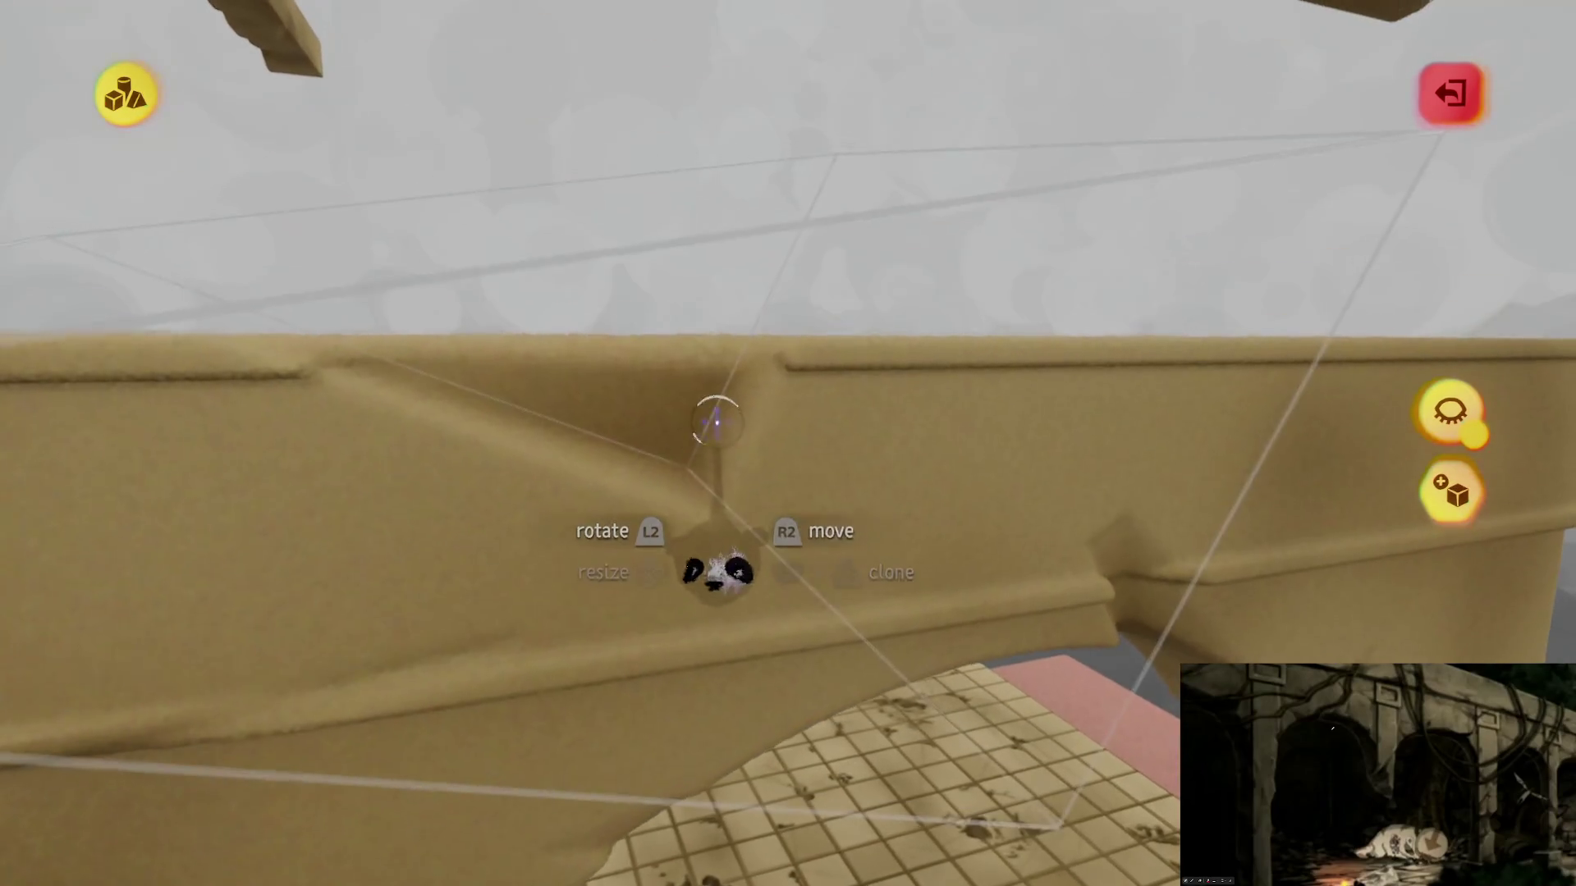
mouse_move(717, 421)
left_mouse_down()
mouse_move(712, 402)
mouse_move(746, 493)
mouse_move(722, 426)
mouse_move(624, 407)
mouse_move(386, 411)
left_mouse_up()
scroll(696, 451, "up", 5)
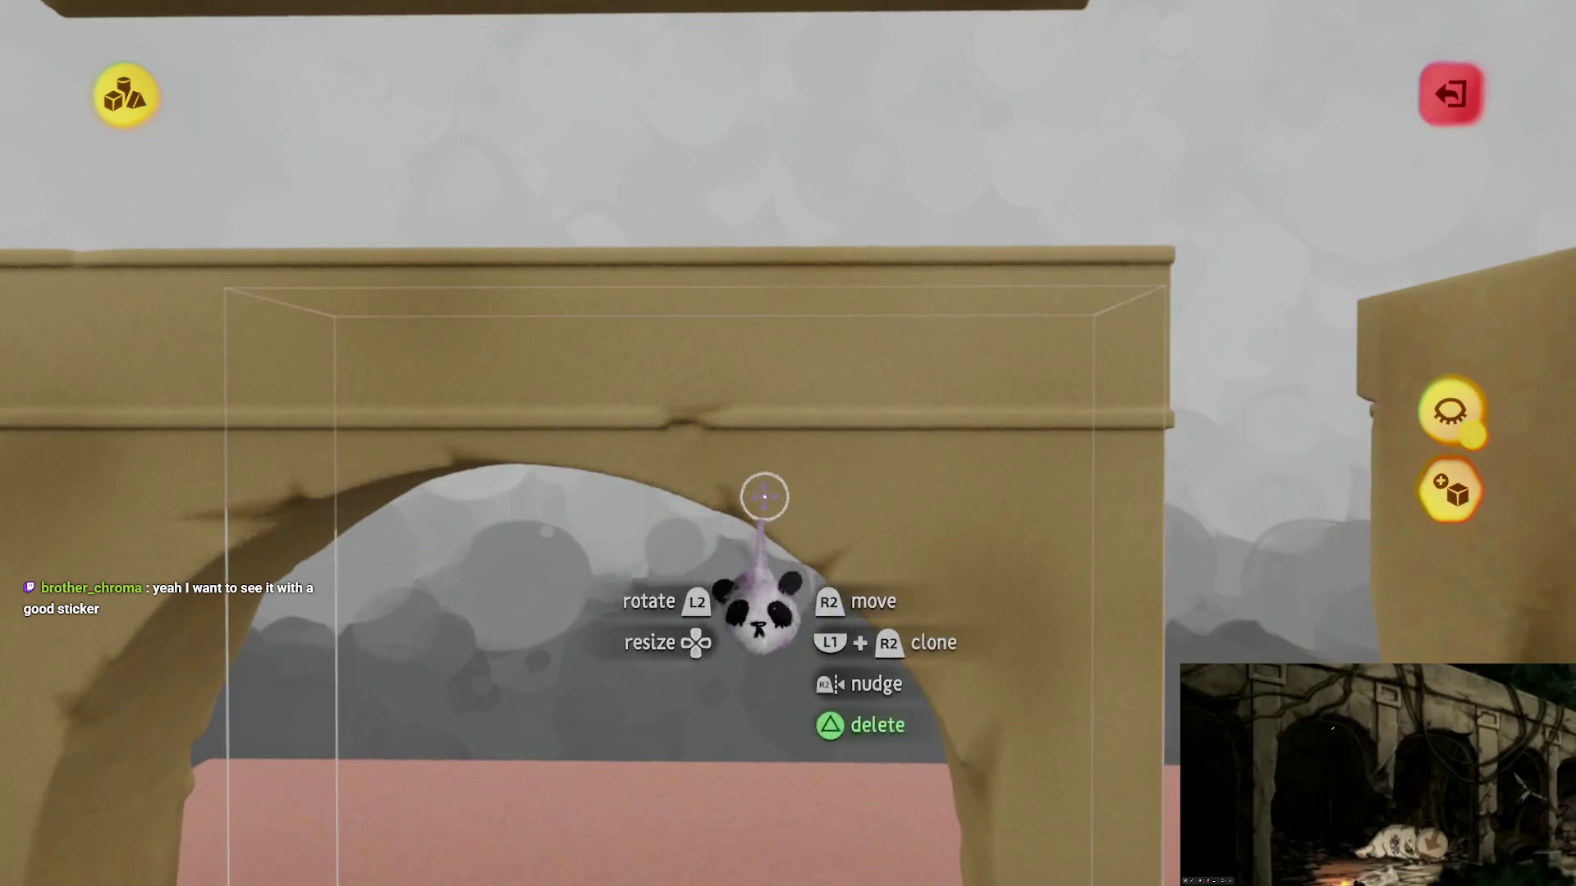
mouse_move(764, 497)
left_mouse_down()
mouse_move(711, 450)
mouse_move(760, 493)
mouse_move(644, 264)
mouse_move(752, 545)
mouse_move(749, 580)
left_mouse_up()
double_click(654, 440)
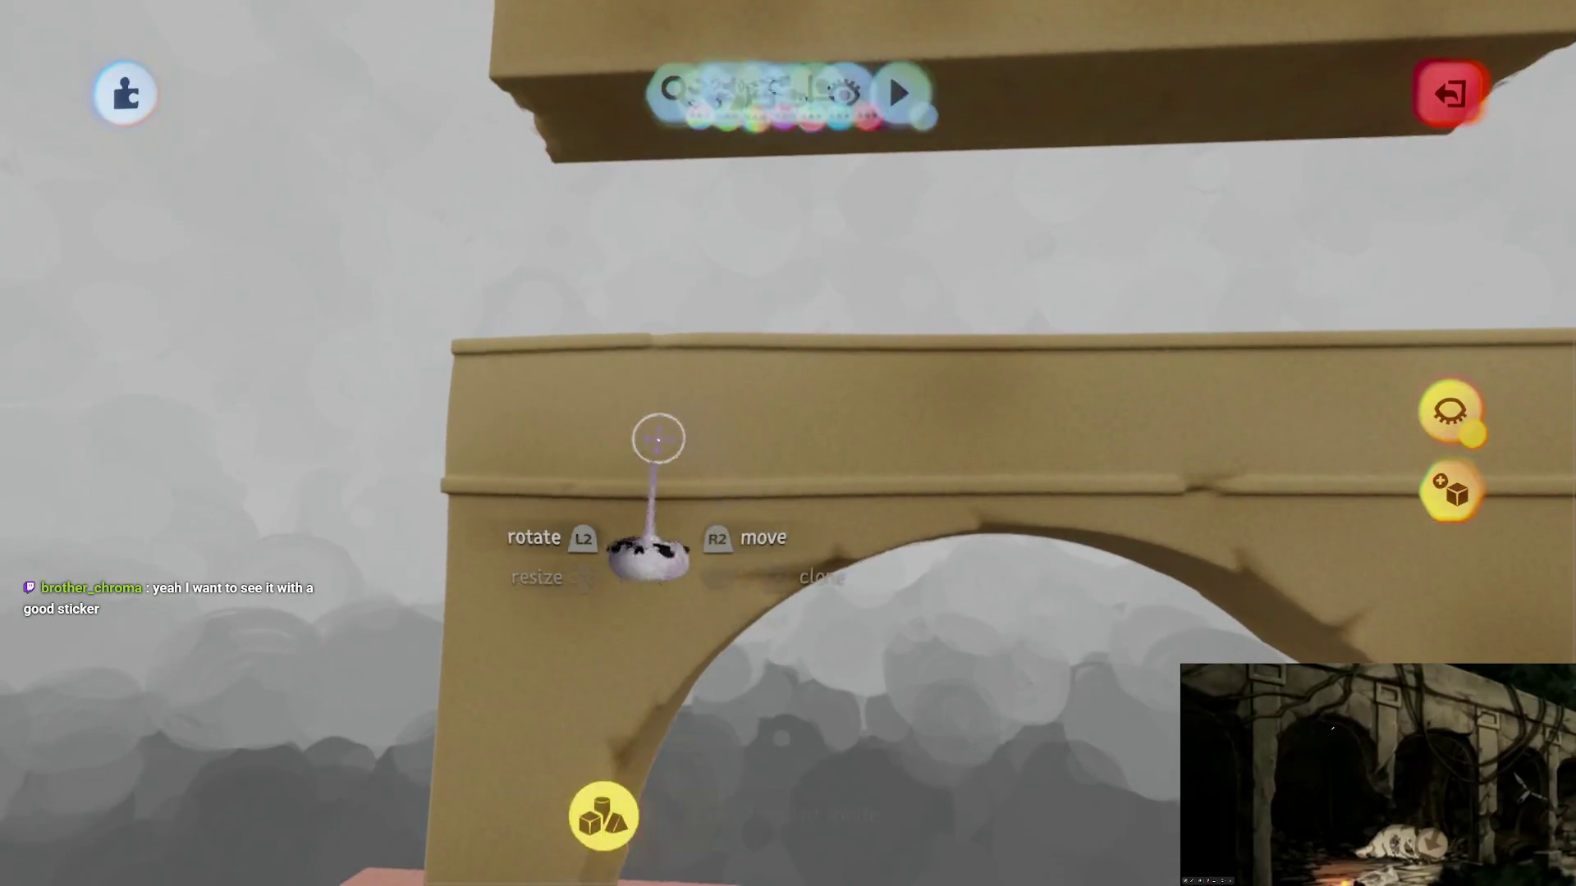
Step: Turn on mirror symmetry and turn off the Kaleidoscope guides for sculpting
left_click(484, 90)
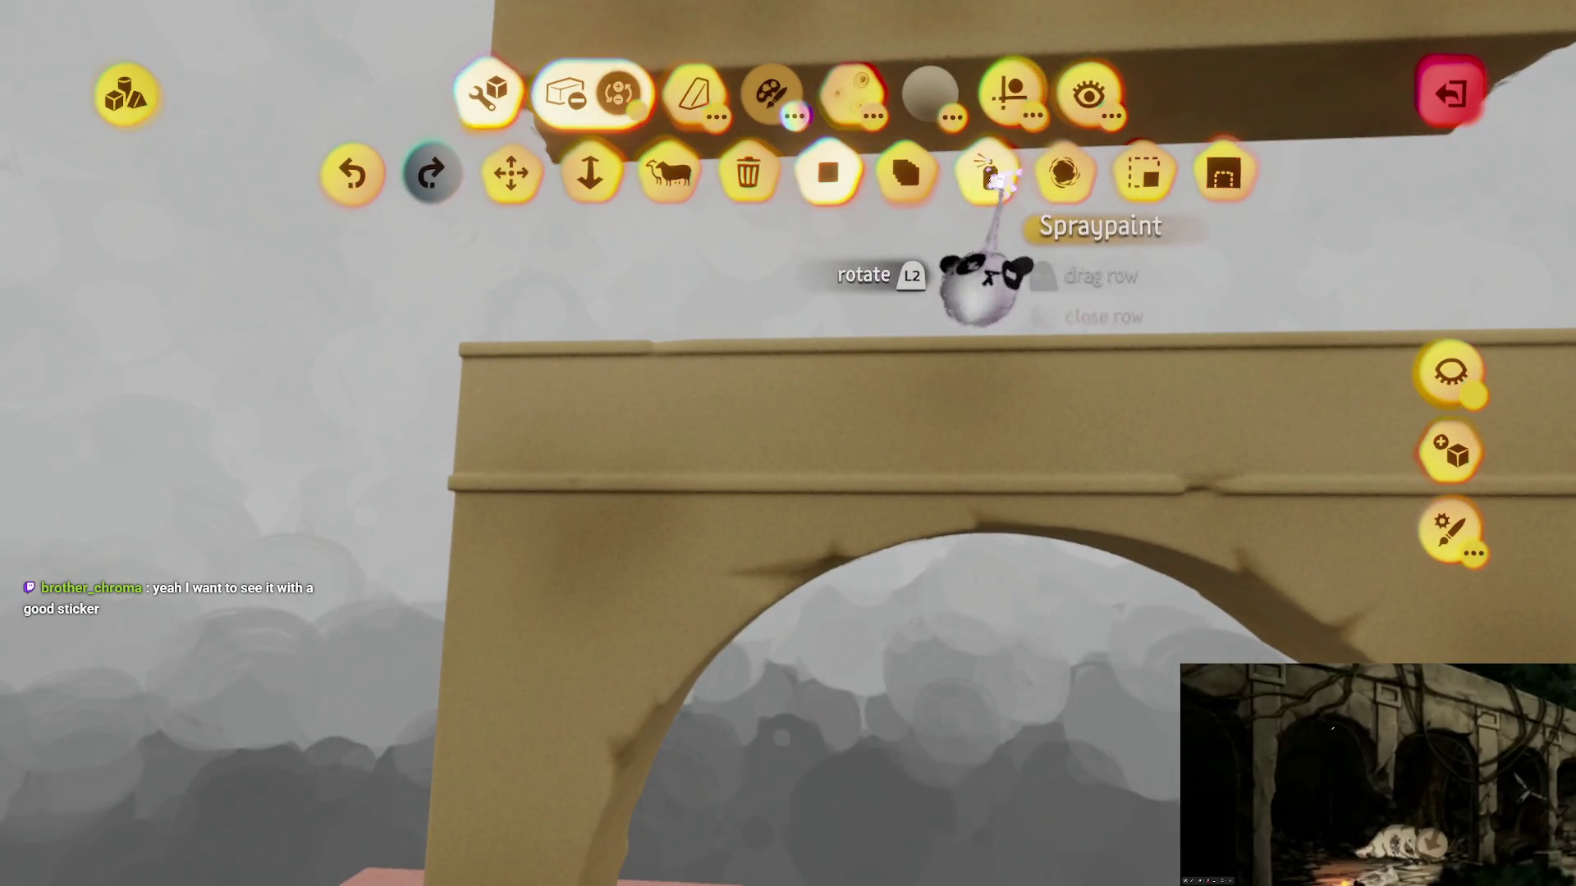
left_click(1014, 92)
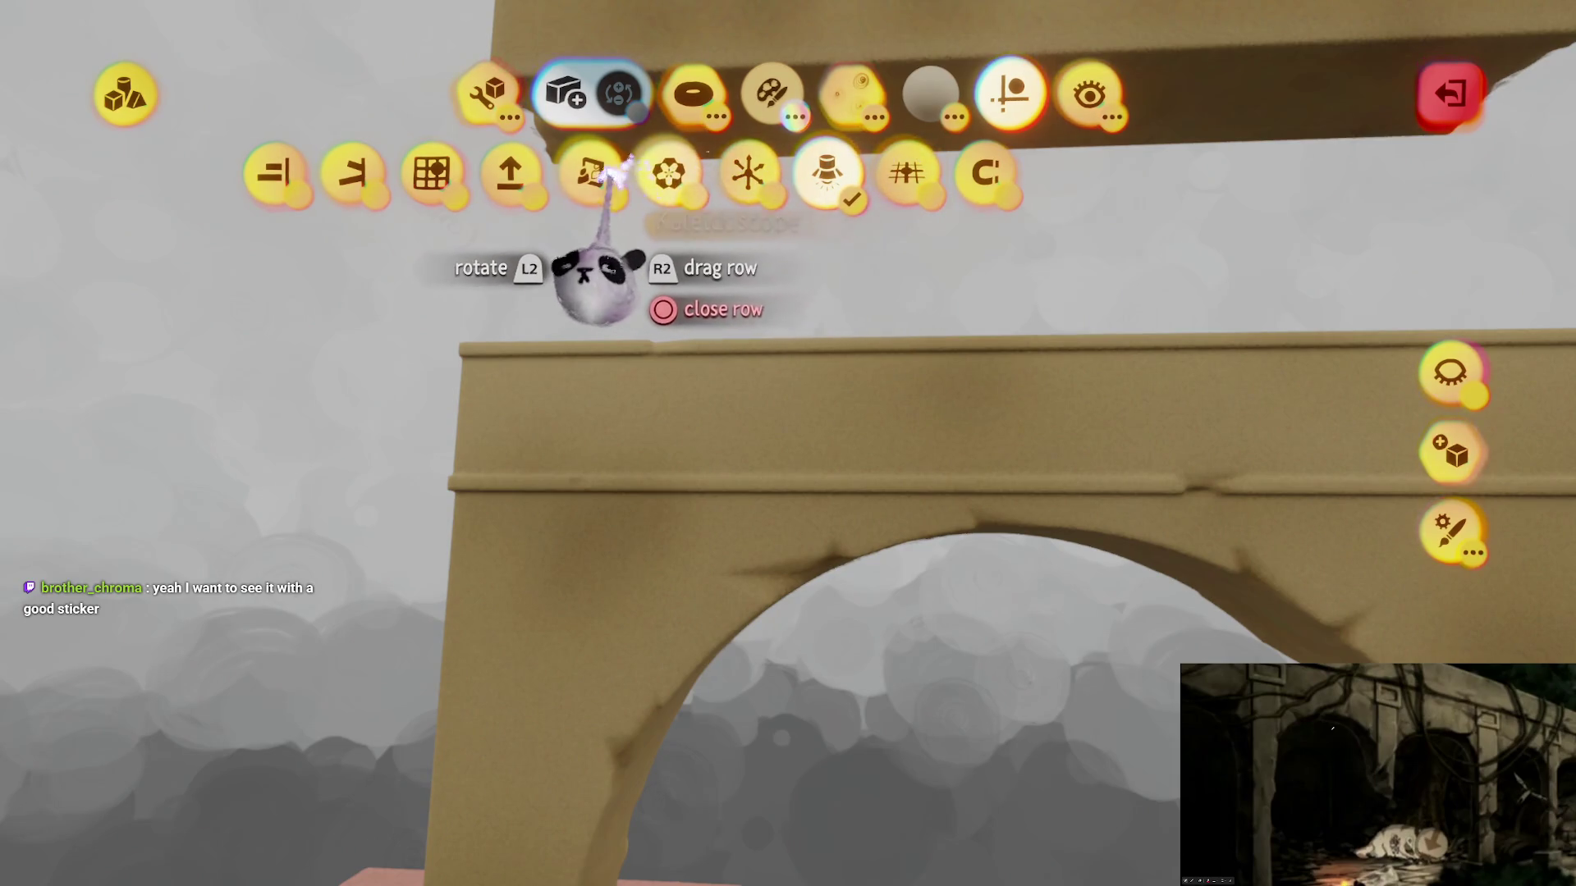
left_click(591, 173)
left_click(784, 172)
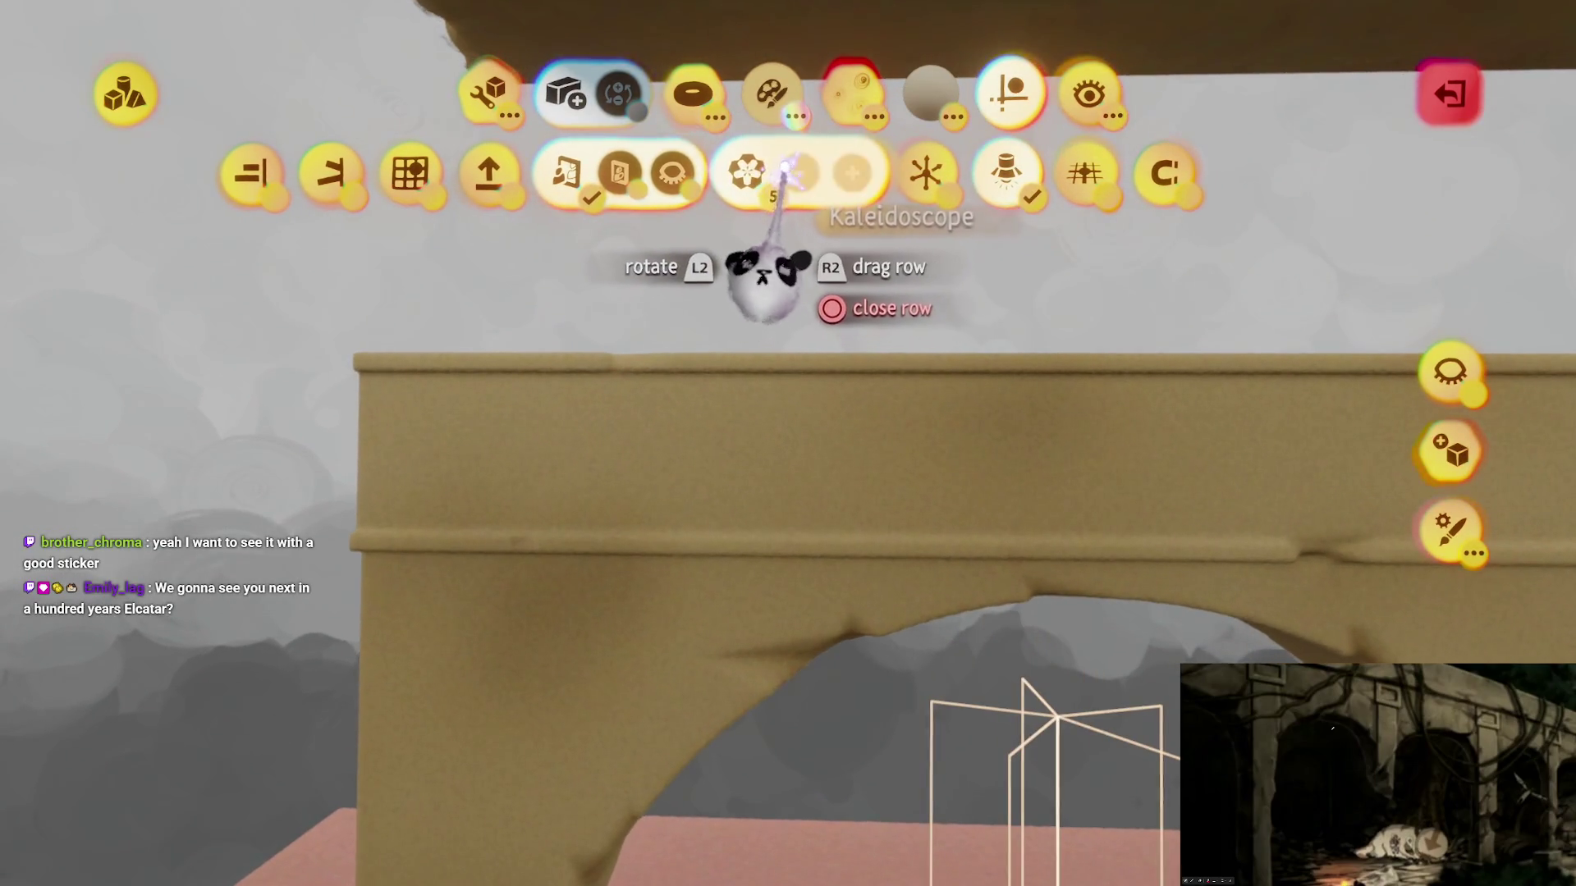
left_click(779, 173)
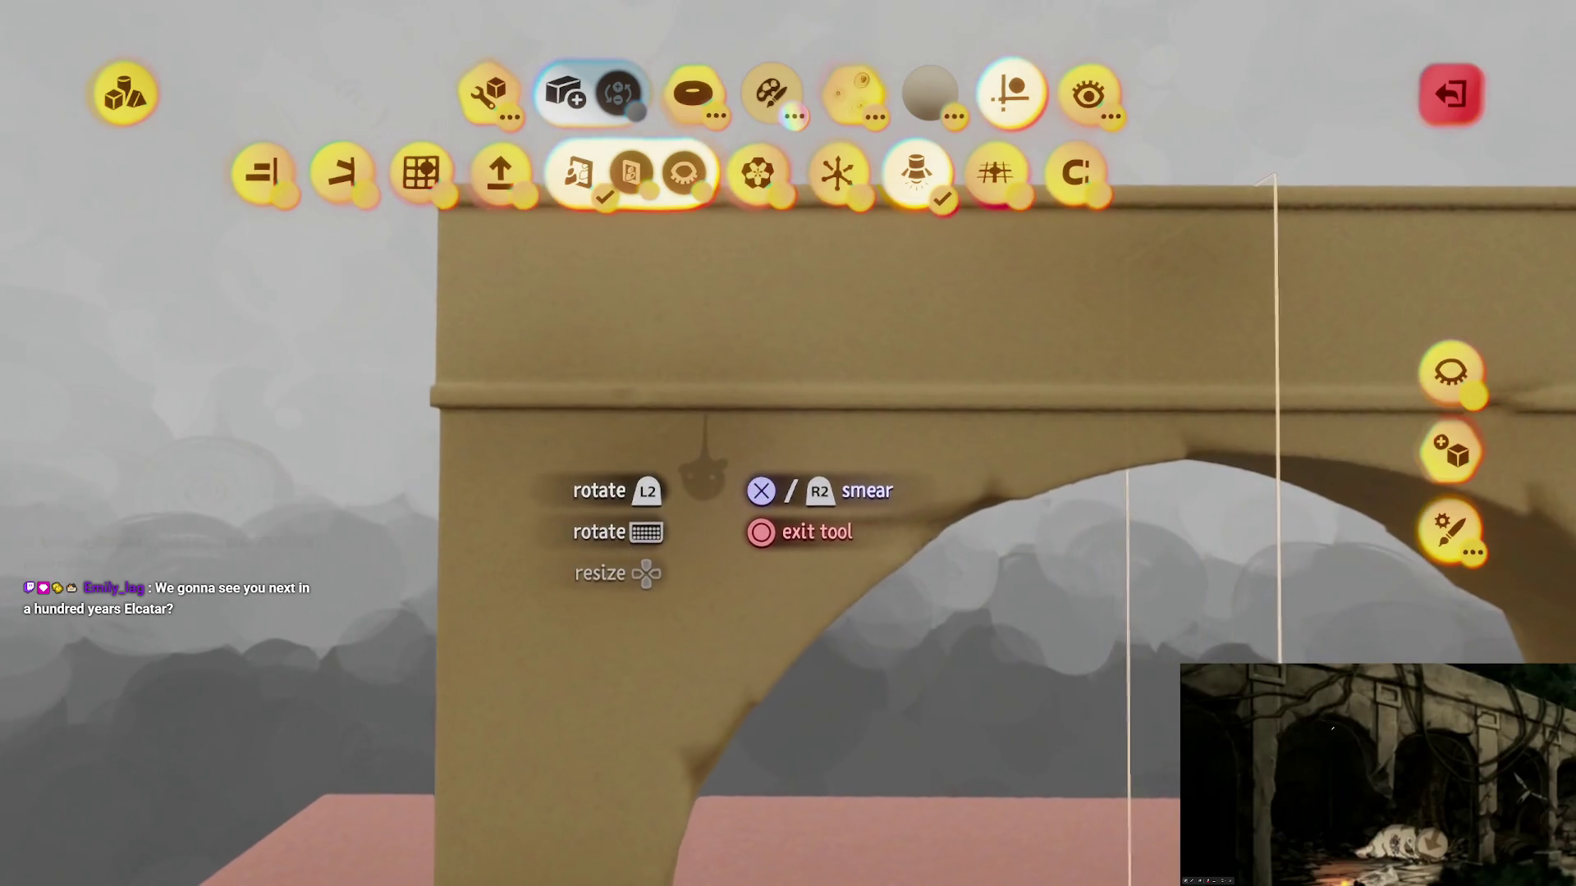
scroll(704, 472, "up", 2)
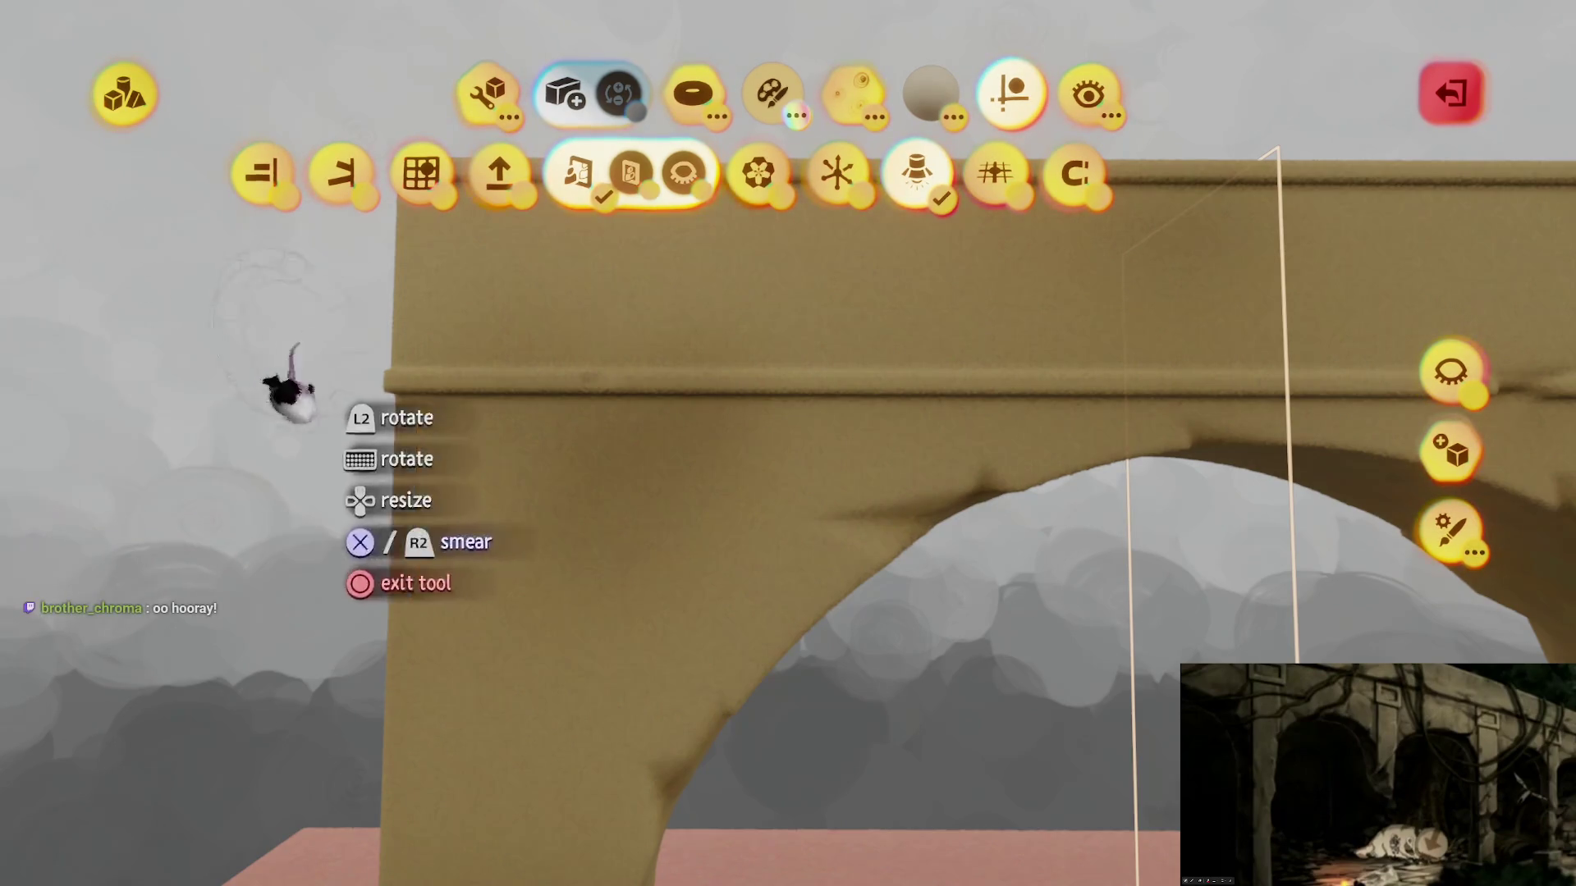
Step: View the arch head-on, enable the first guide option, and pick the arc sculpting shape
left_click_drag(644, 457, 723, 567)
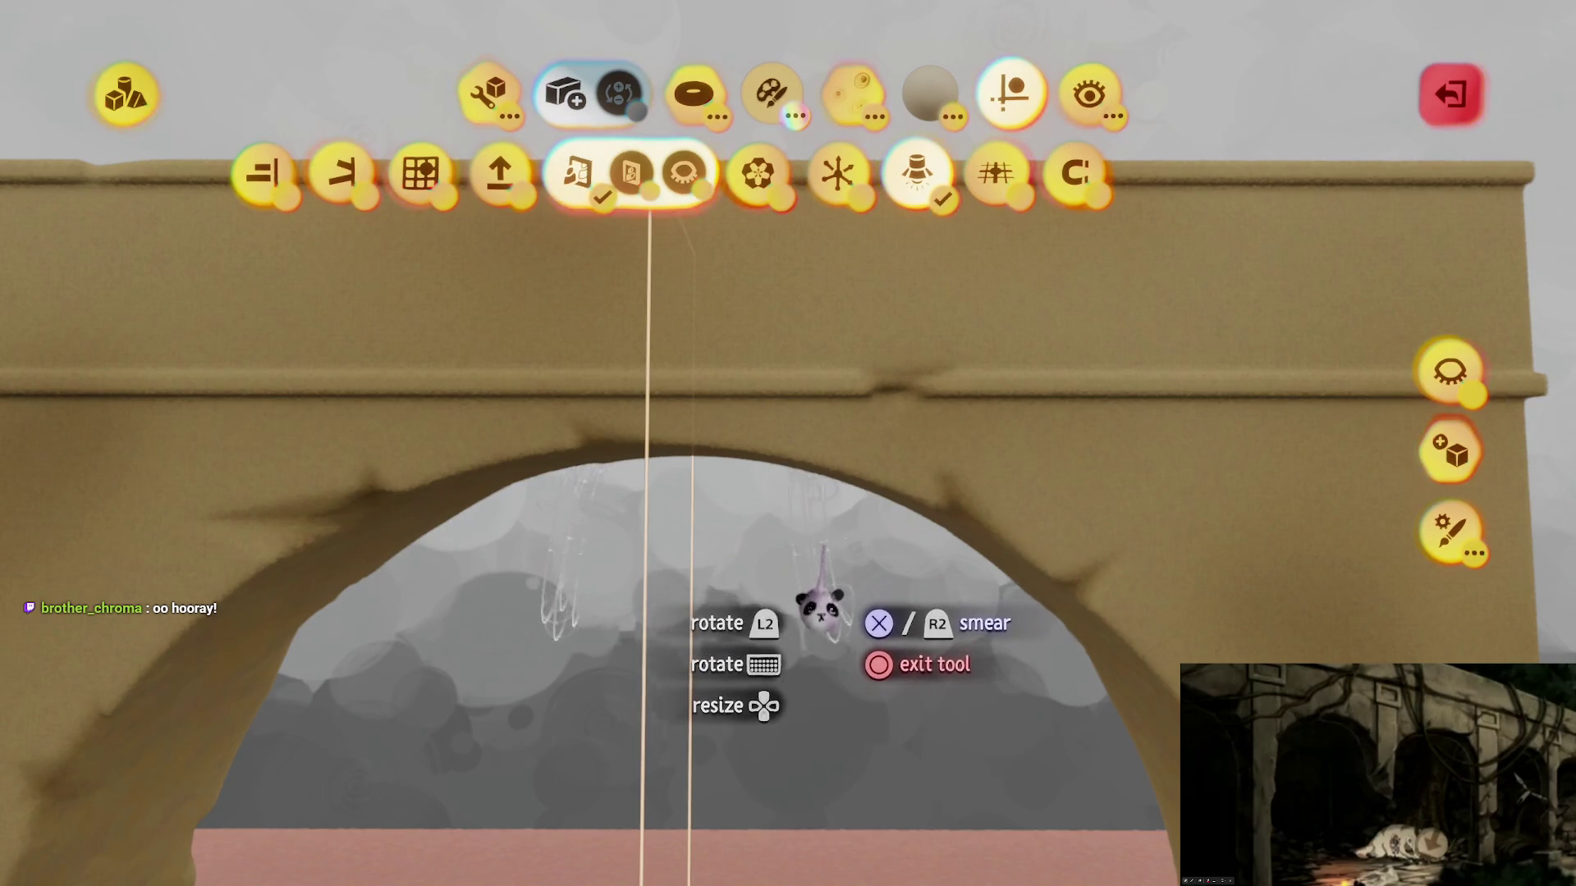
mouse_move(802, 605)
left_mouse_down()
mouse_move(799, 555)
mouse_move(722, 624)
mouse_move(755, 574)
mouse_move(742, 550)
mouse_move(750, 632)
mouse_move(739, 580)
mouse_move(755, 566)
left_mouse_up()
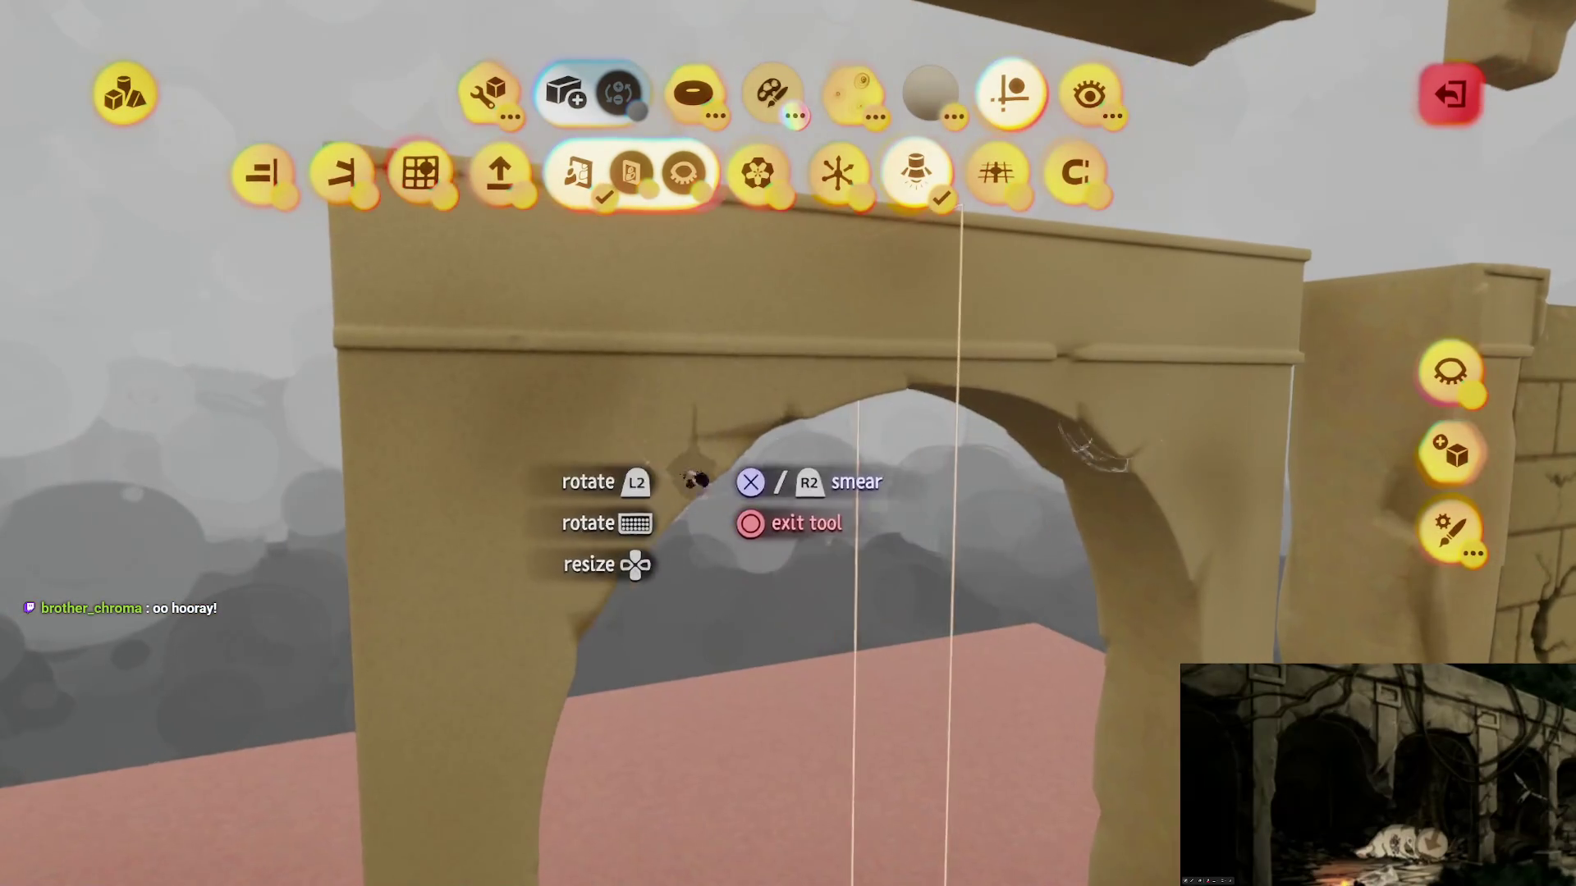
left_click(270, 180)
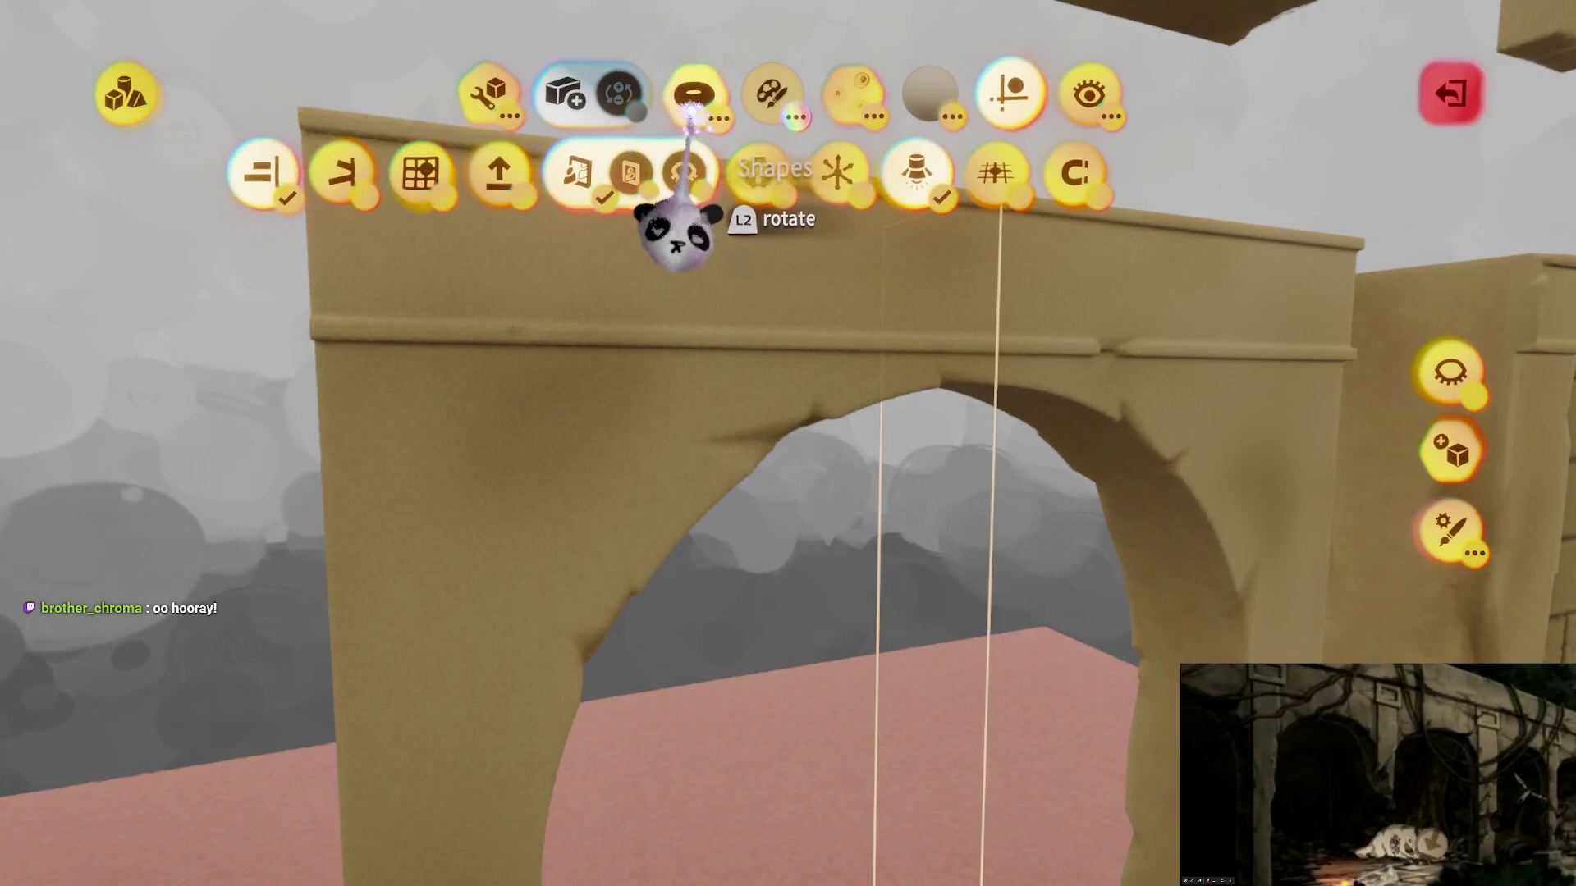
left_click(693, 93)
left_click(1185, 172)
left_click(1011, 93)
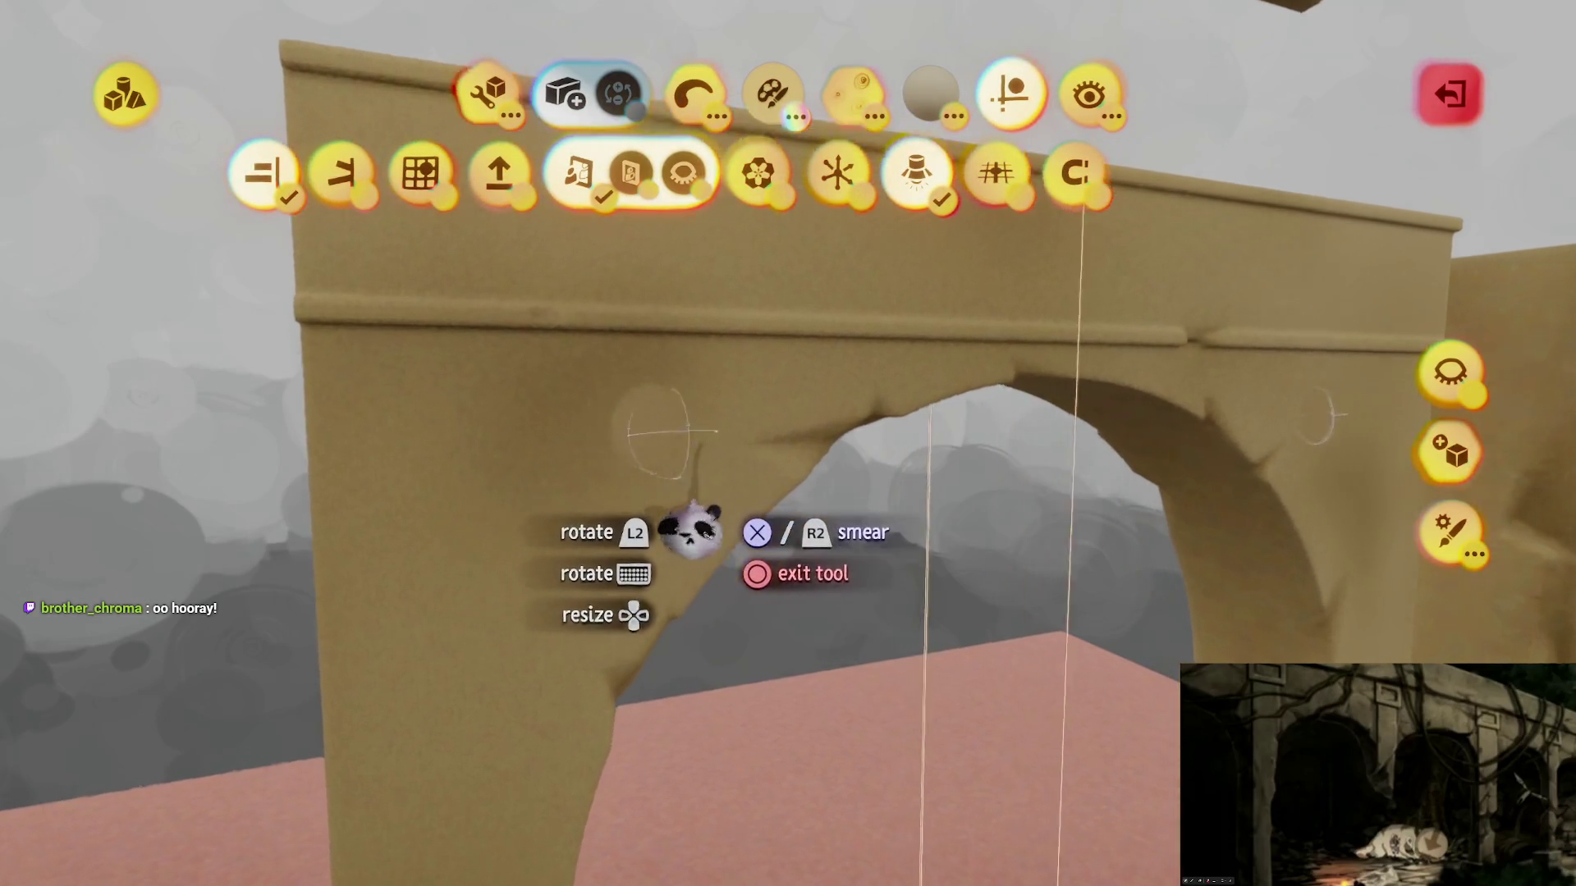
Step: Adjust the spray opacity and set the Kaleidoscope count to 2
key("c")
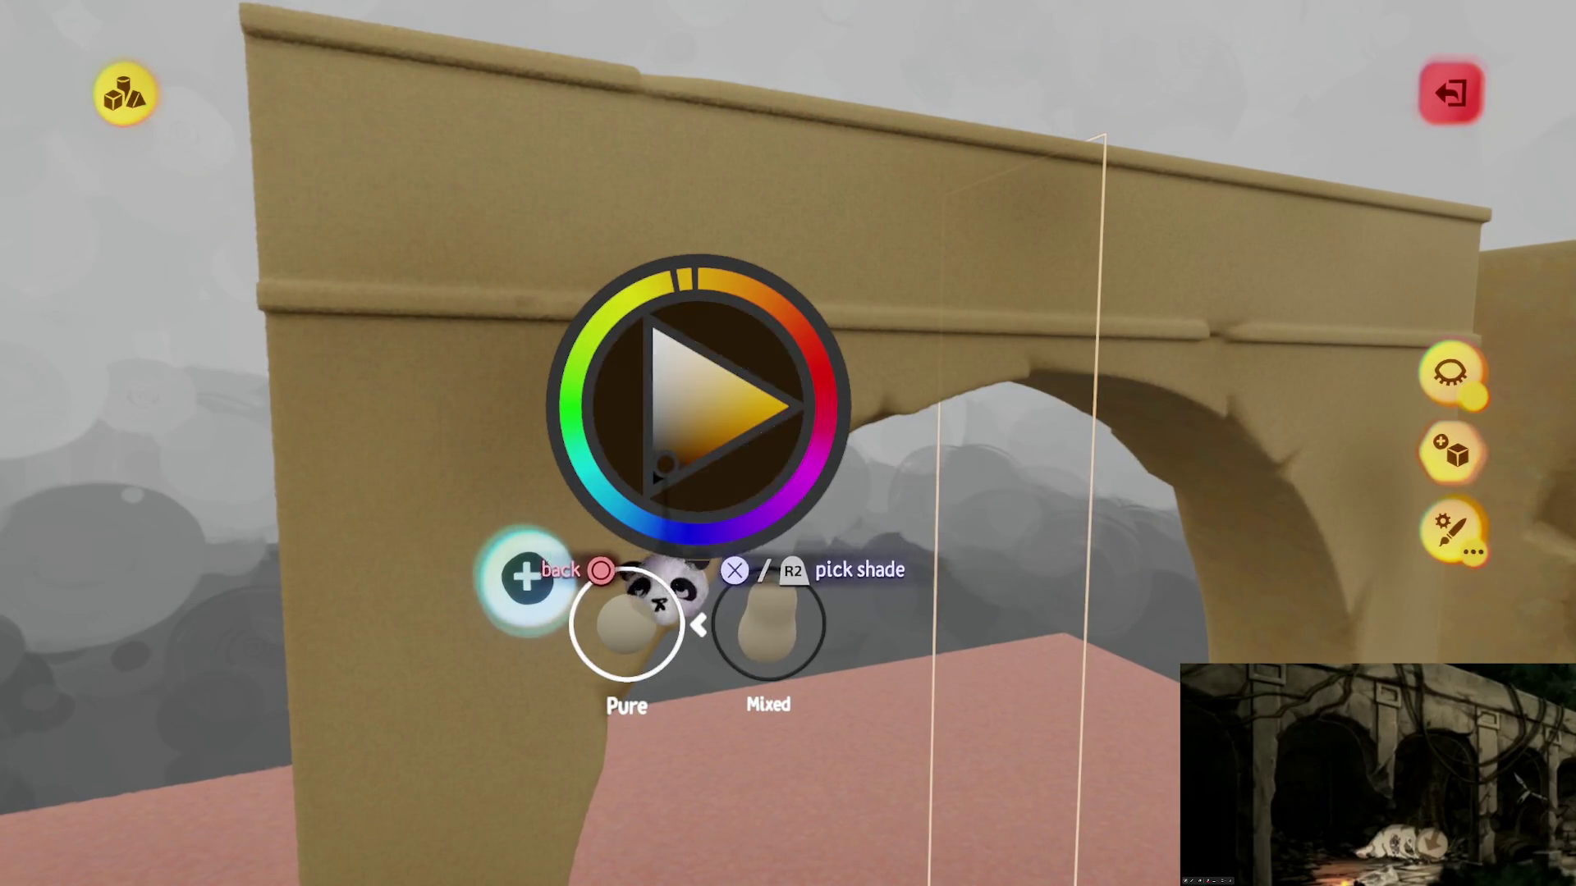
key("Escape")
key("Tab")
mouse_move(917, 93)
left_mouse_down()
mouse_move(908, 253)
mouse_move(918, 200)
mouse_move(779, 480)
left_mouse_up()
key("Escape")
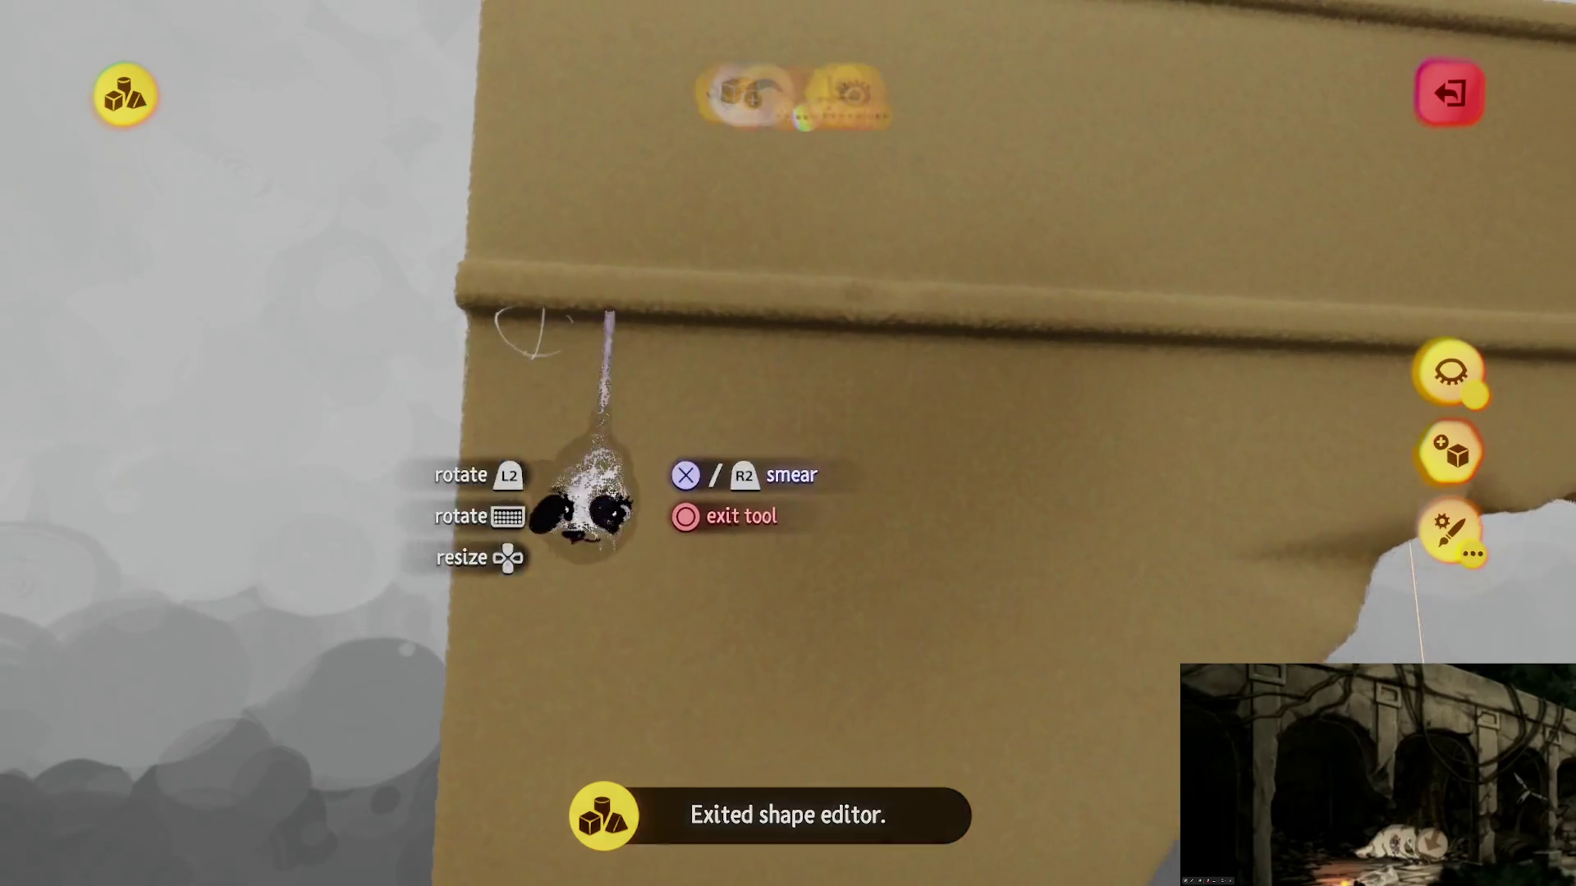
key("Tab")
left_click(1003, 104)
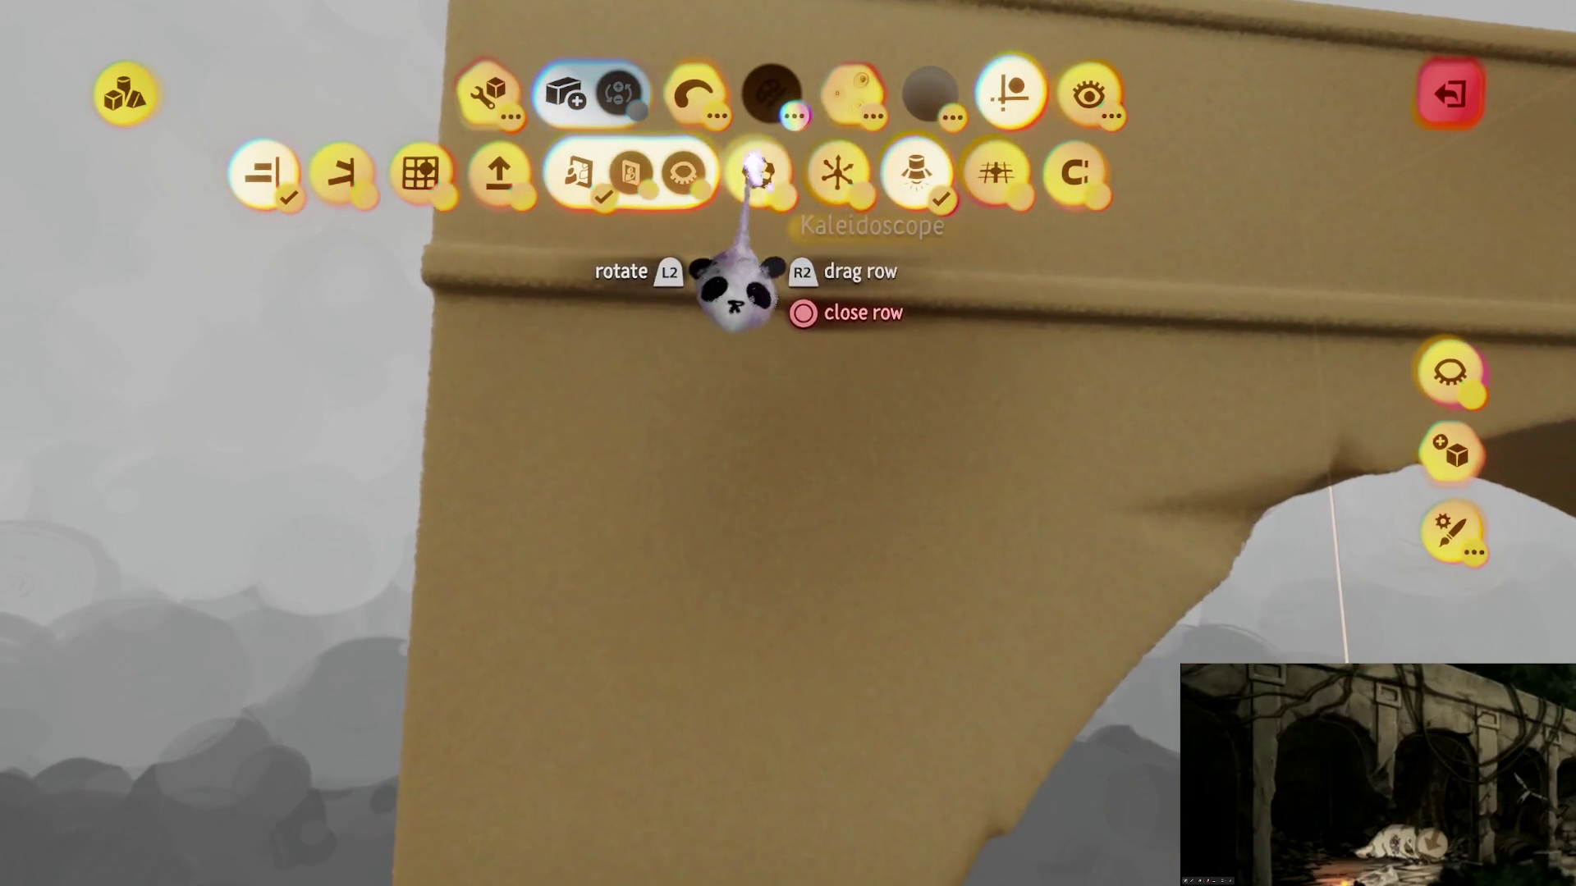
left_click(757, 173)
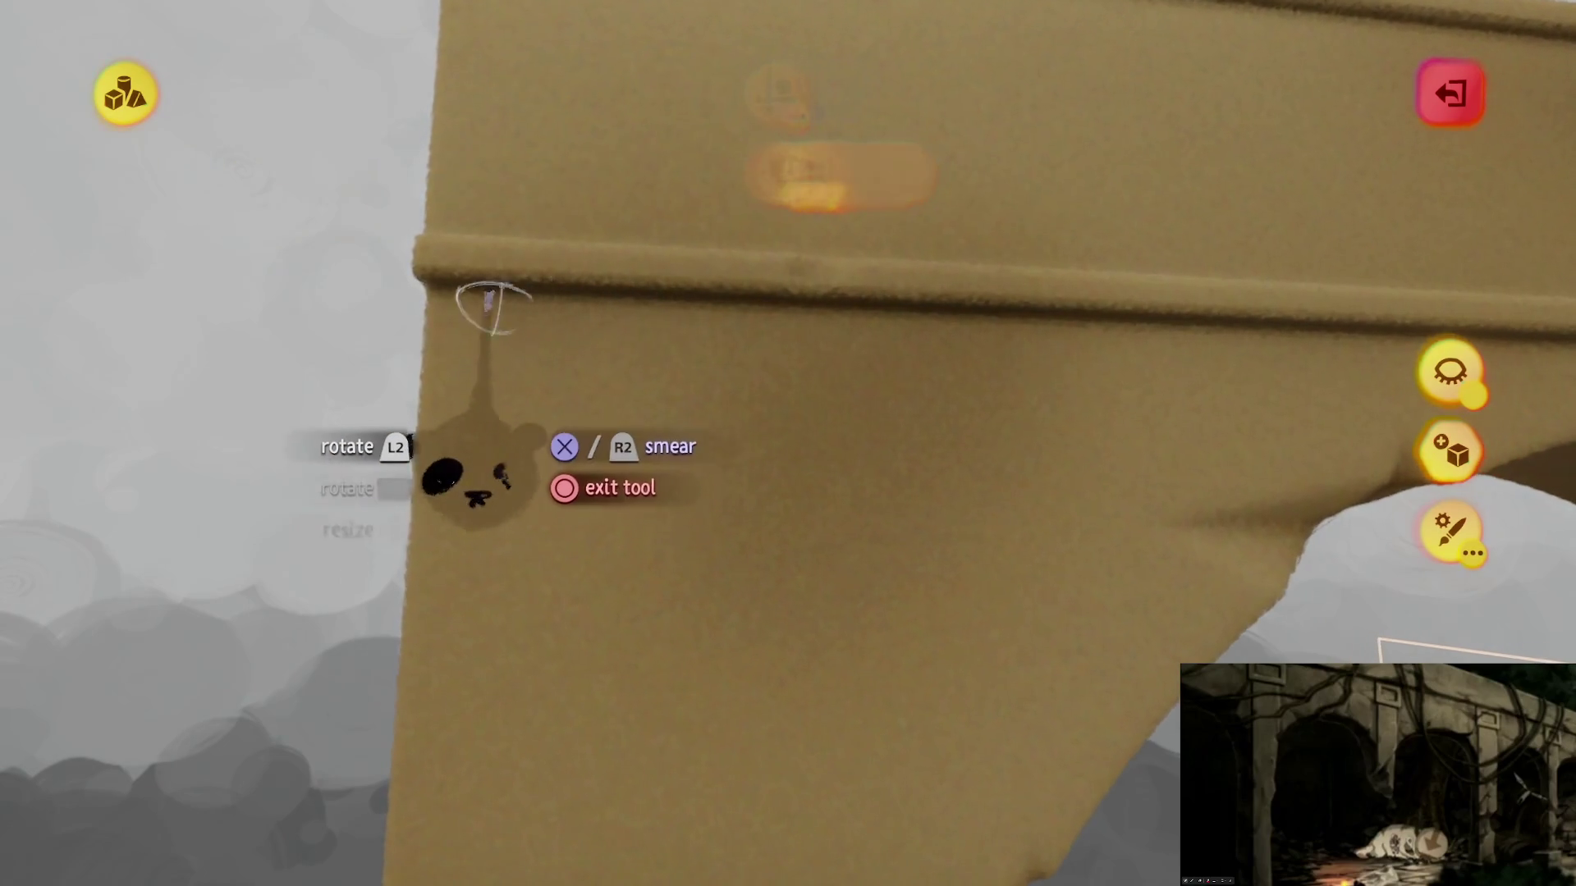
Step: Spray dark shading along the underside of the arch's upper ledge, then exit the shape editor
left_click(911, 419)
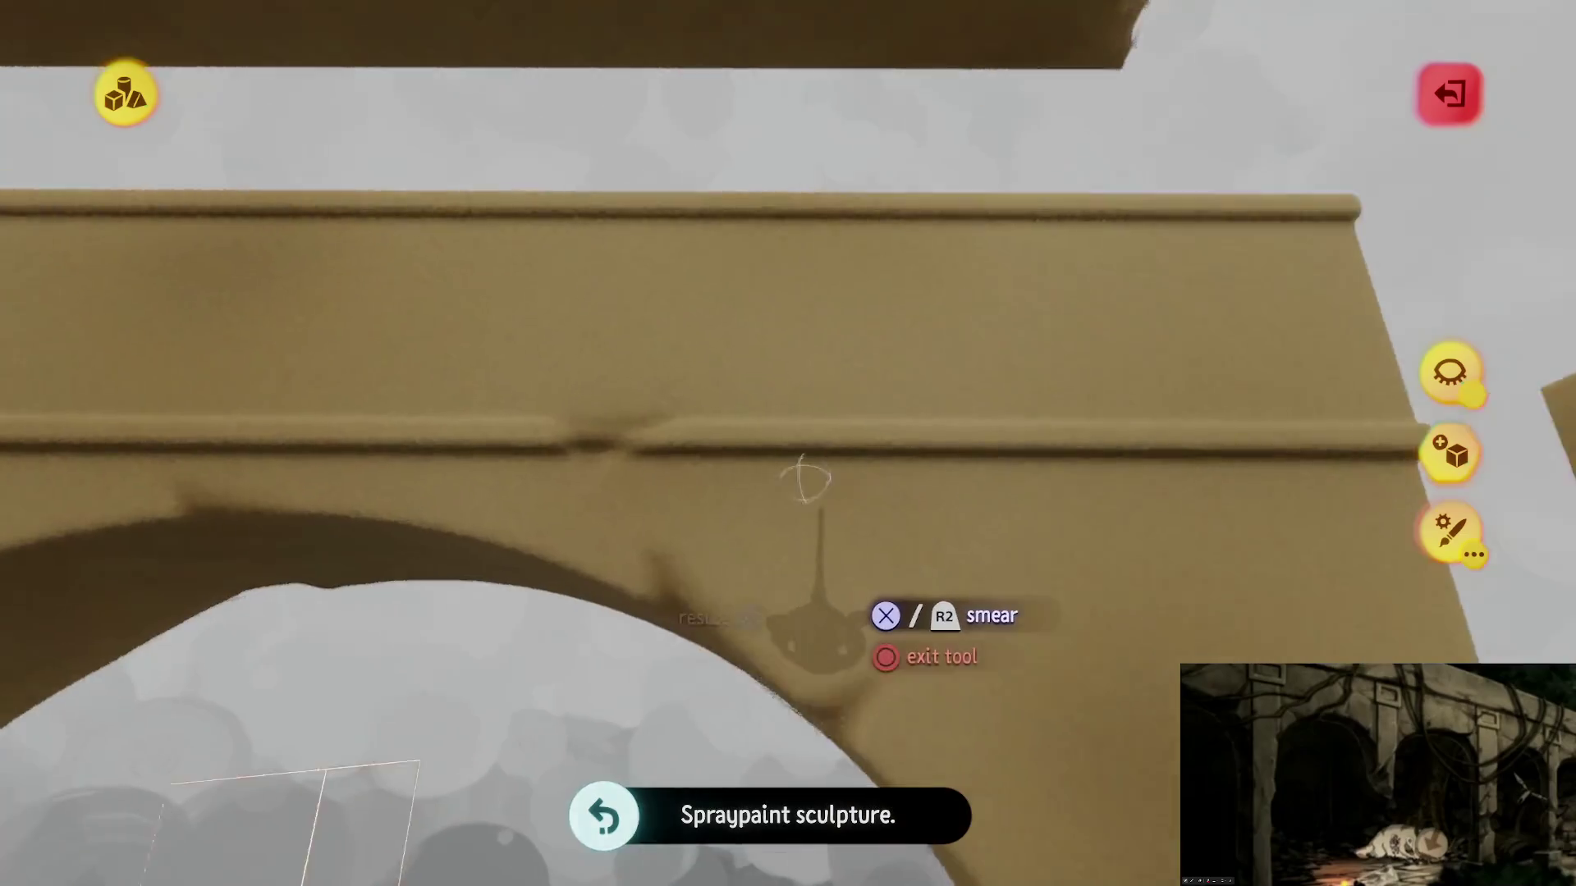
left_click_drag(812, 632, 619, 679)
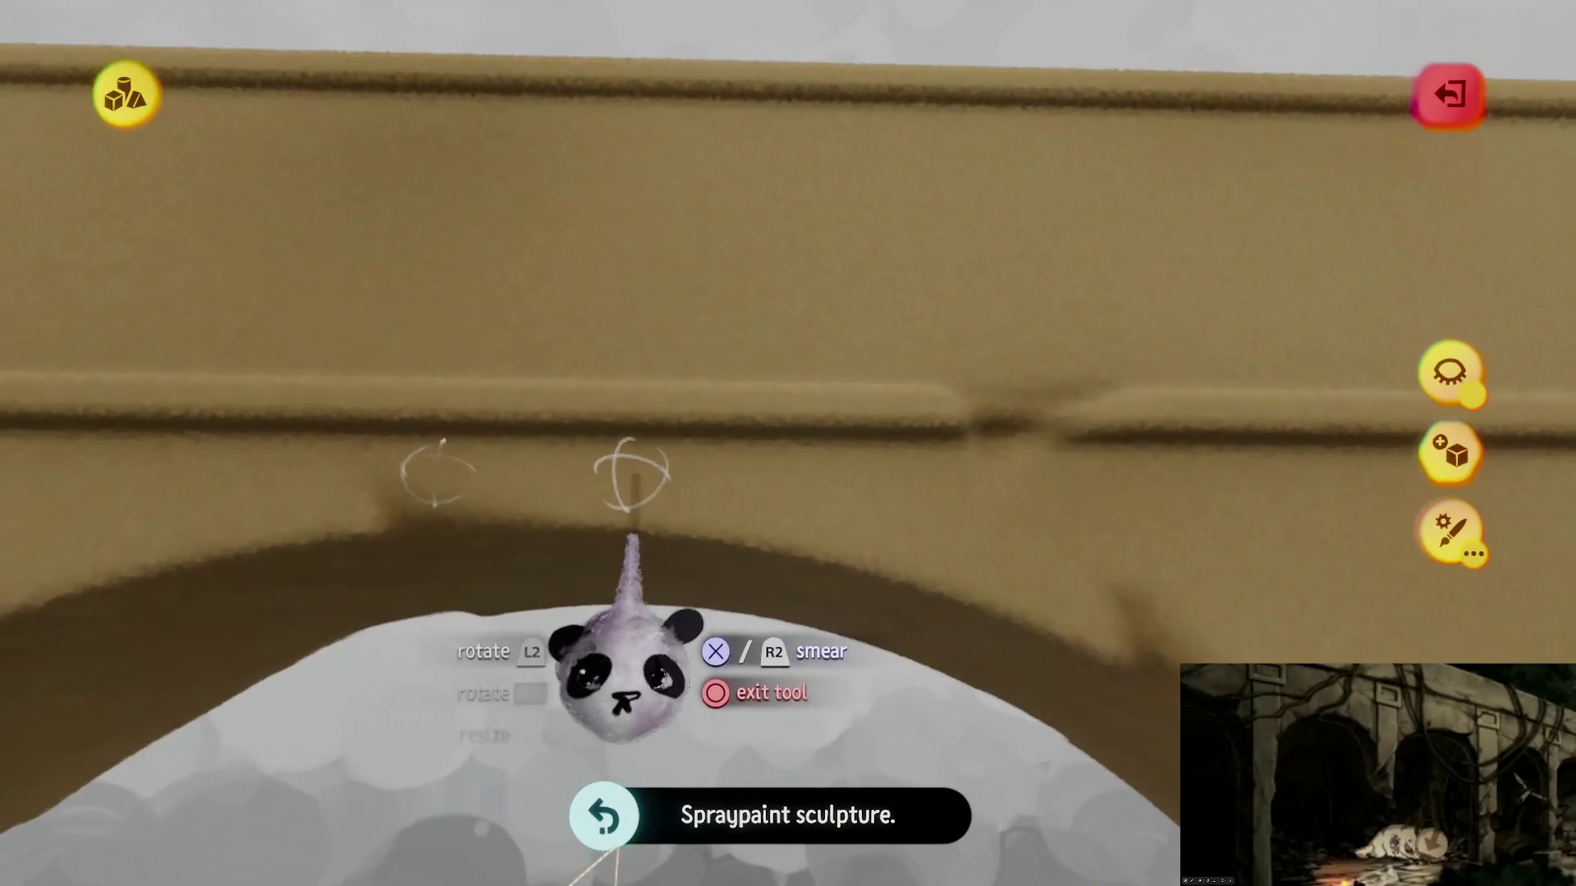
mouse_move(626, 503)
left_mouse_down()
mouse_move(722, 522)
mouse_move(640, 447)
left_mouse_up()
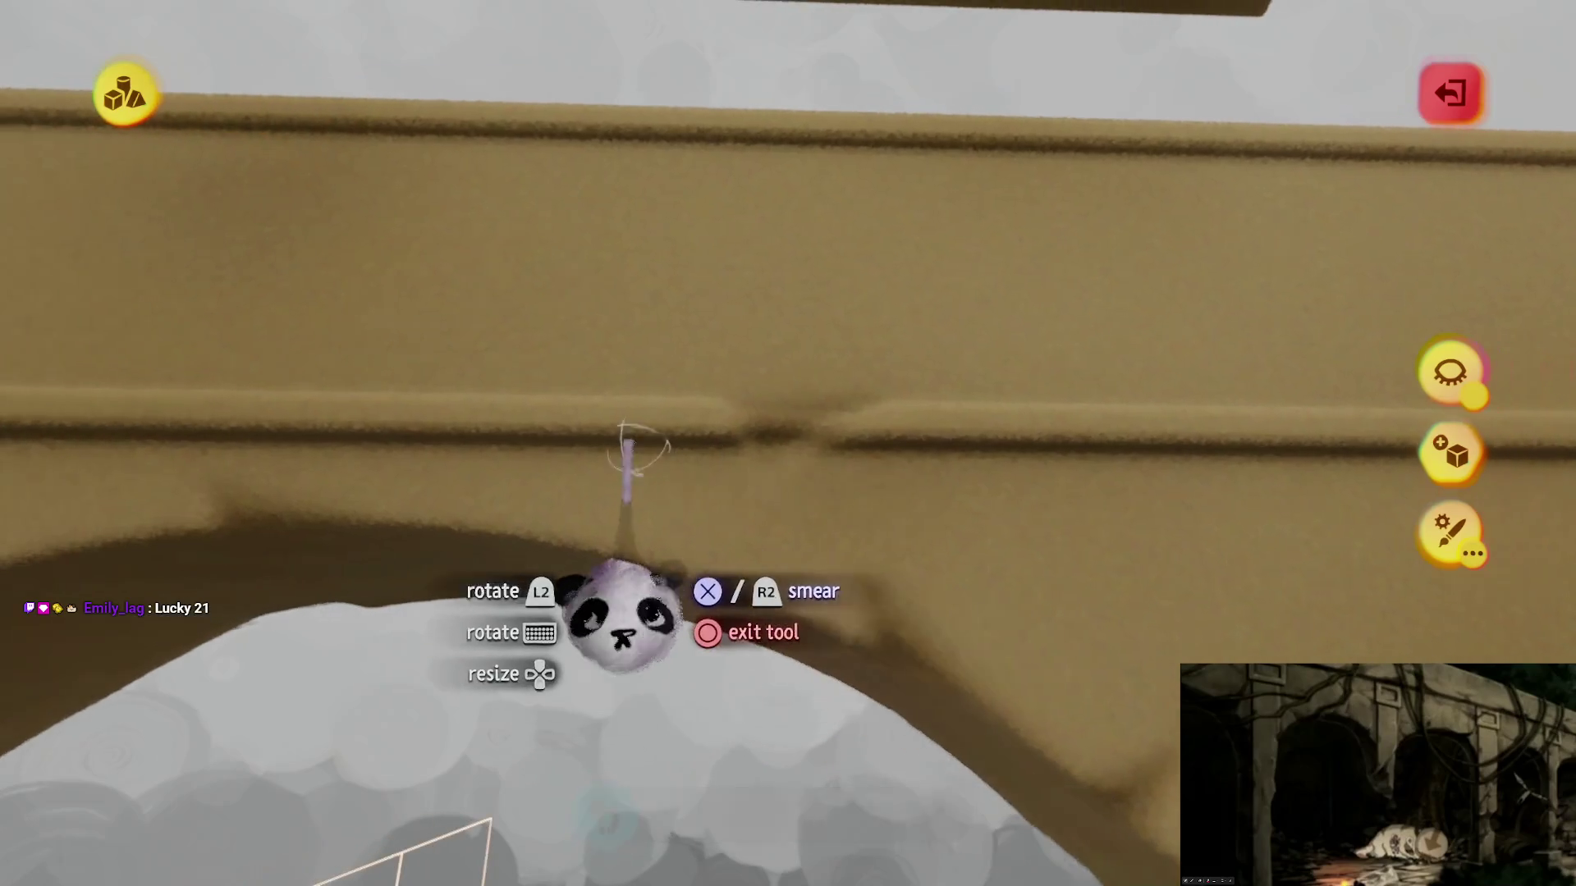
key("Tab")
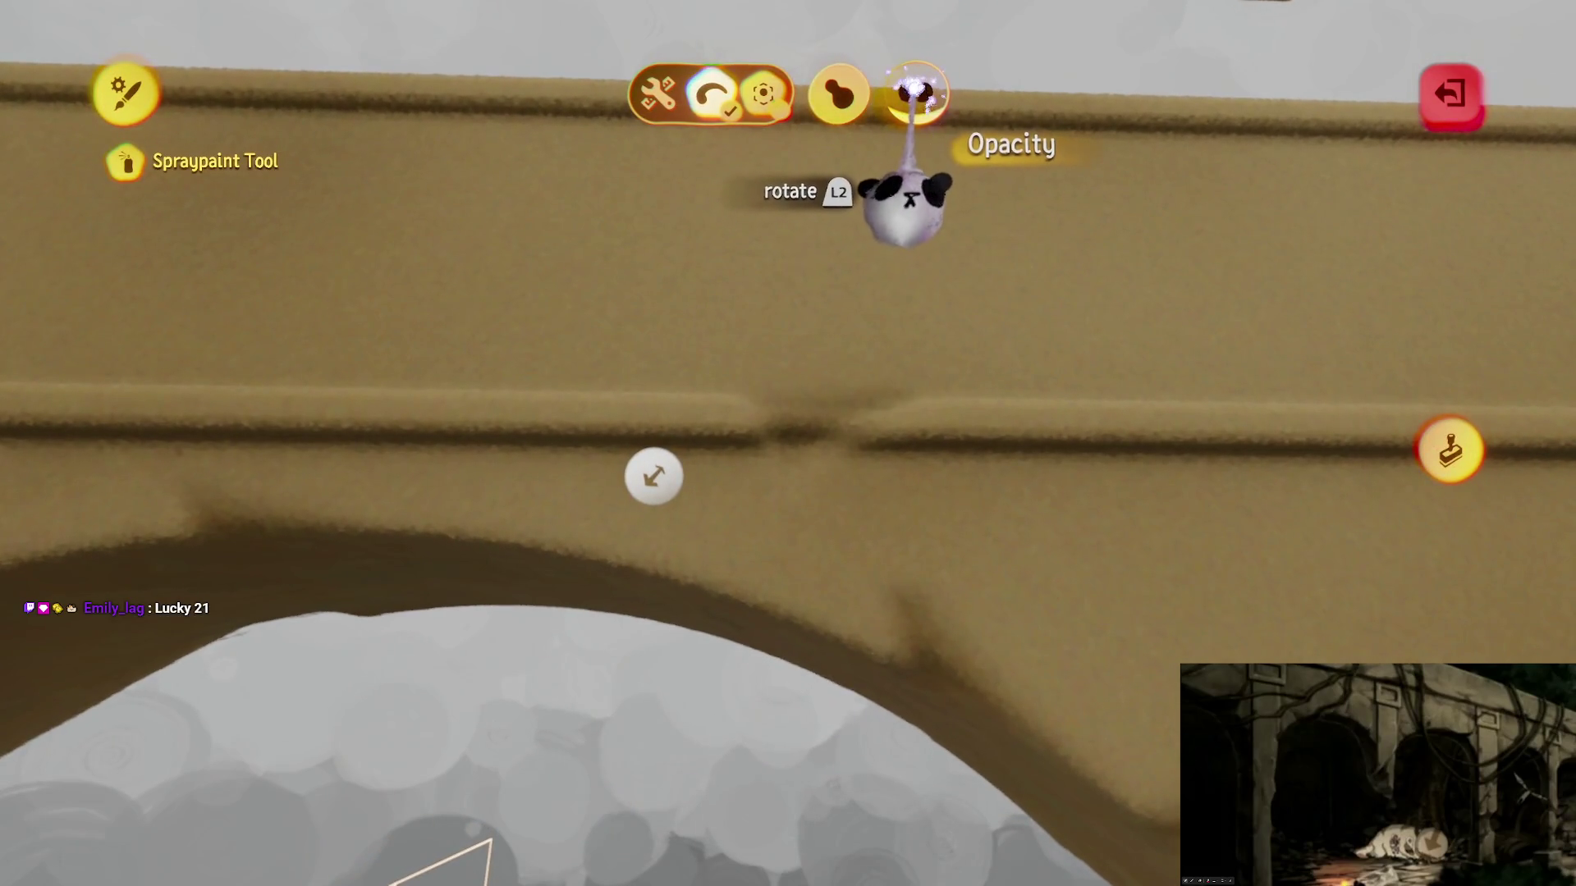
key("Escape")
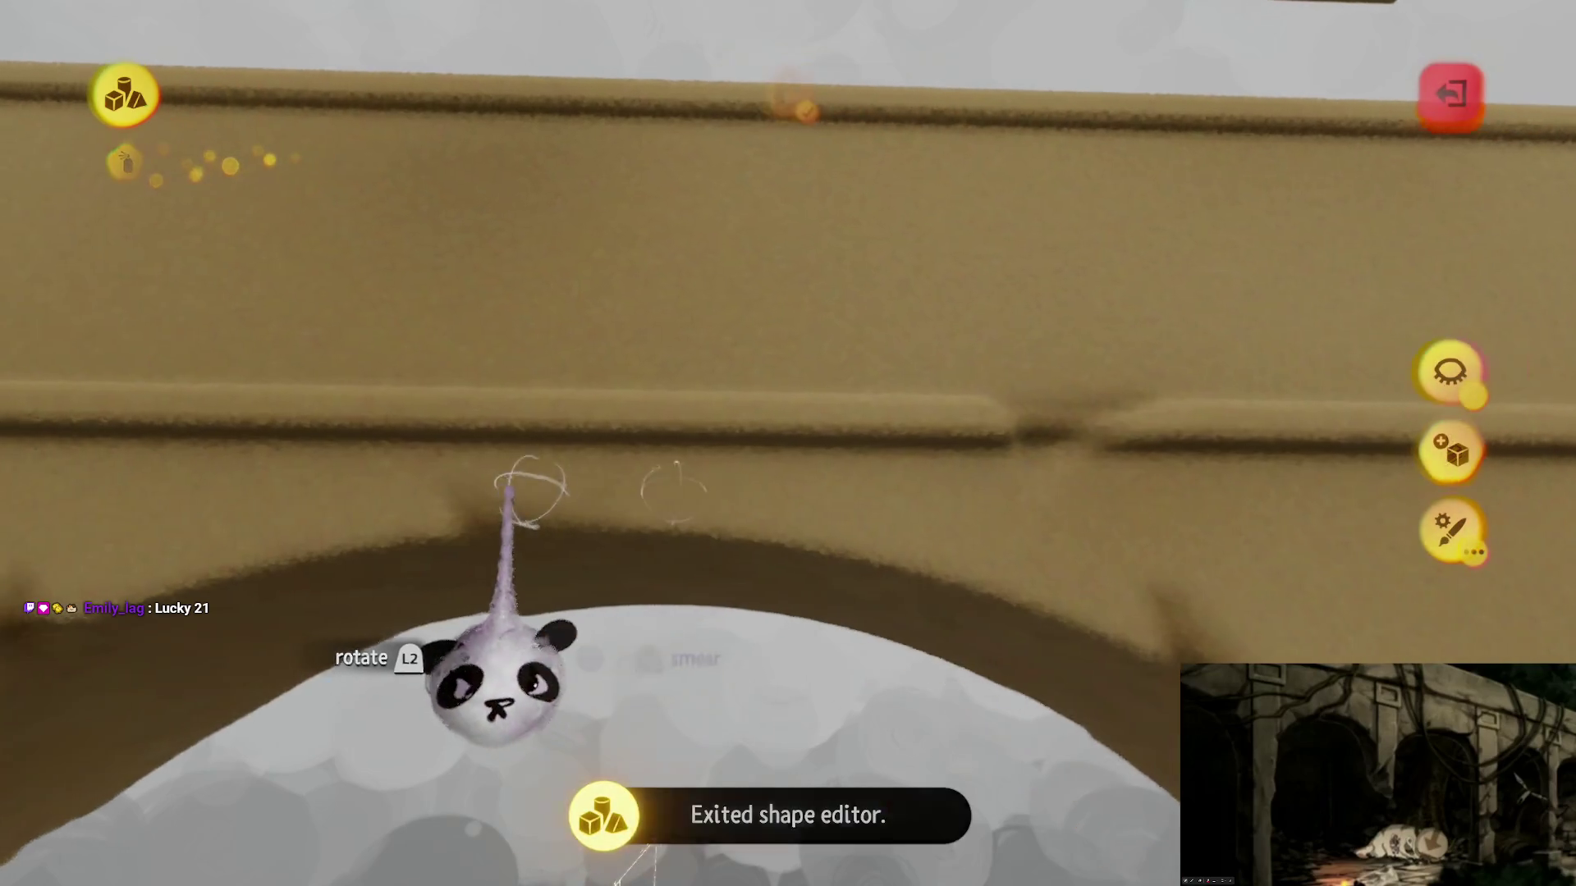
mouse_move(574, 456)
left_mouse_down()
mouse_move(869, 555)
mouse_move(756, 563)
mouse_move(706, 542)
mouse_move(703, 563)
mouse_move(716, 423)
mouse_move(692, 447)
mouse_move(738, 668)
mouse_move(746, 348)
mouse_move(747, 366)
mouse_move(684, 376)
mouse_move(636, 336)
mouse_move(632, 353)
left_mouse_up()
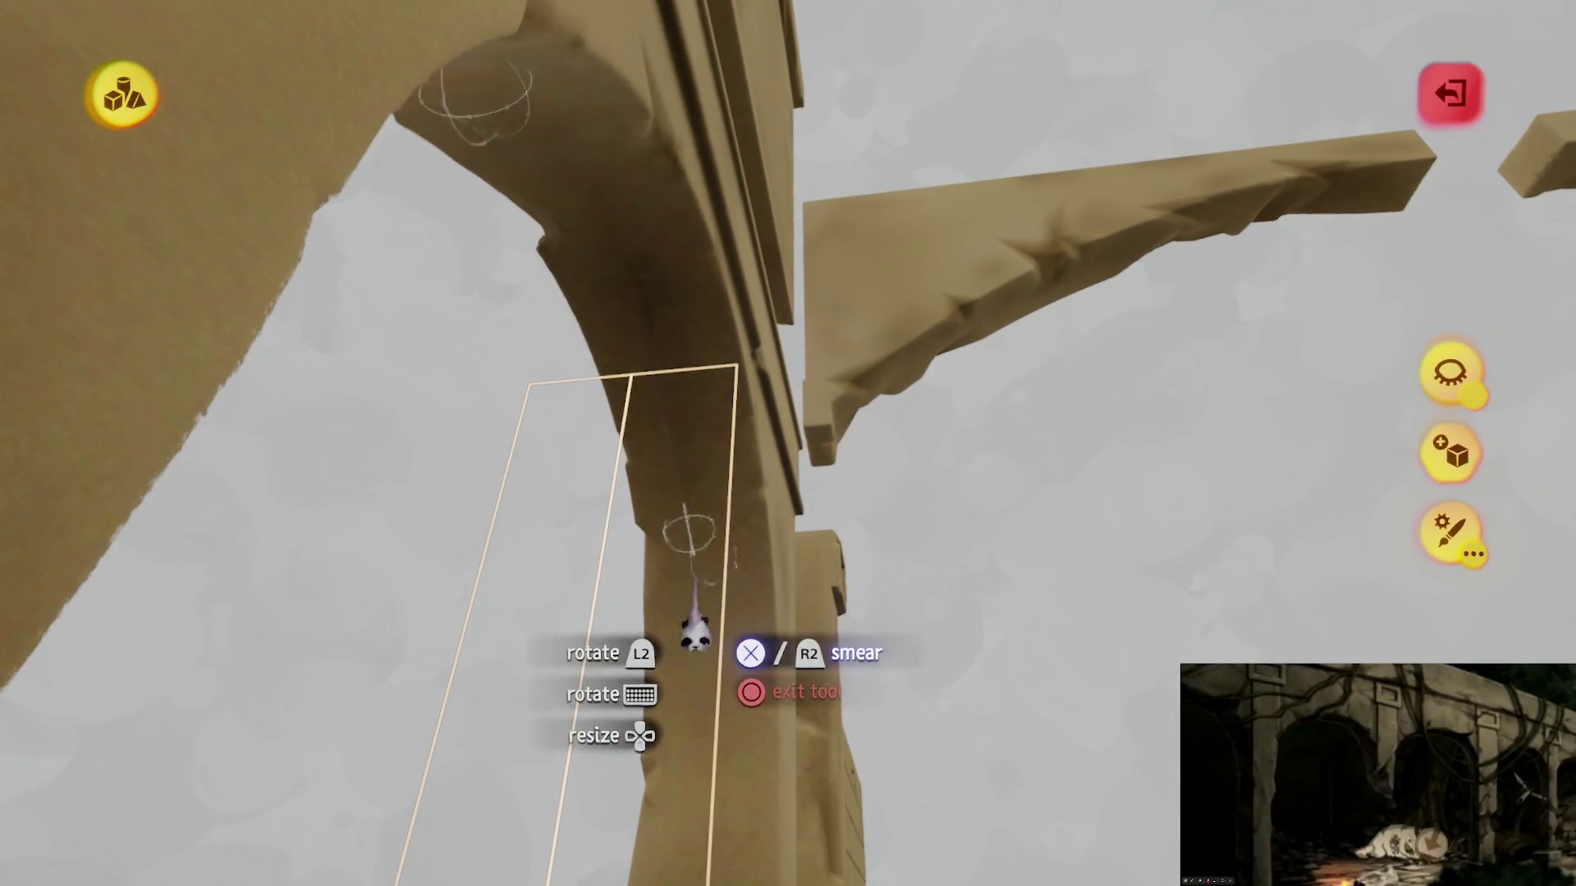
Step: Isolate the pillar, spray shading down it, undo it, and show the surroundings again
left_click_drag(688, 595, 682, 176)
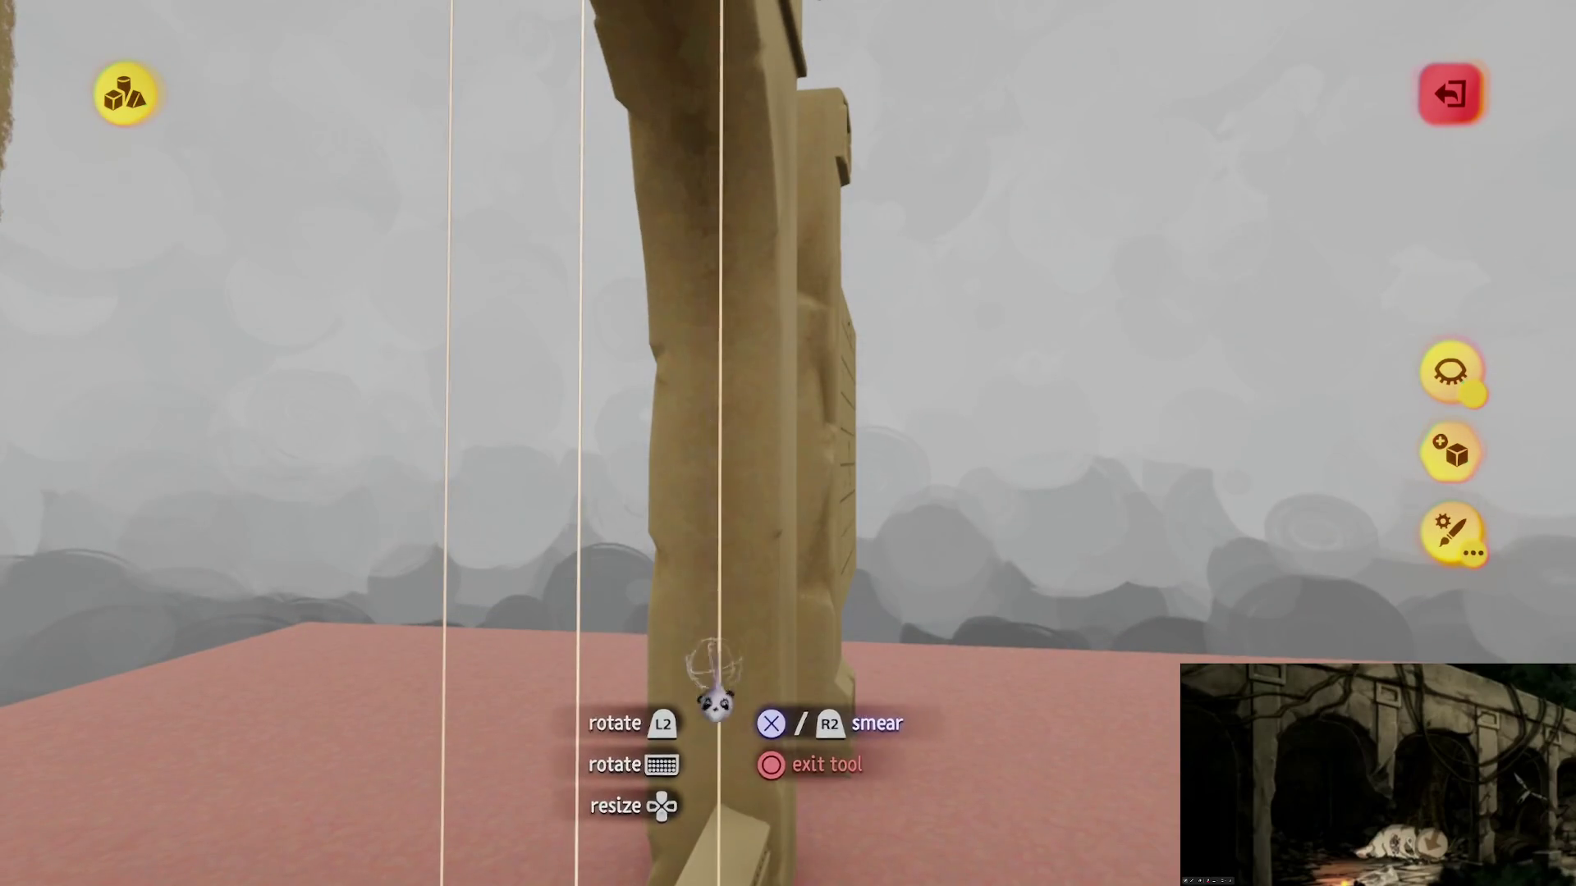
left_click(1446, 386)
left_click_drag(1321, 369, 739, 418)
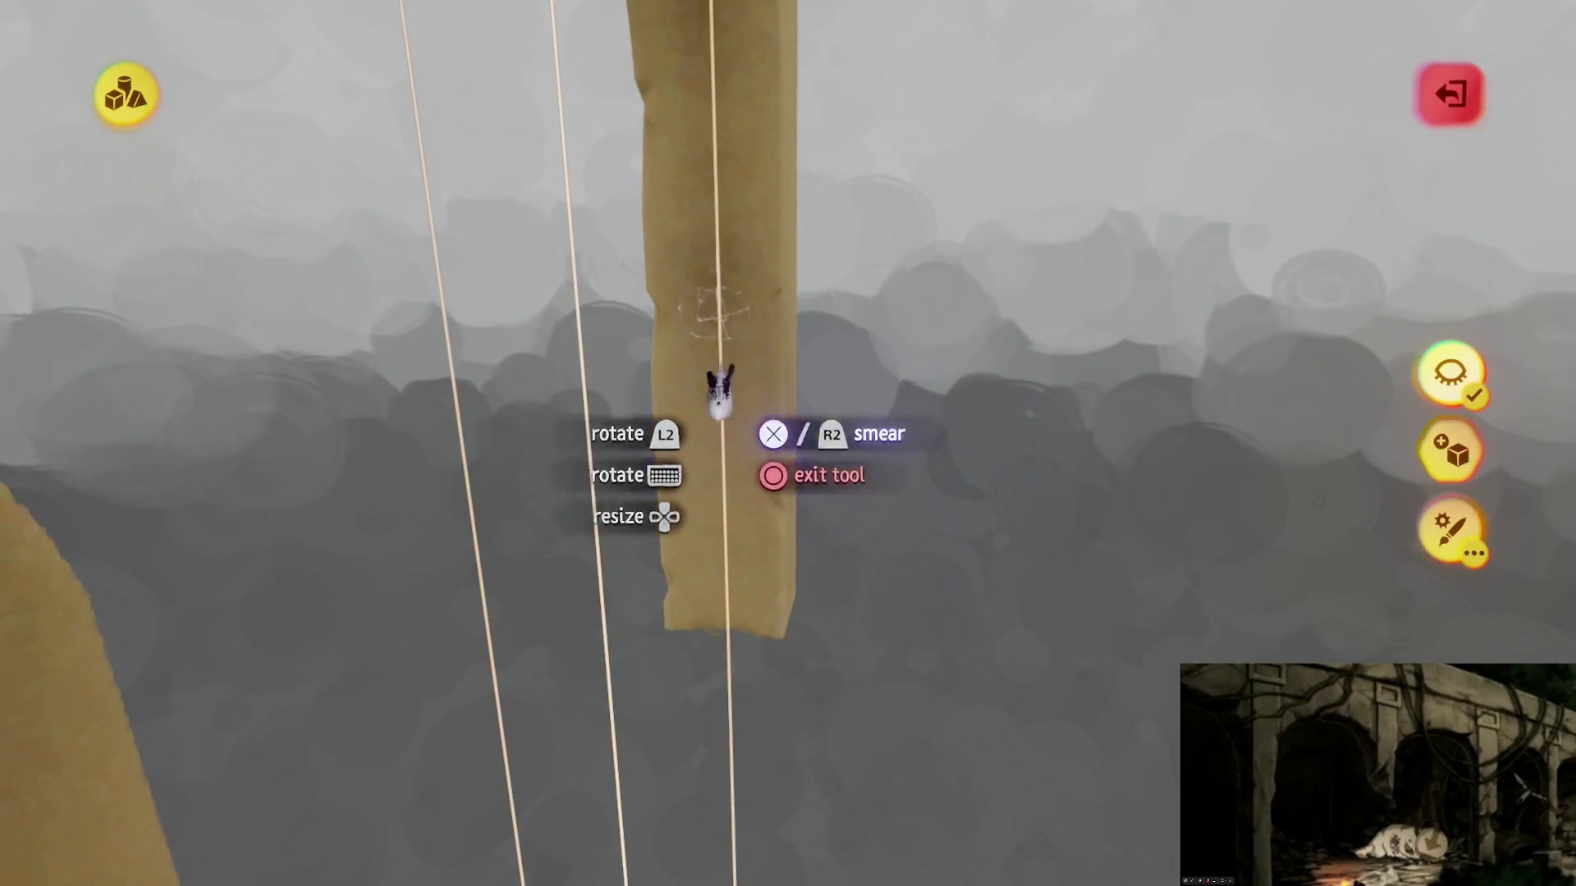
left_click_drag(746, 588, 736, 678)
key("ctrl+z")
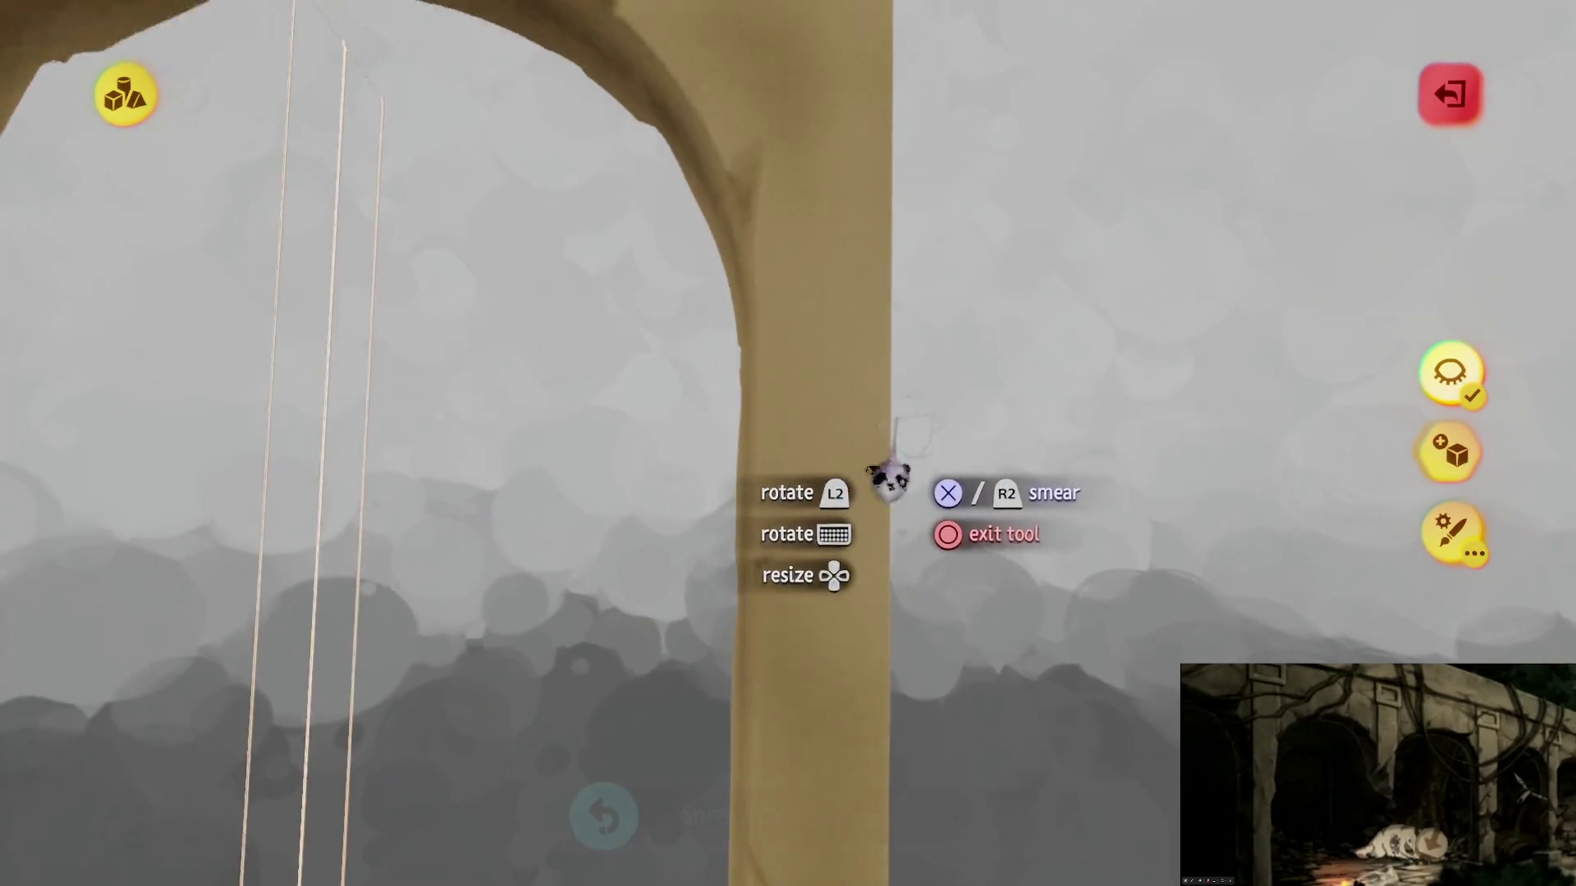
left_click(1445, 374)
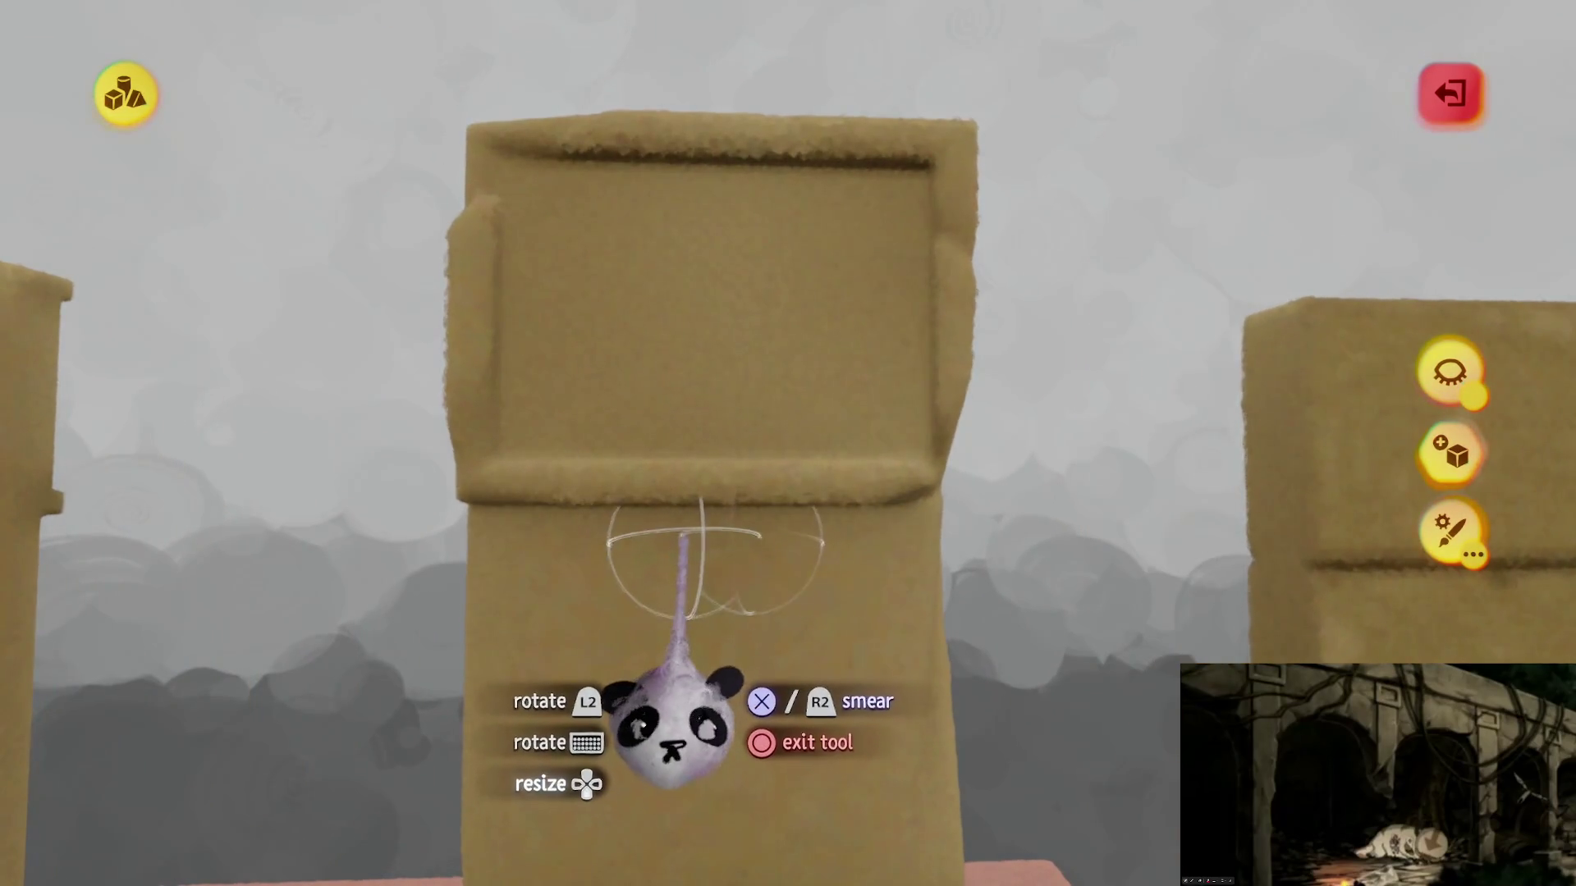
Step: Undo the dark spray on the pillar's top and exit sculpt mode
key("Tab")
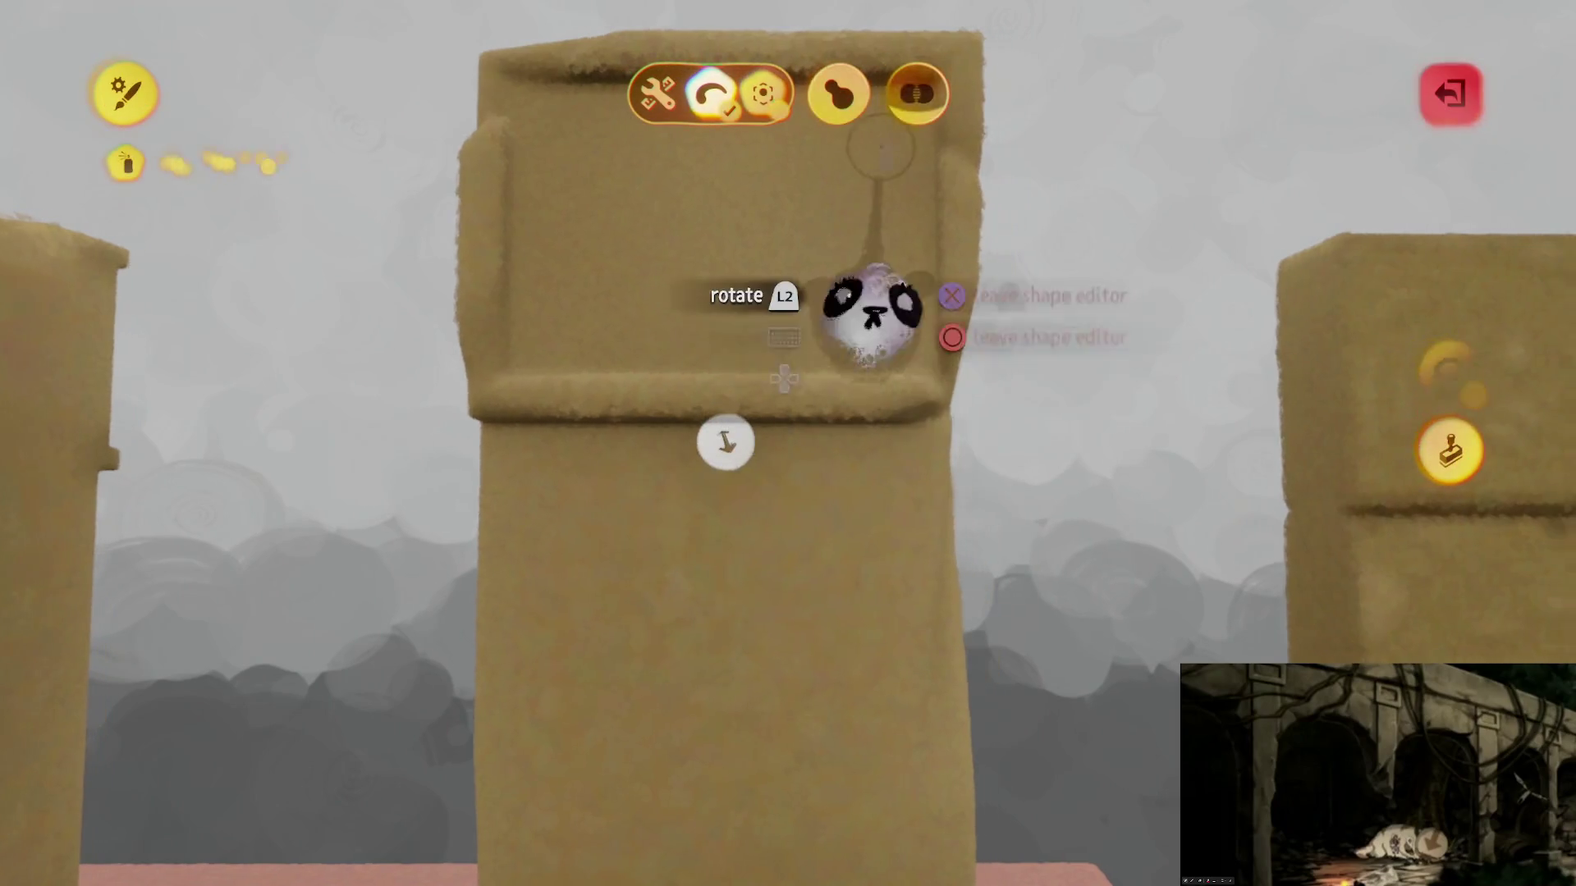
key("Escape")
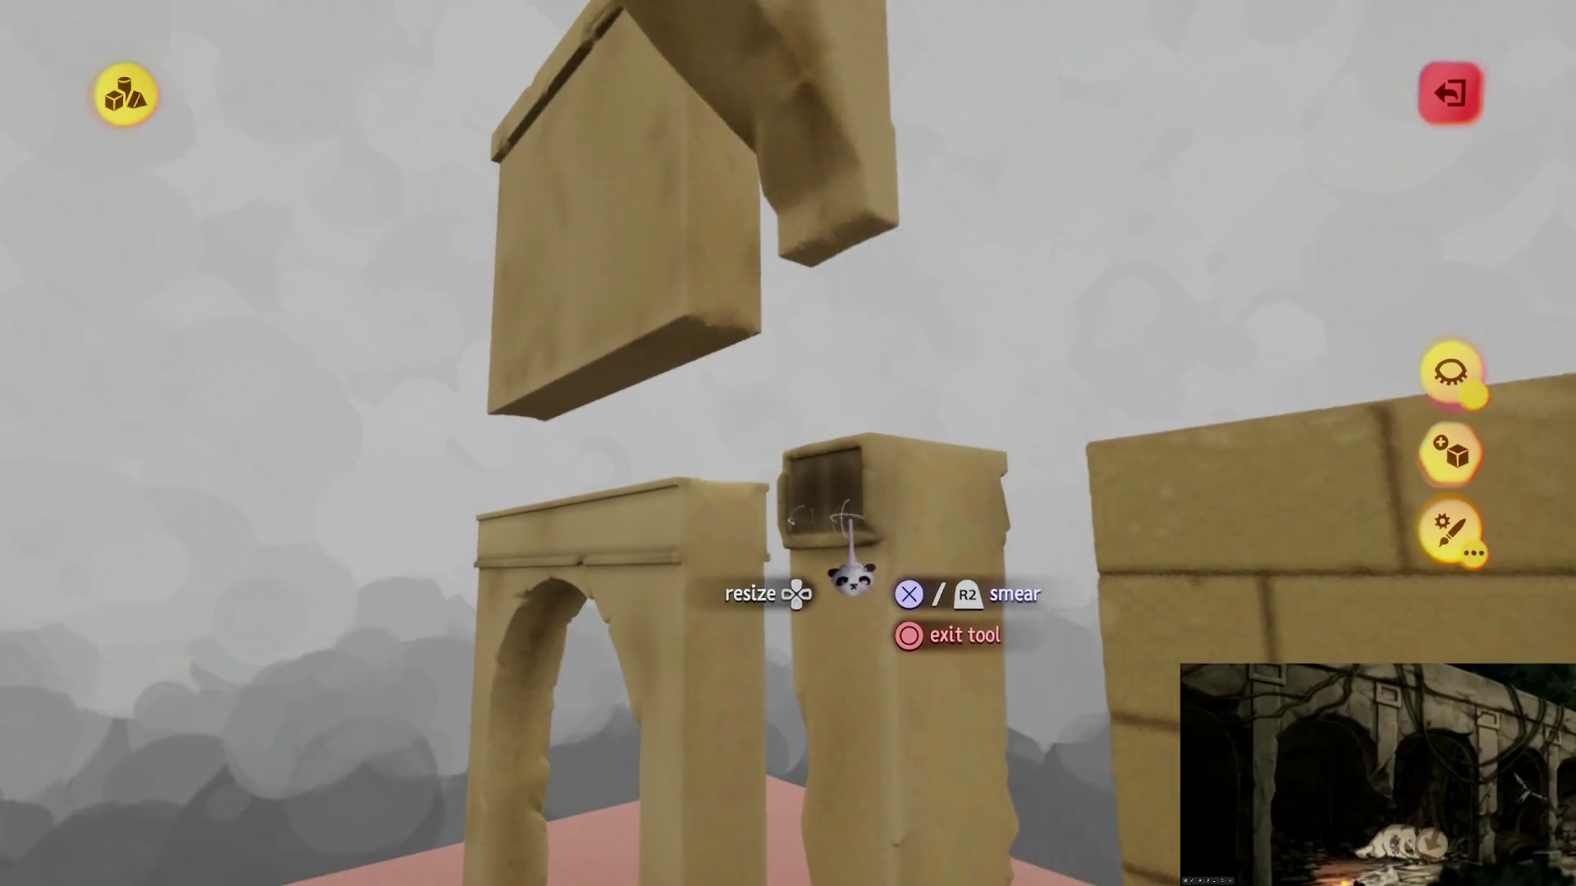
key("ctrl+z")
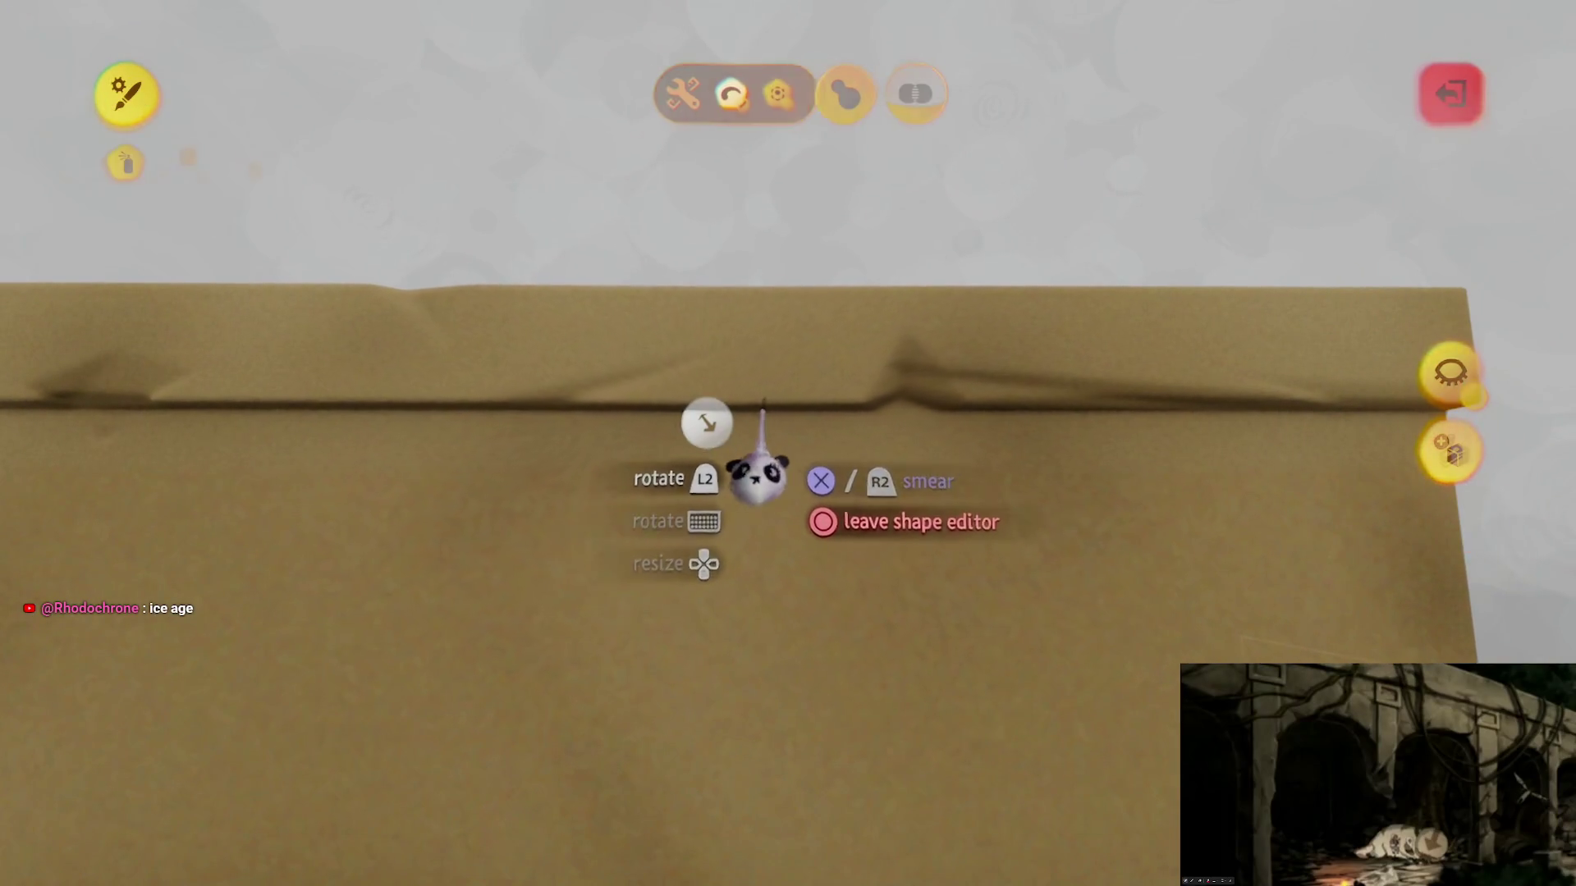
key("Escape")
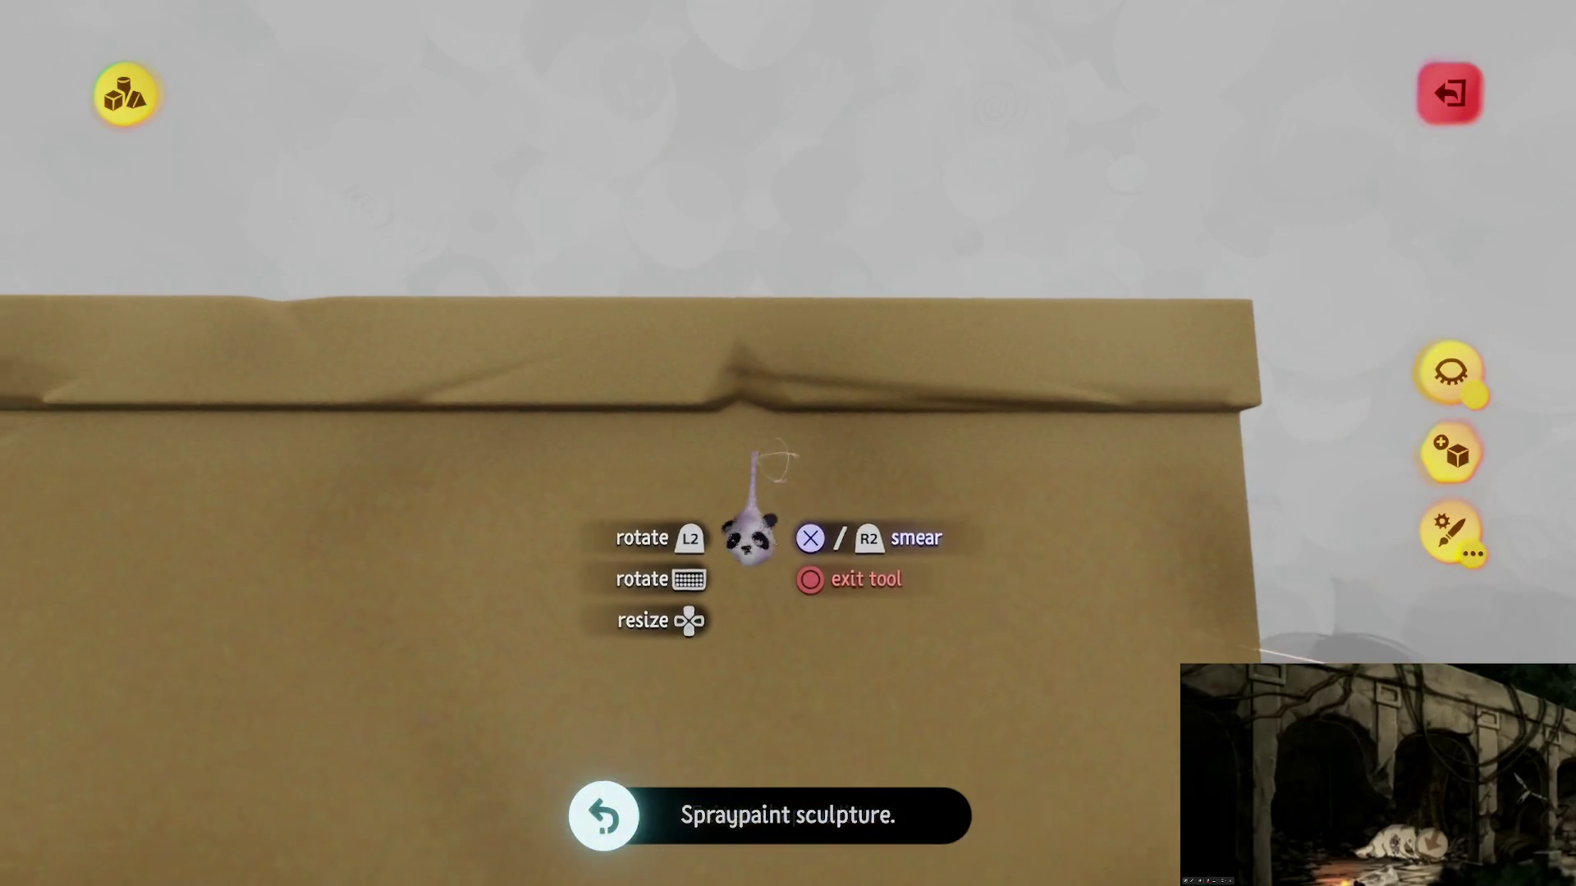
key("Escape")
key("ctrl+z")
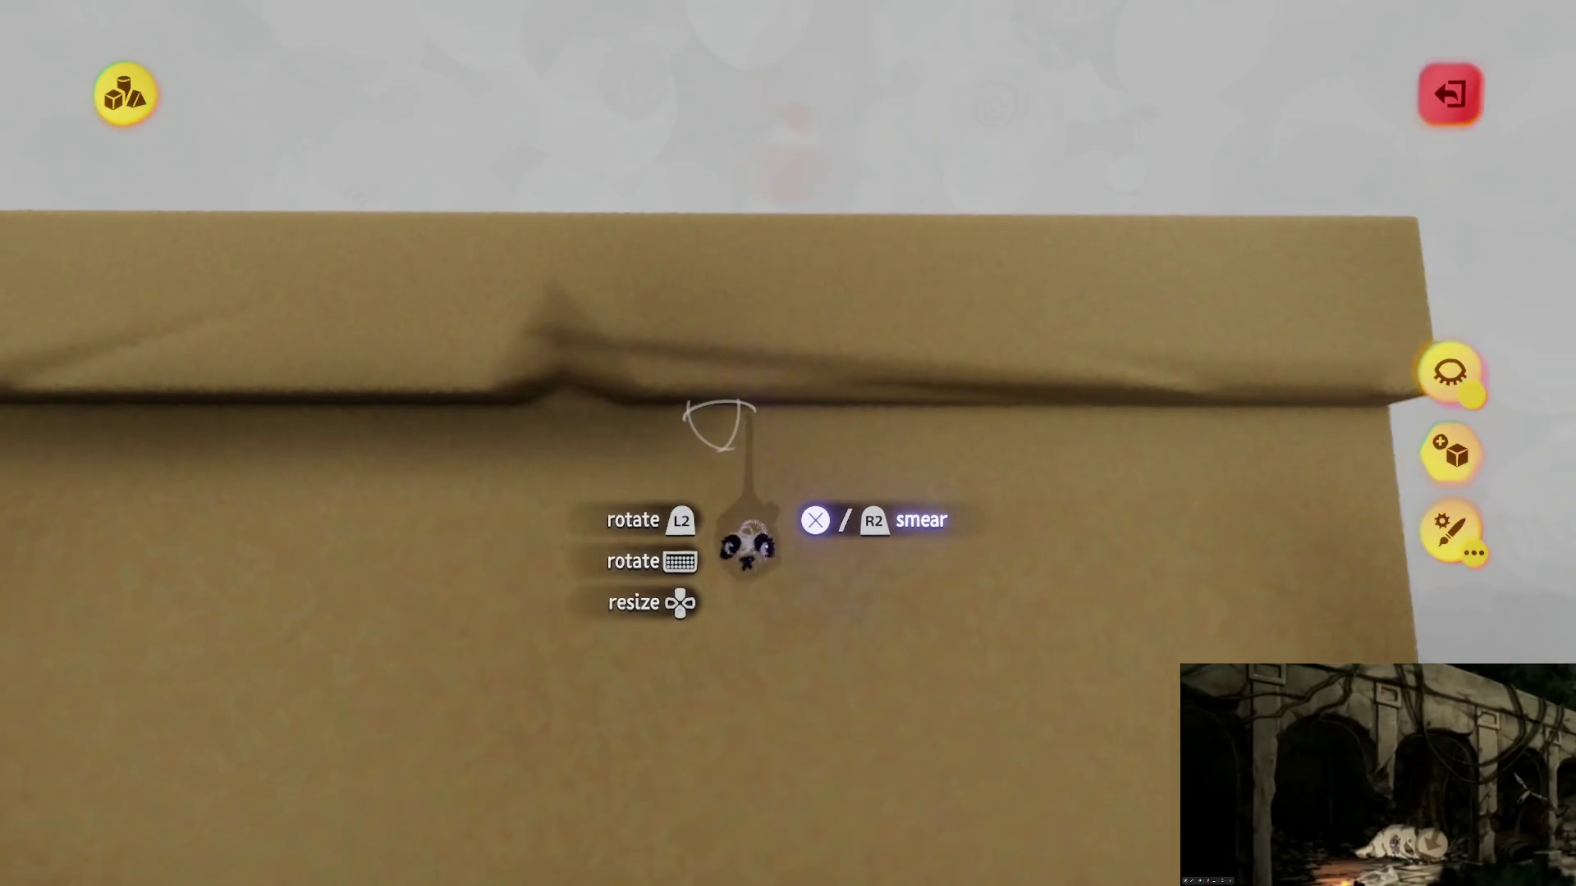
key("ctrl+z")
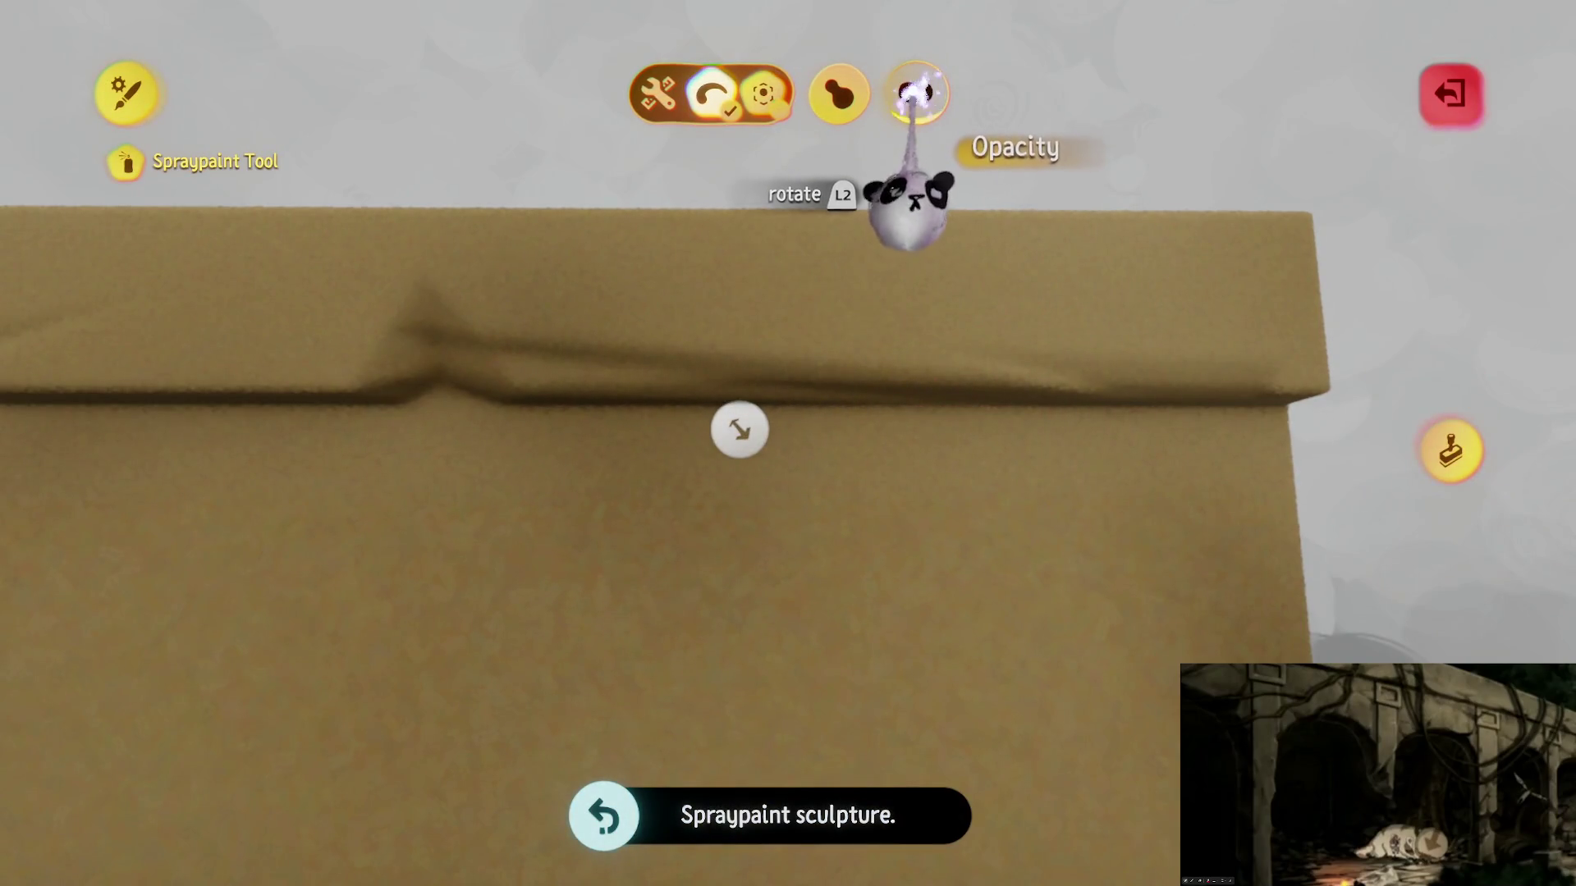
key("Escape")
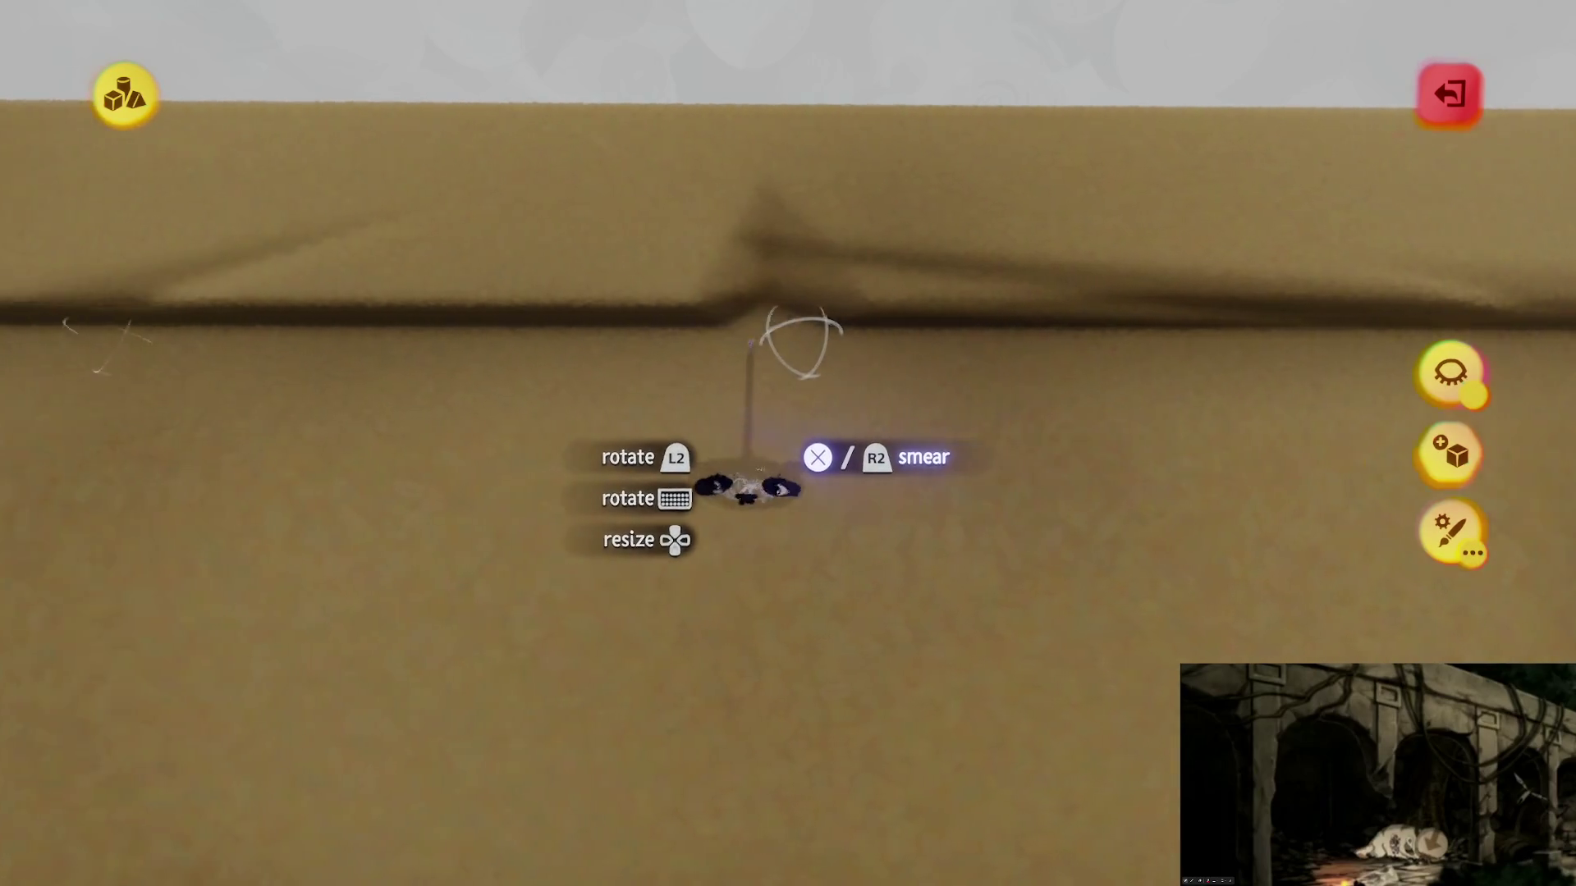
Step: Leave the smear tool and shape editor to return to the sculpt toolbar
scroll(747, 488, "down", 5)
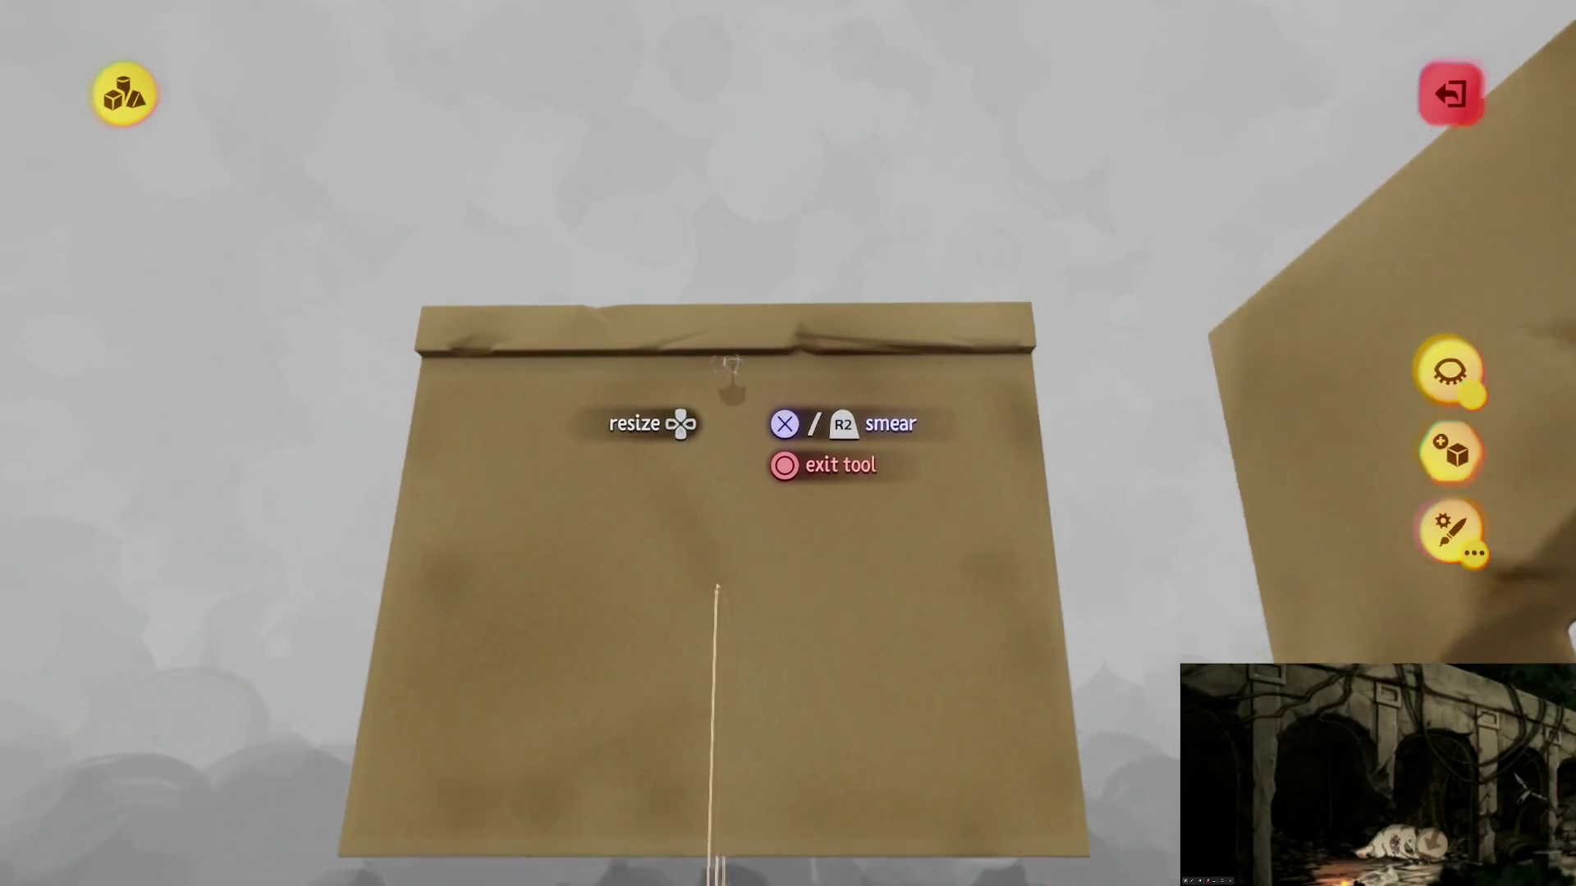
scroll(730, 369, "up", 5)
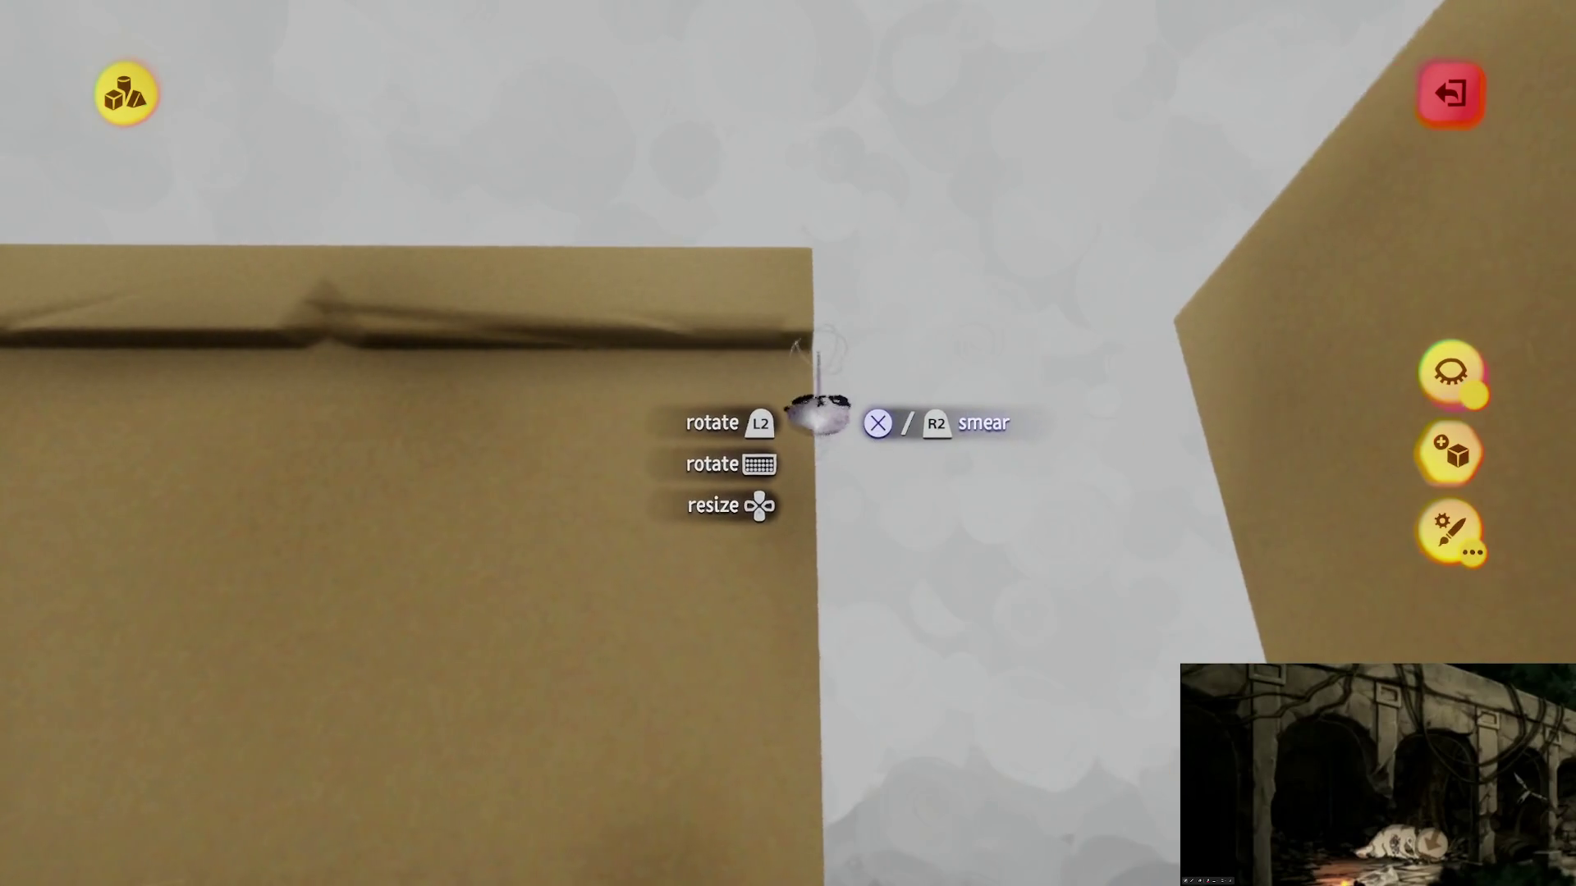
scroll(722, 386, "down", 5)
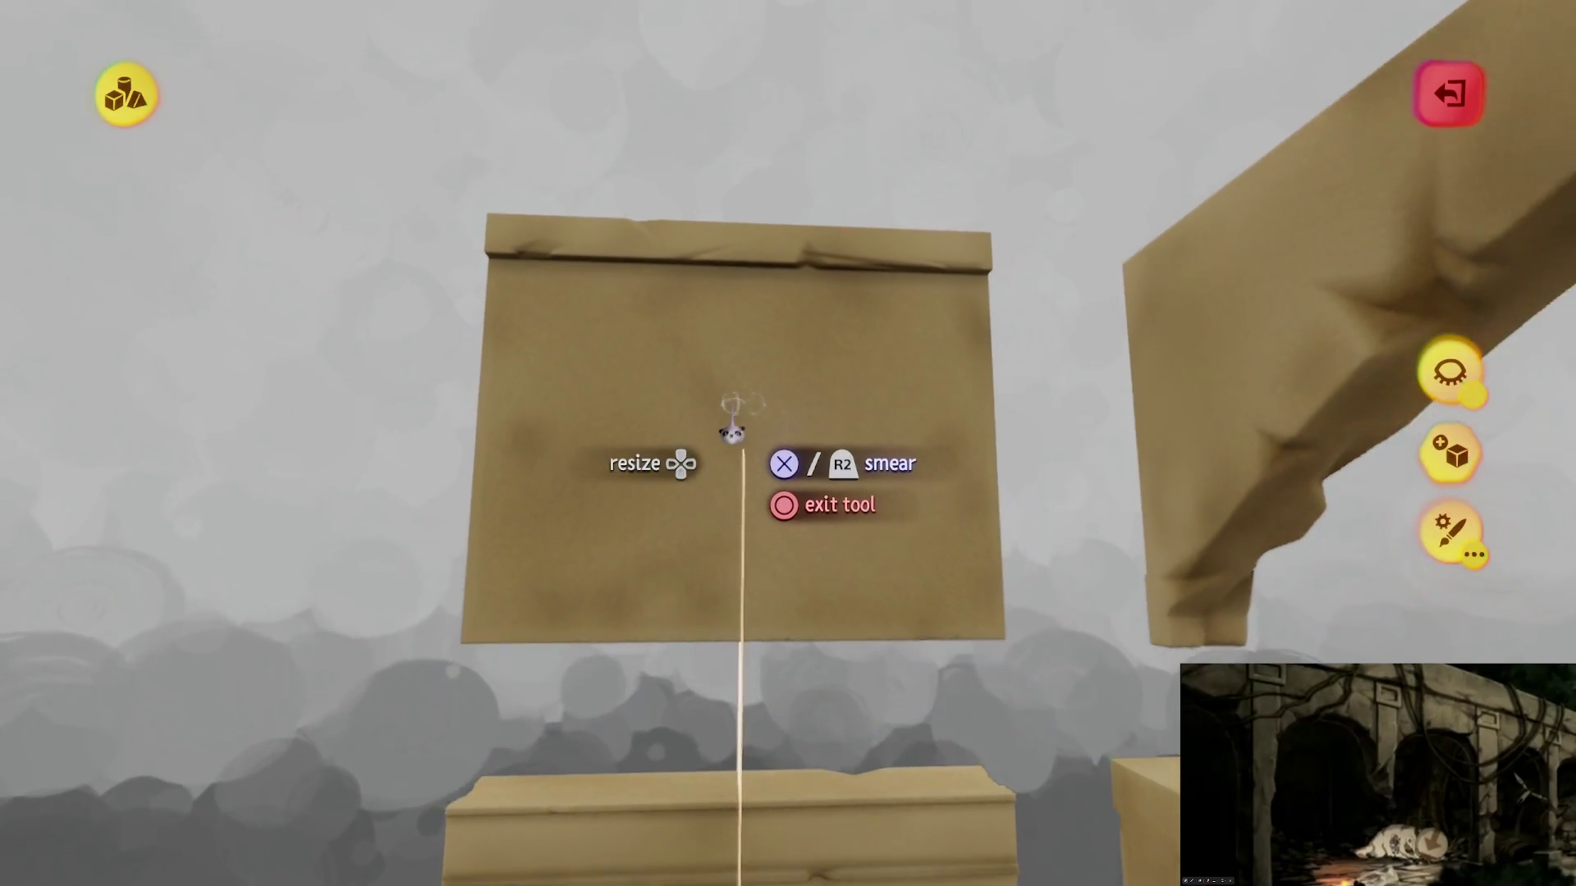
scroll(739, 422, "up", 5)
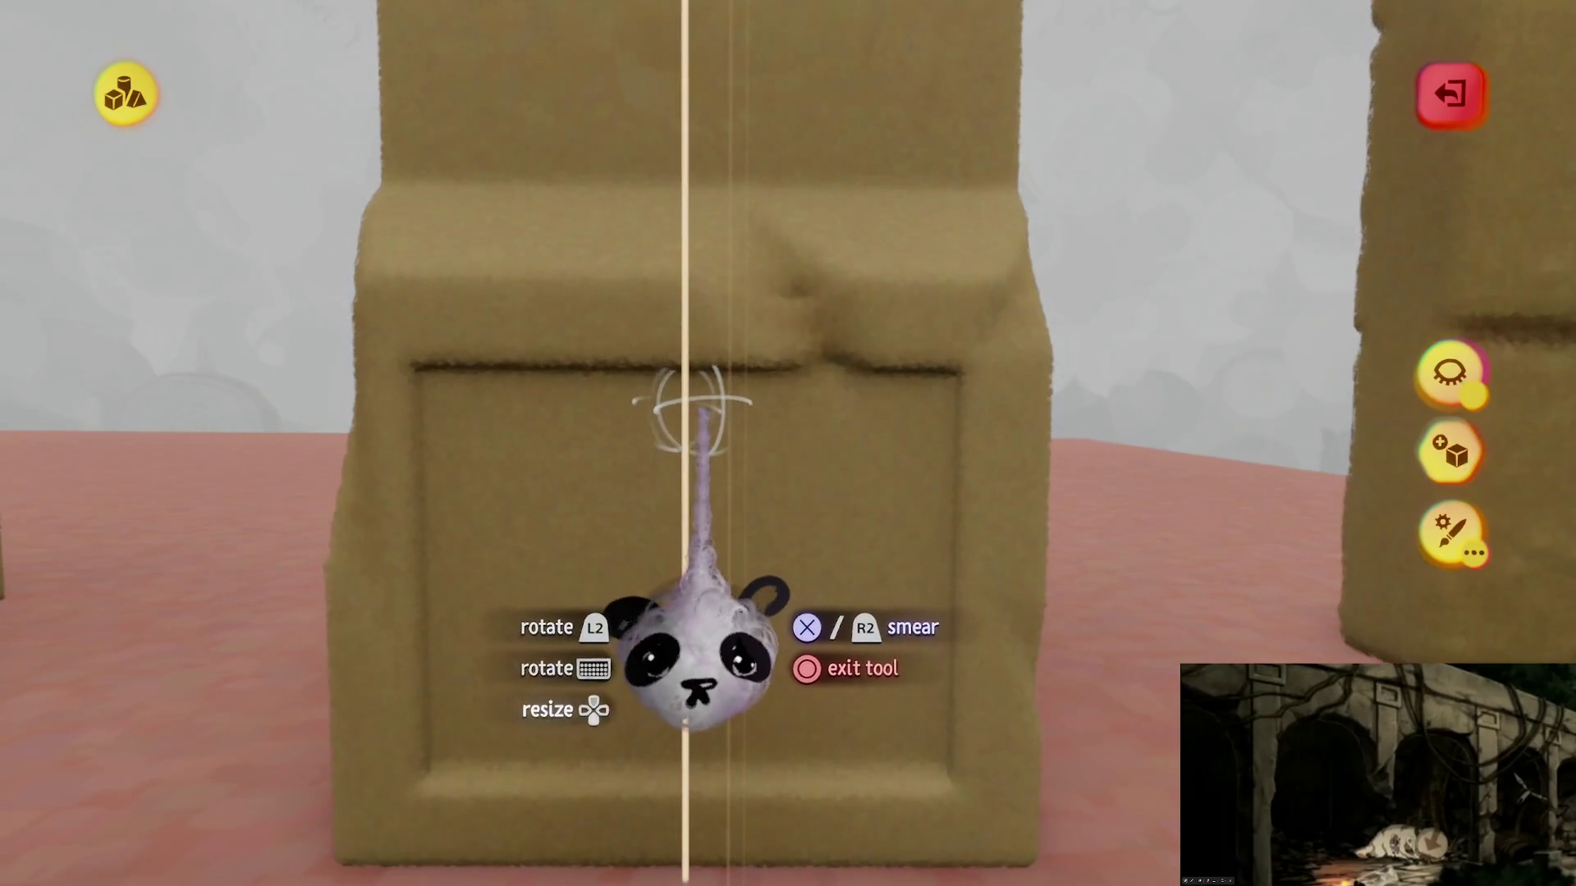
key("Escape")
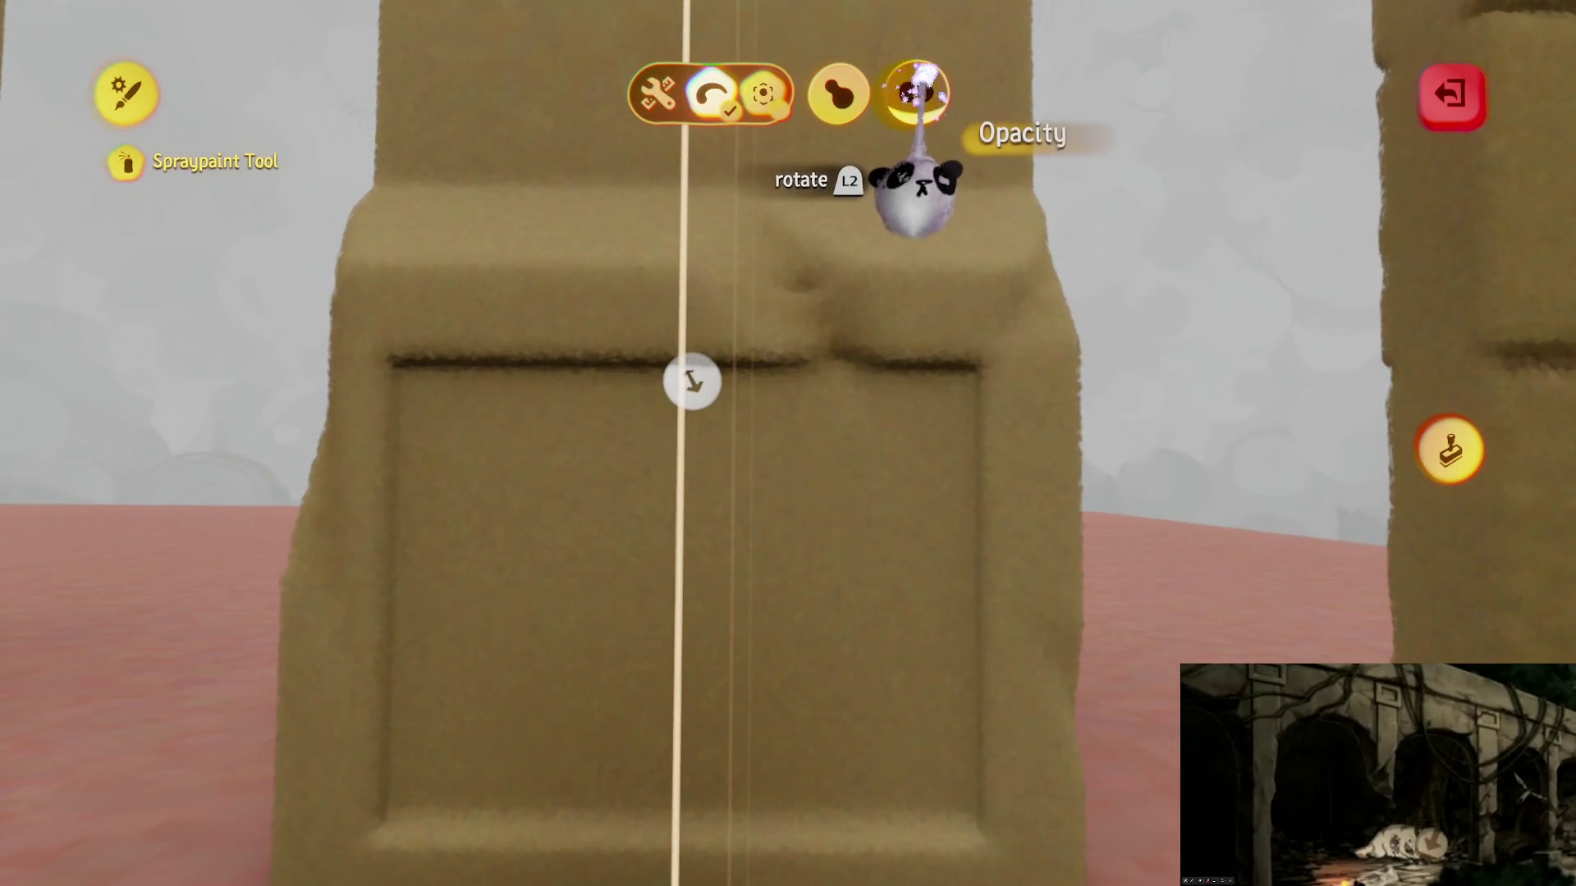
key("Escape")
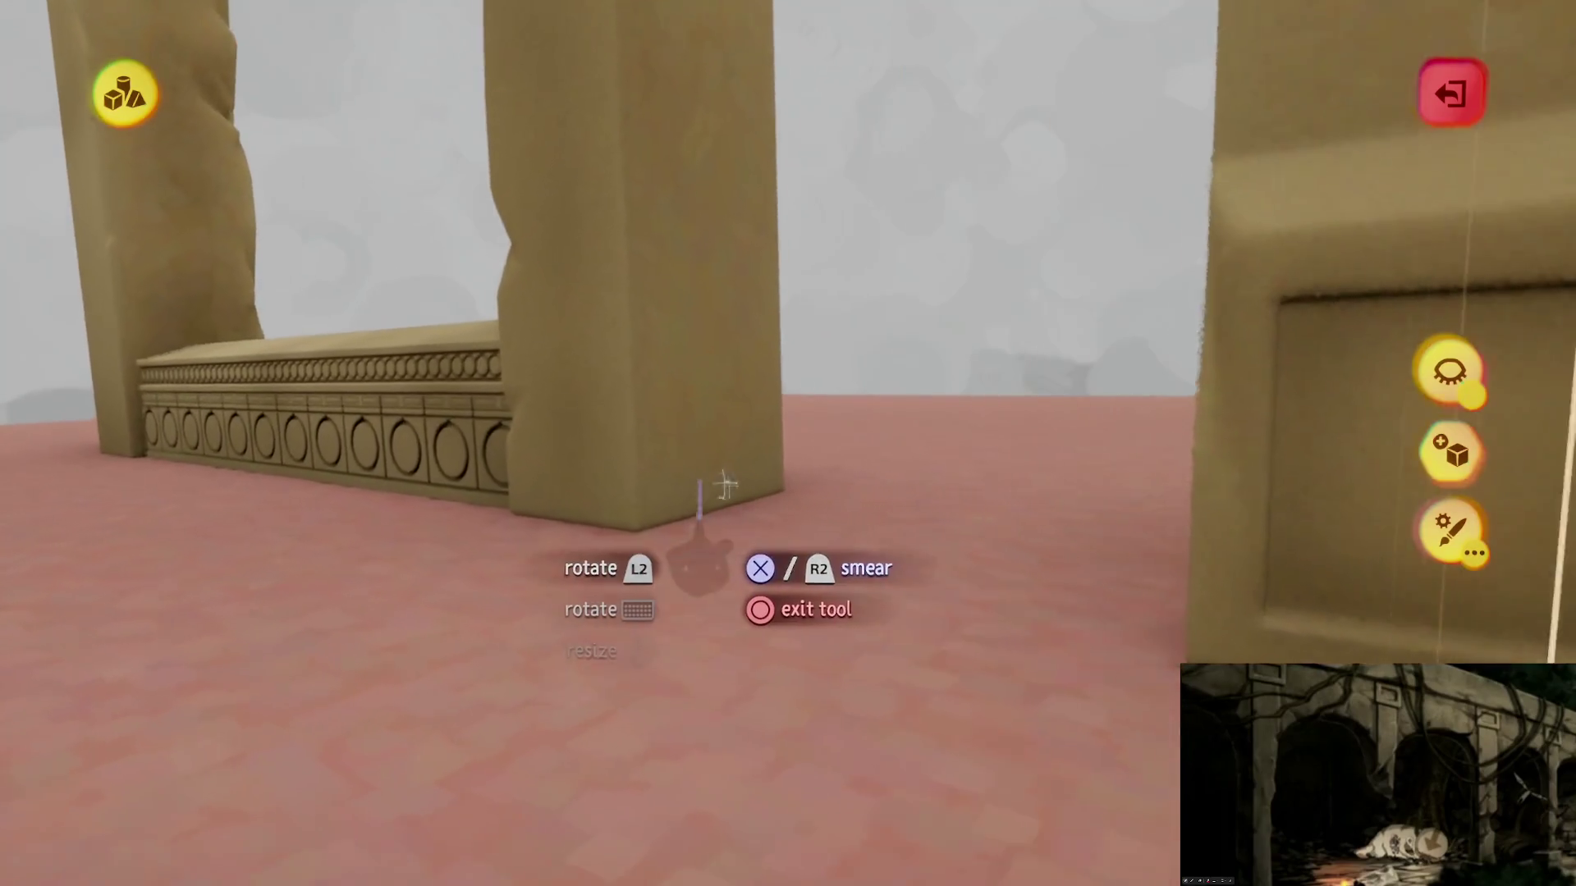
key("Escape")
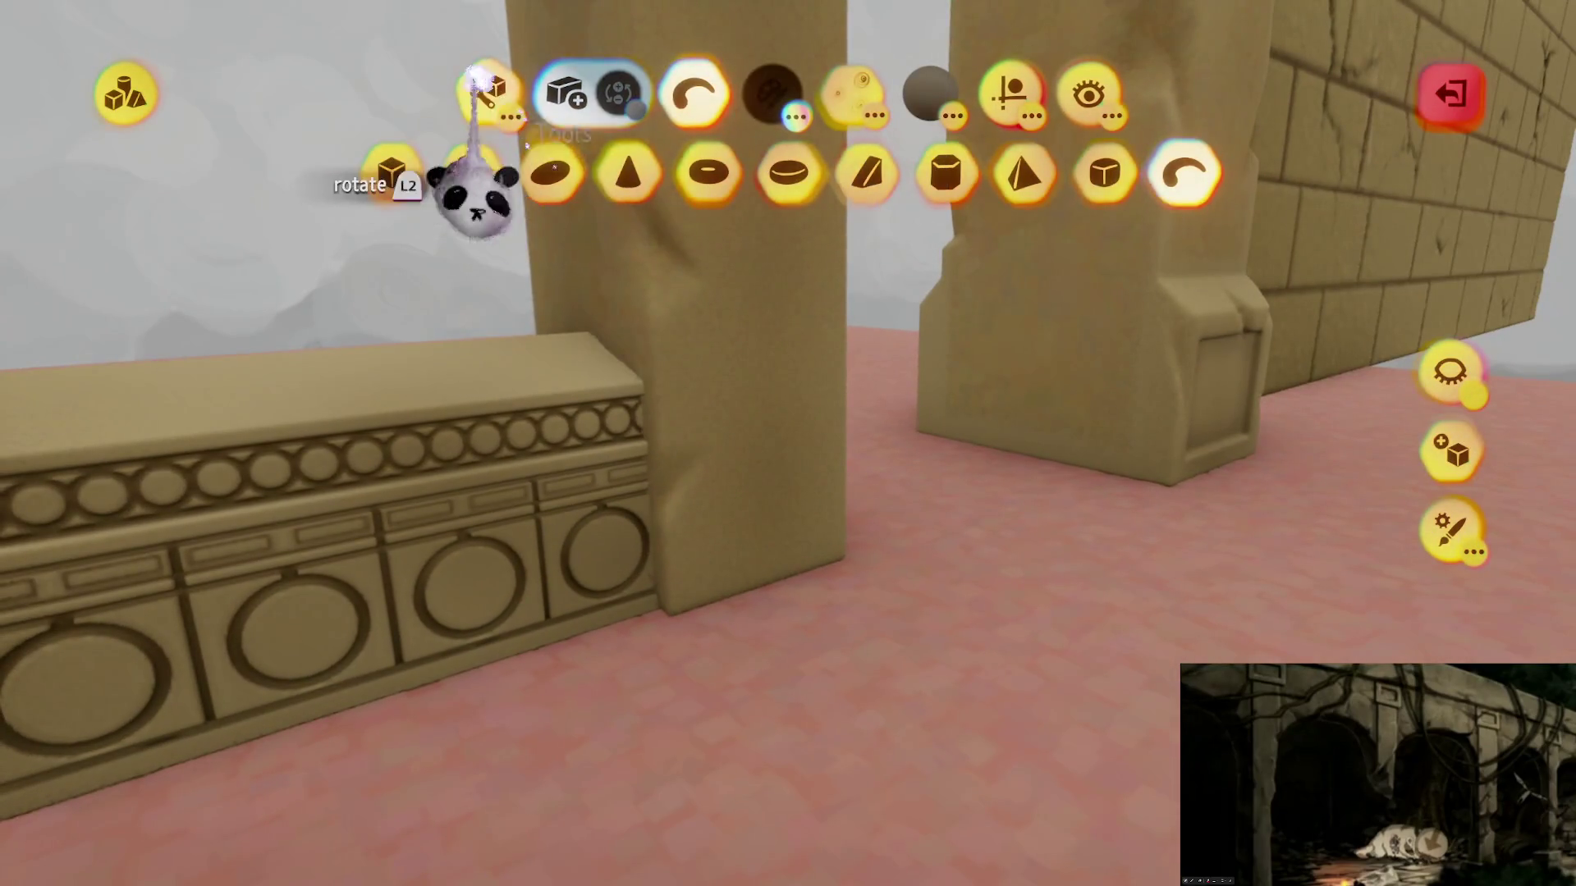
Step: Isolate the pillar, smear its lower edge rough, then start smearing the carved bench's top
left_click(1448, 373)
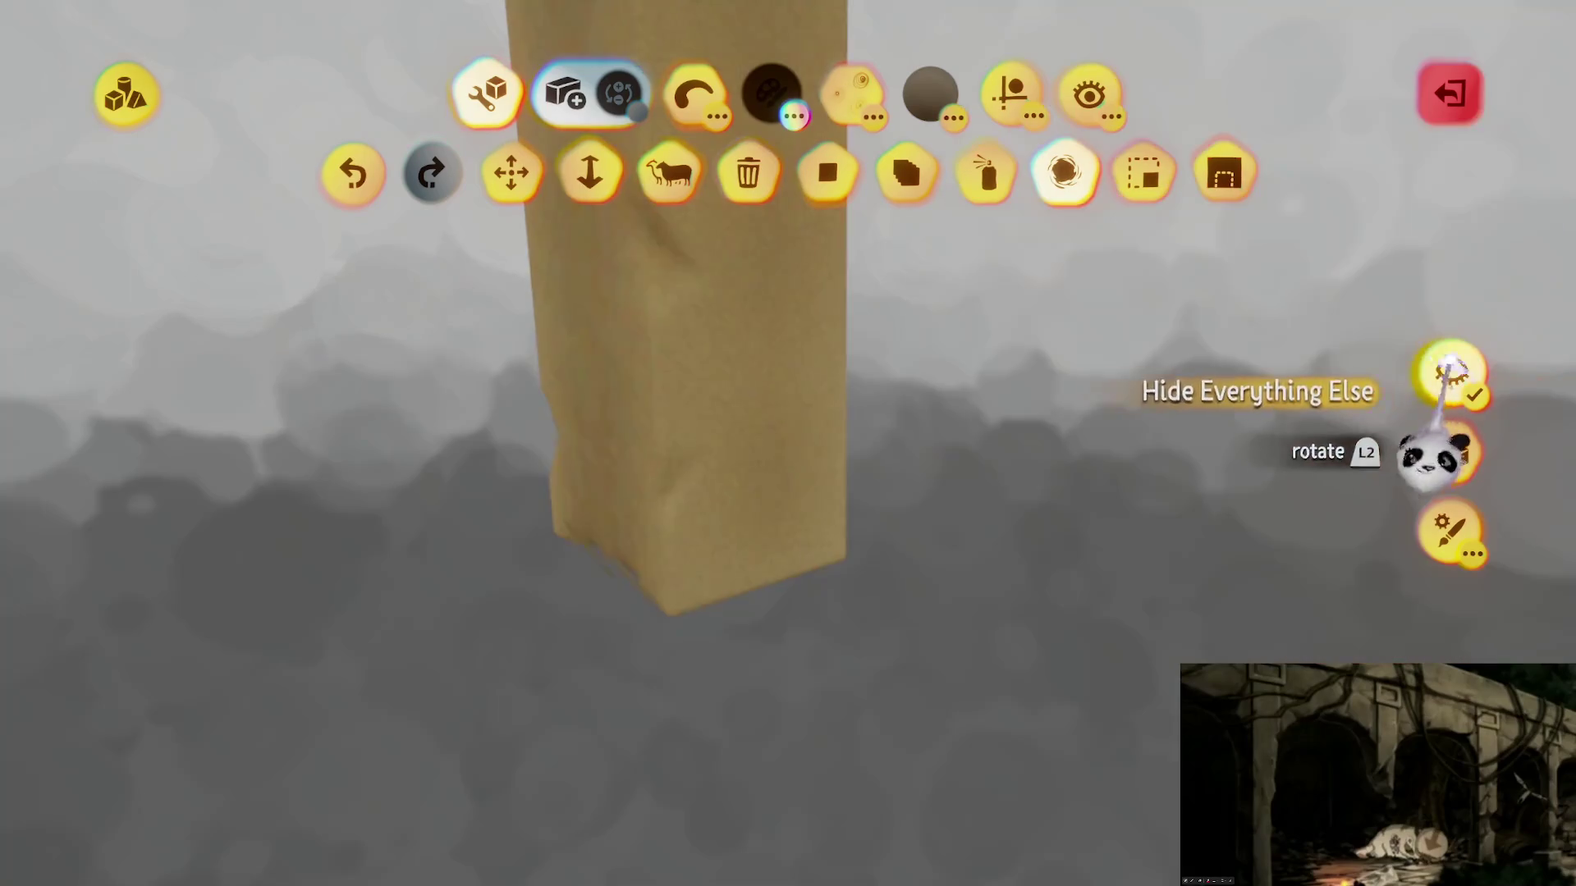
key("Escape")
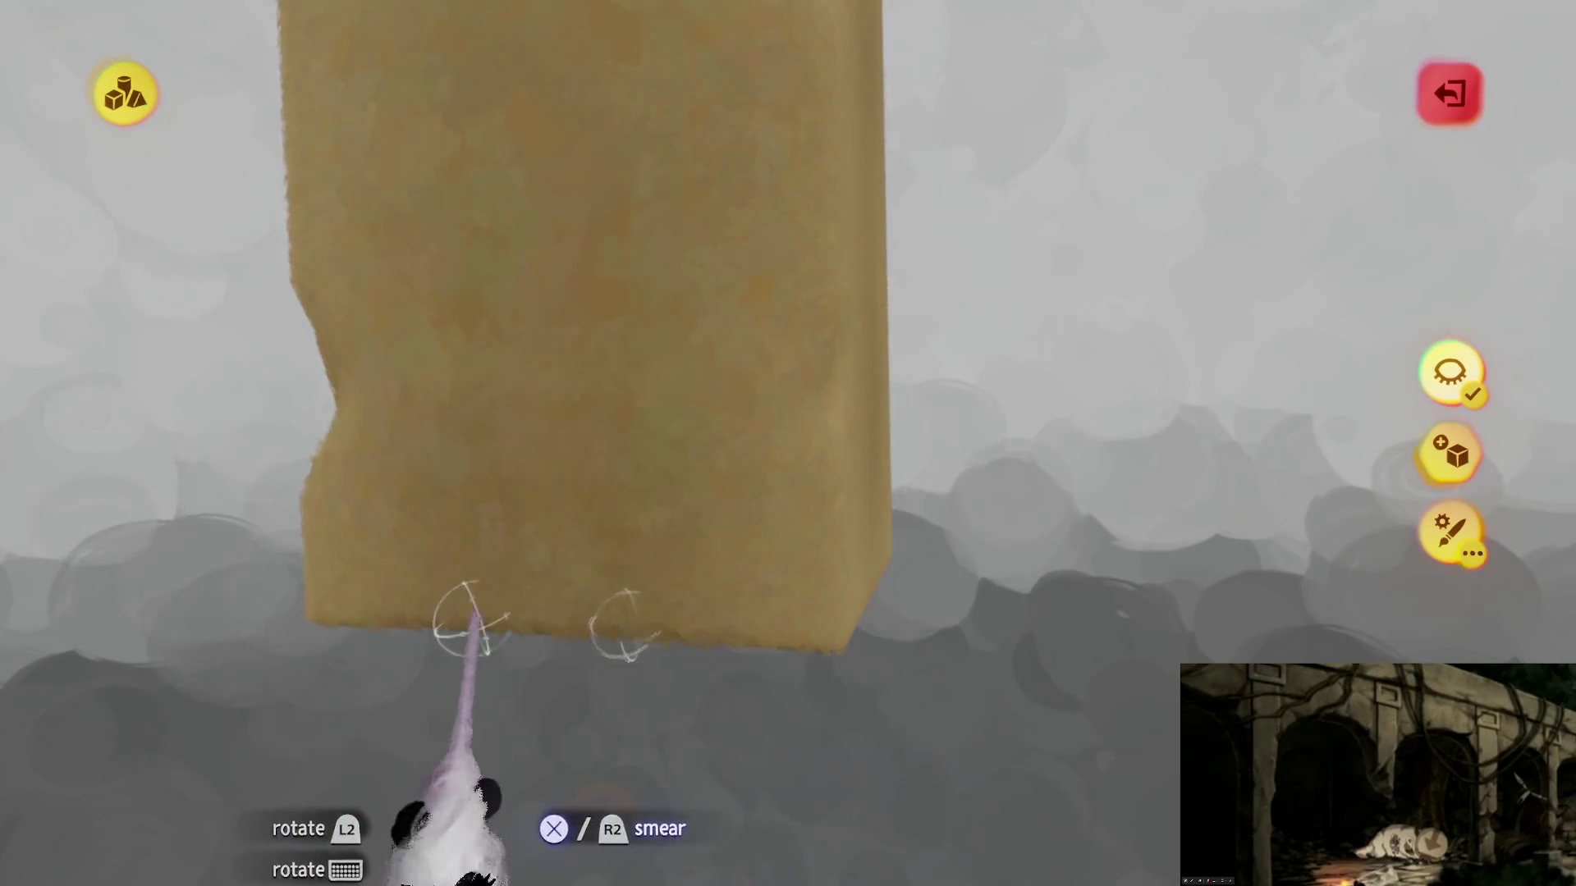
key("Escape")
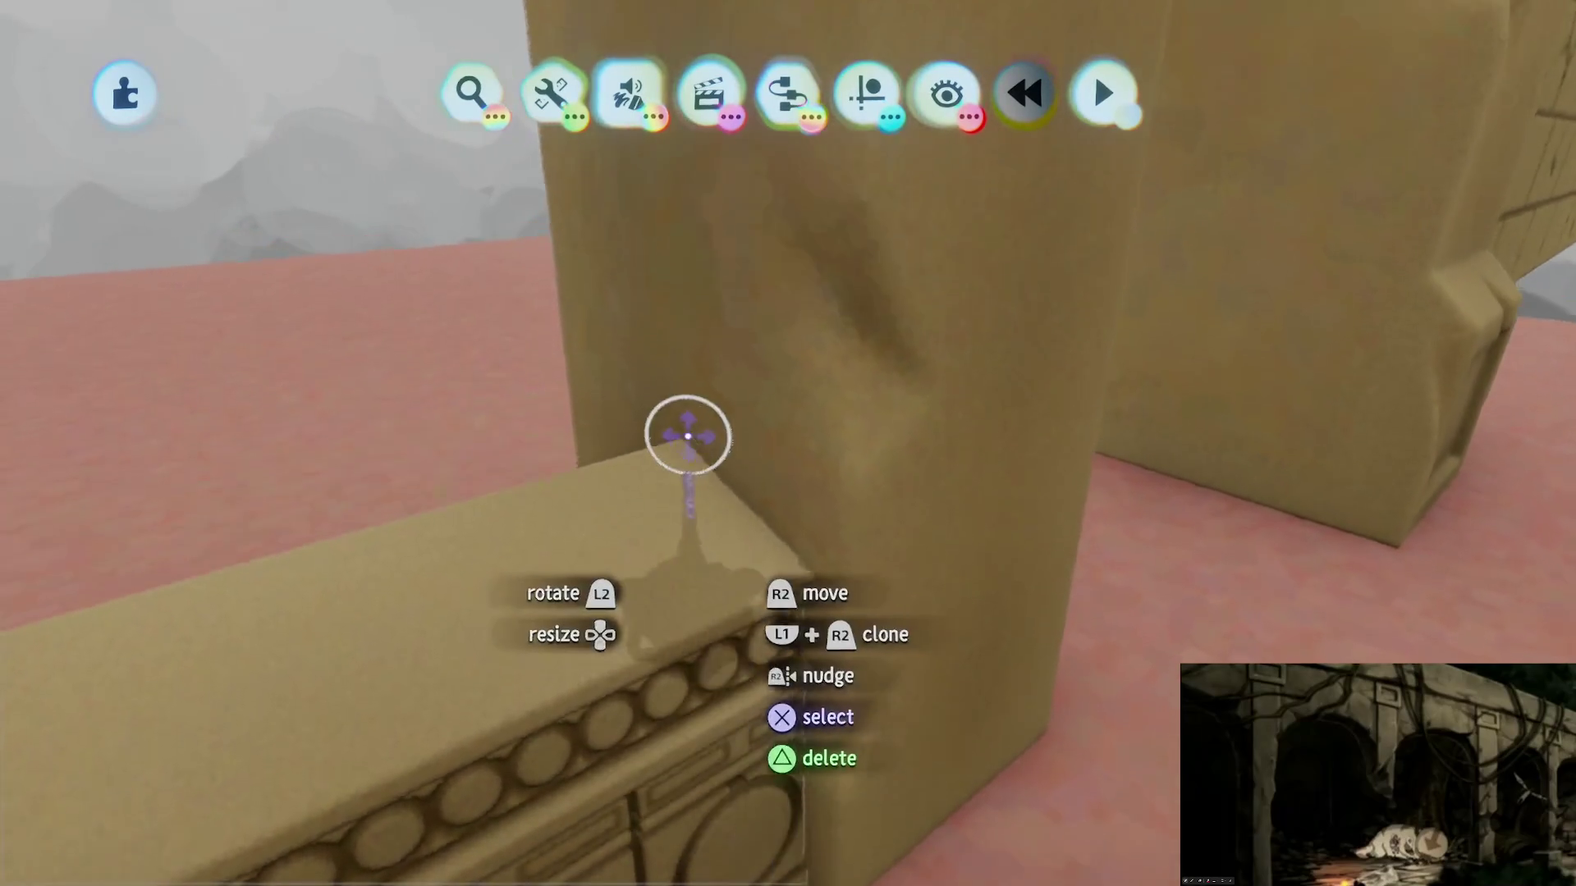
left_click(686, 444)
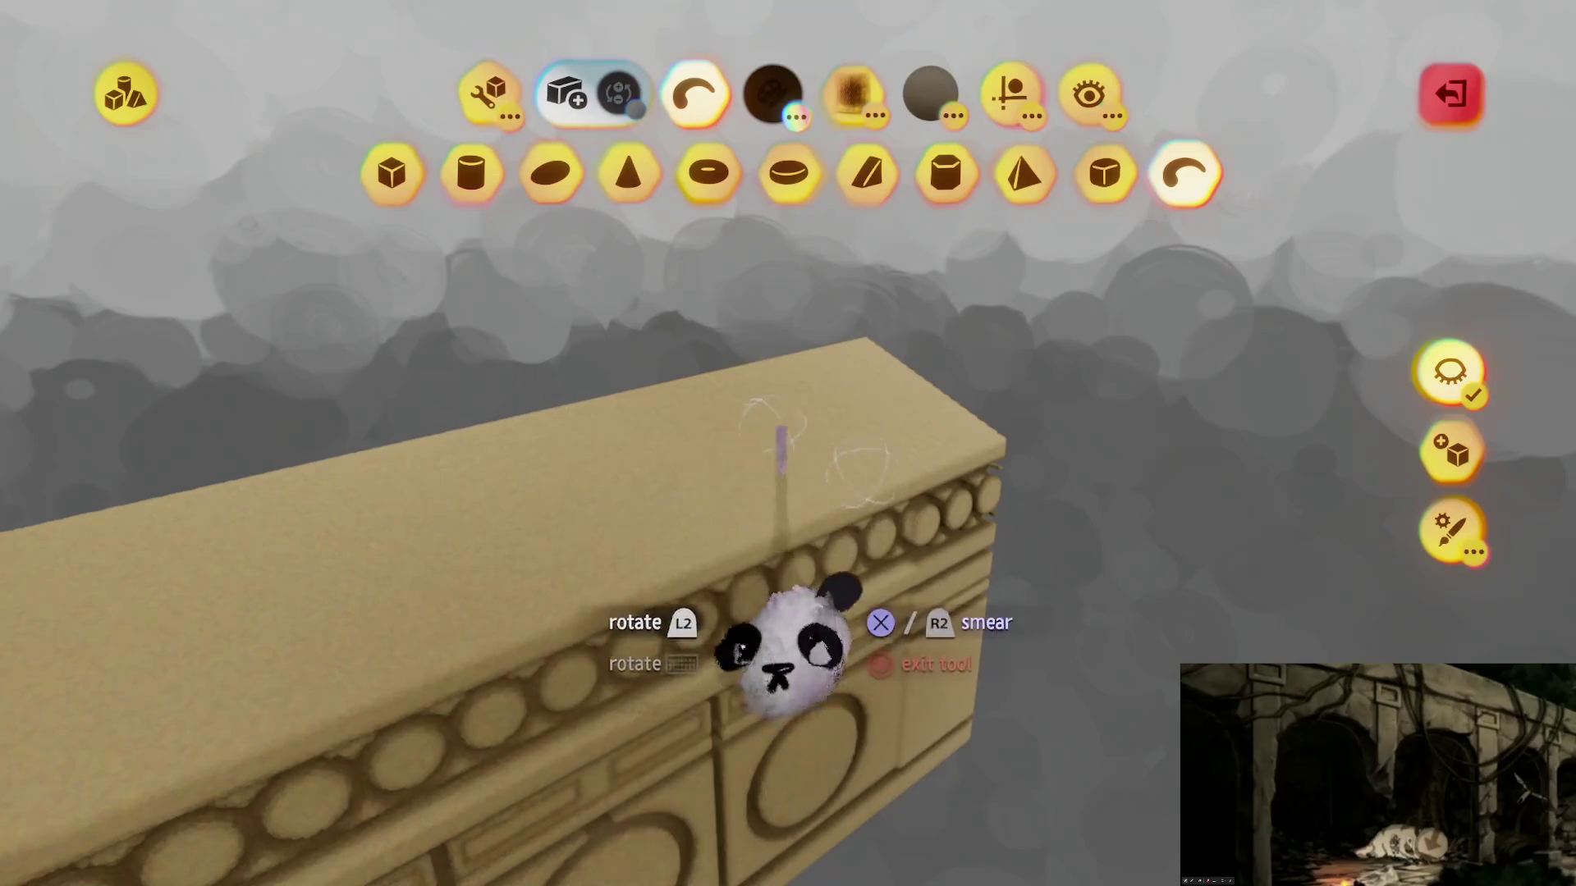
Step: Unhide the rest of the scene and switch to the spray-paint tool, framing wall and pillar
left_click(1450, 372)
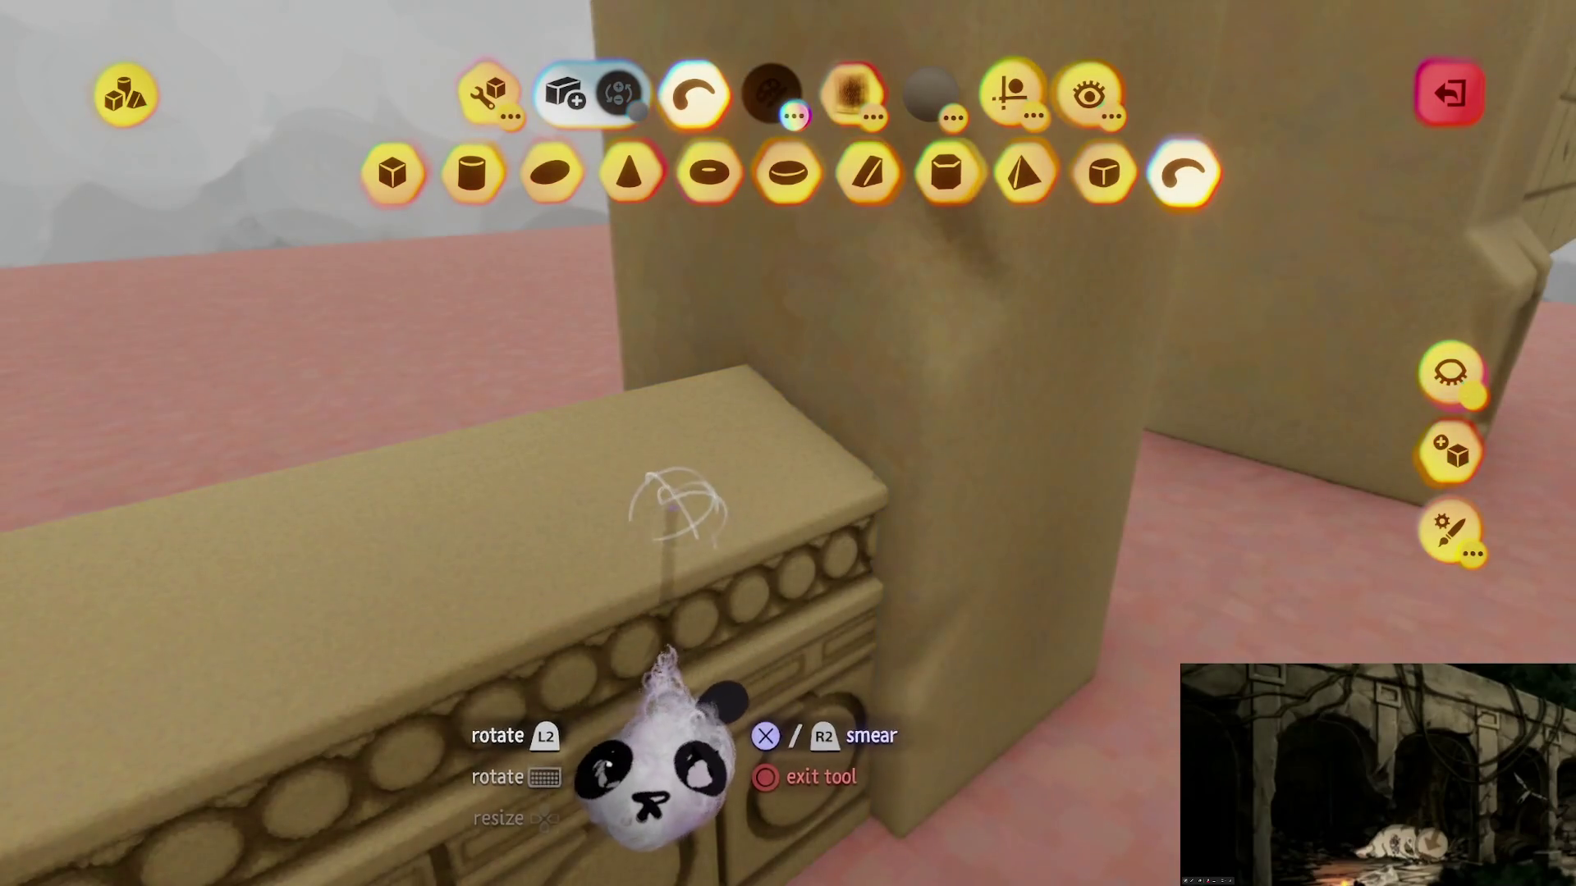
left_click(1011, 92)
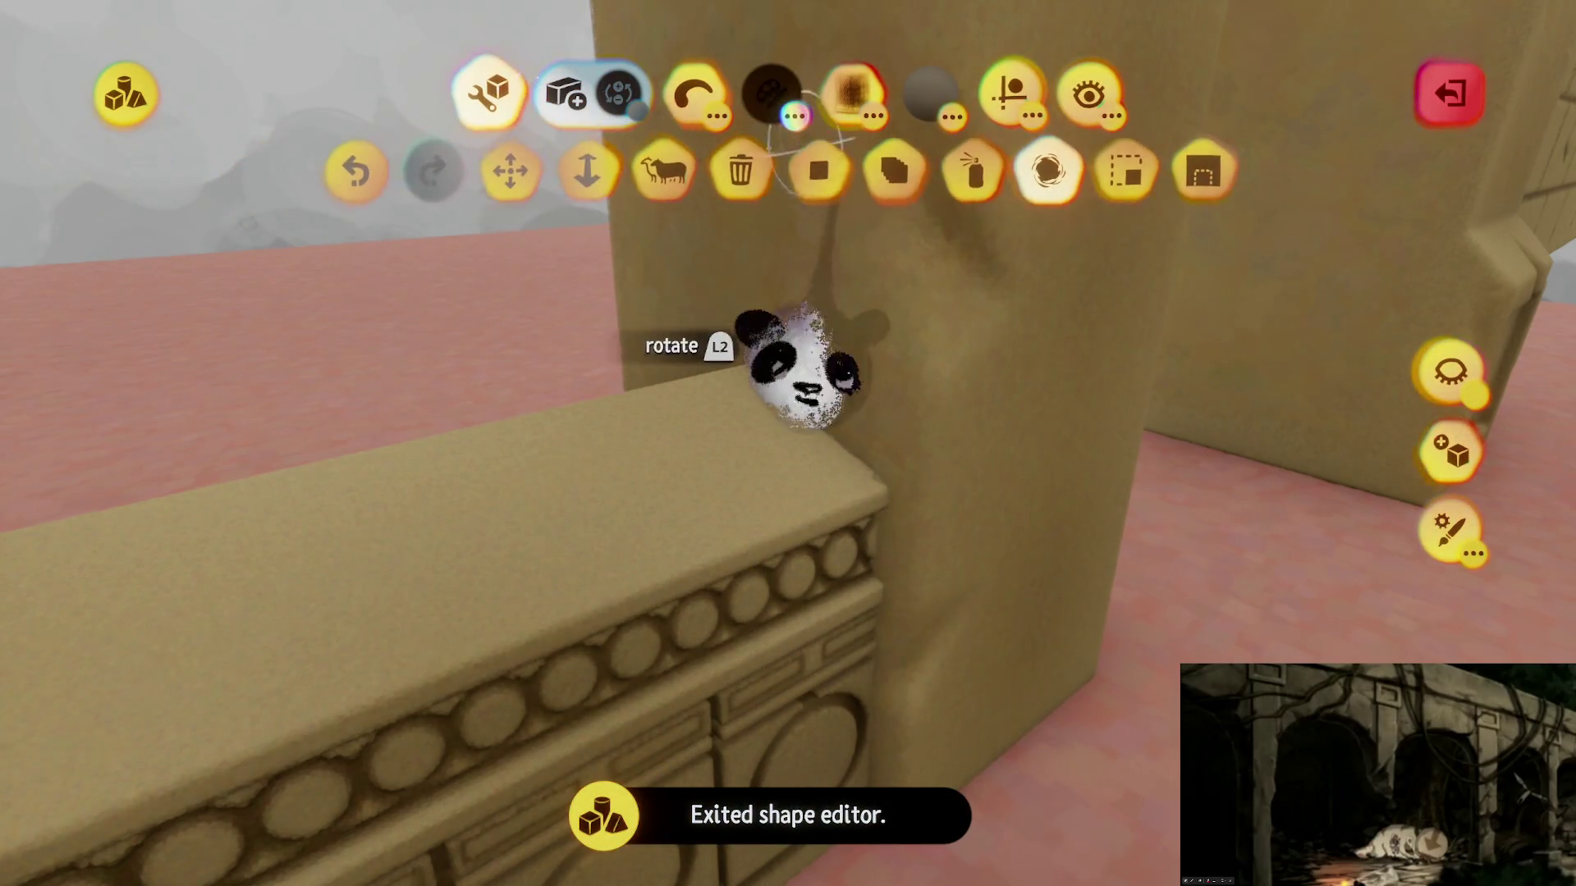
left_click(985, 174)
mouse_move(726, 365)
left_mouse_down()
mouse_move(872, 535)
mouse_move(837, 450)
mouse_move(828, 353)
left_mouse_up()
mouse_move(800, 419)
left_mouse_down()
mouse_move(615, 184)
mouse_move(834, 451)
mouse_move(887, 548)
mouse_move(753, 520)
mouse_move(658, 570)
mouse_move(768, 517)
mouse_move(804, 578)
mouse_move(767, 384)
mouse_move(742, 394)
mouse_move(775, 398)
mouse_move(739, 381)
mouse_move(749, 493)
left_mouse_up()
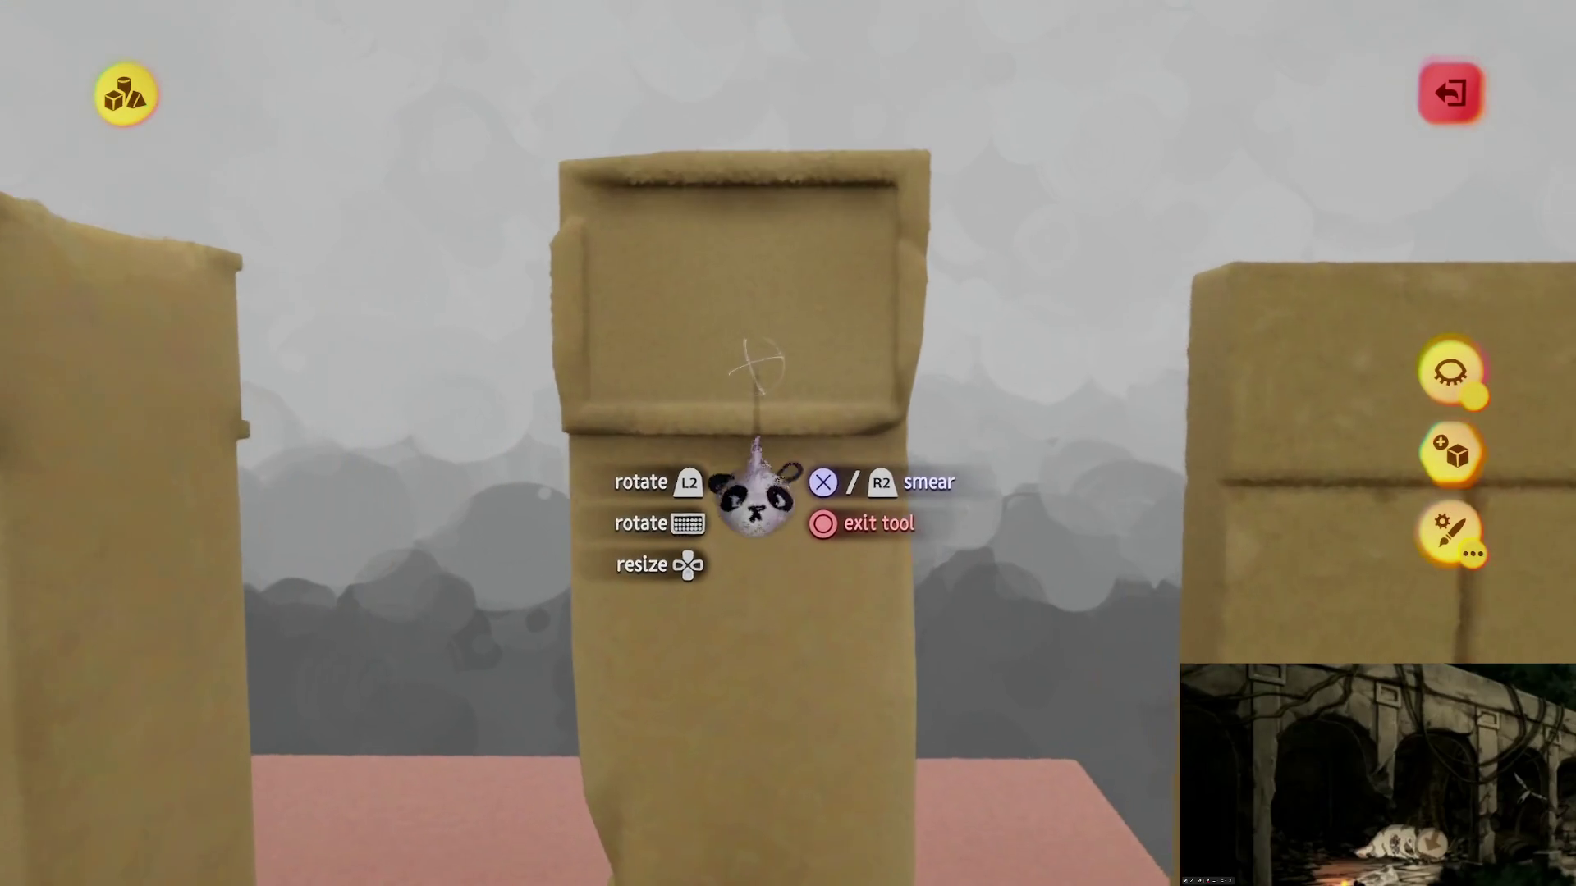
Step: With mirror guides on, stretch a subtract cube over the pillar base to carve a panel
key("Tab")
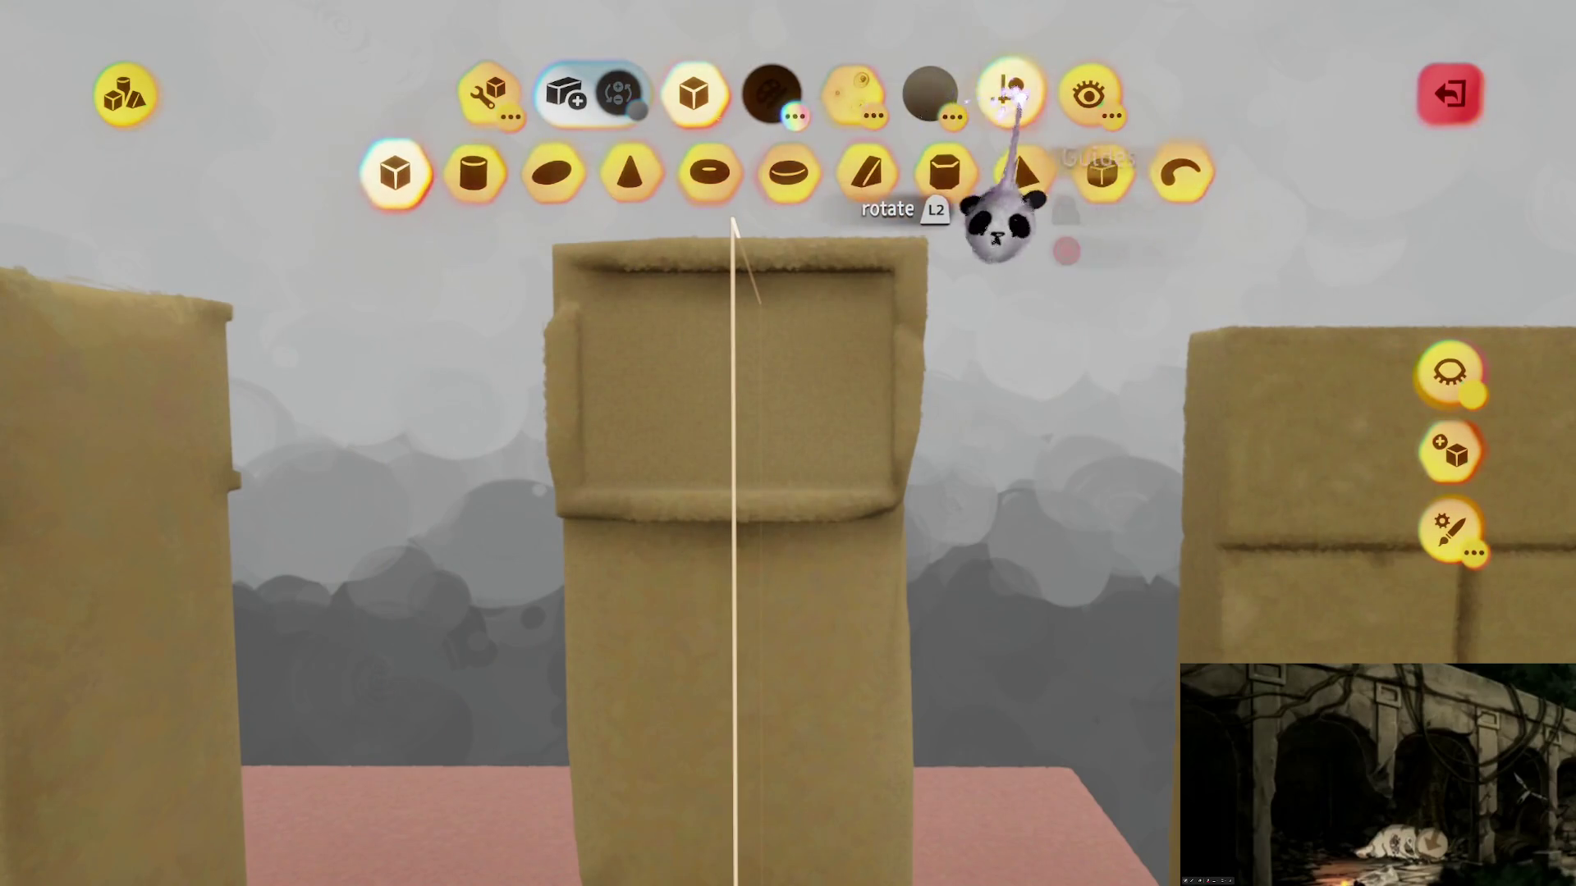
left_click(1011, 92)
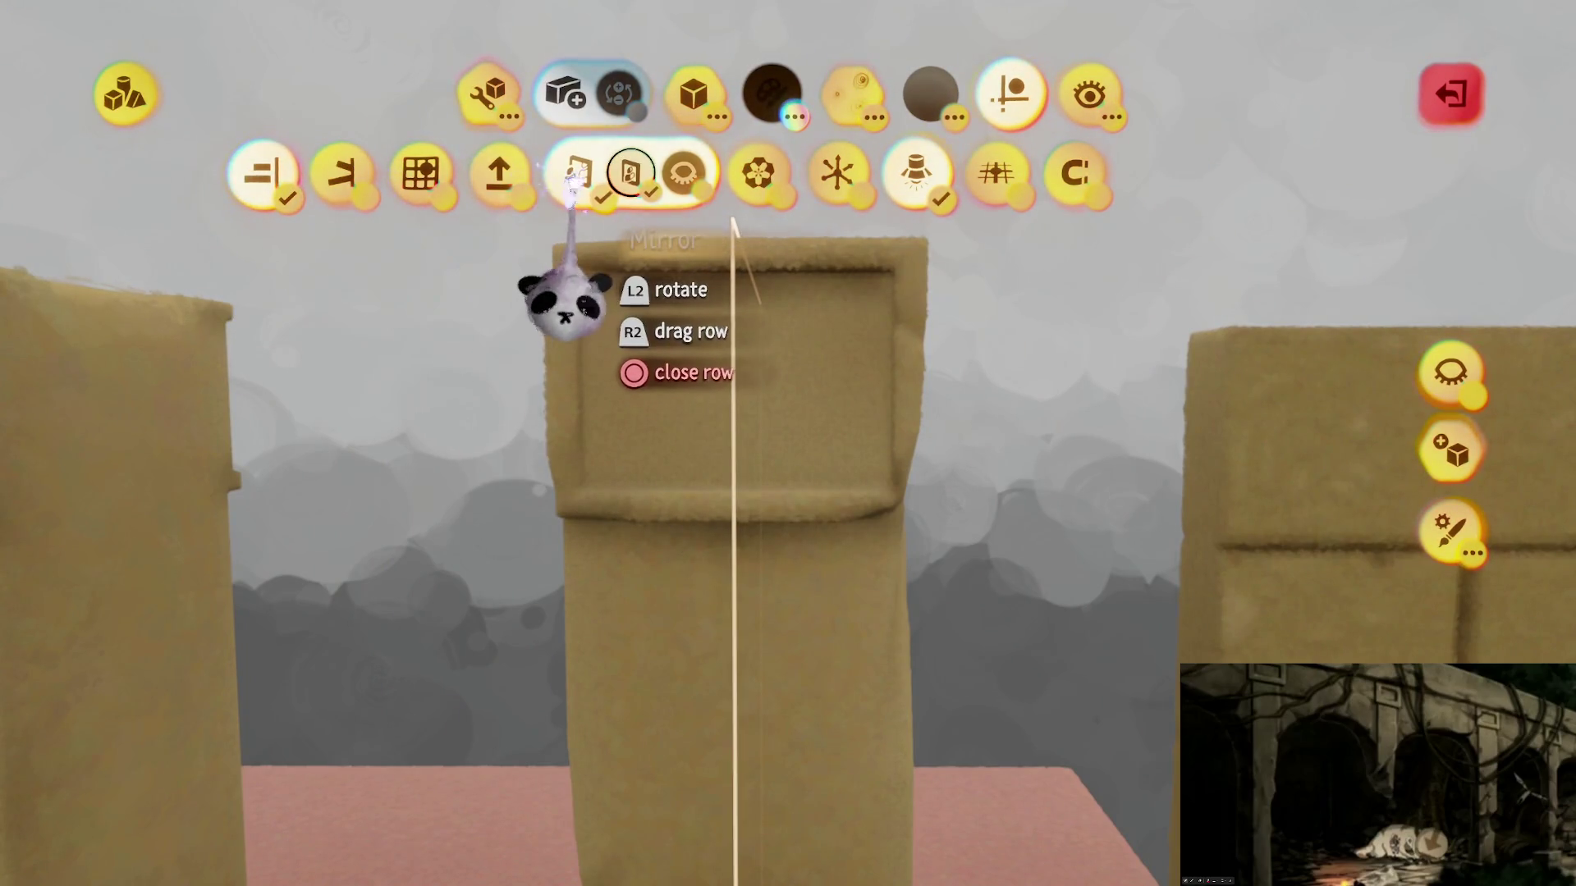
scroll(731, 566, "up", 2)
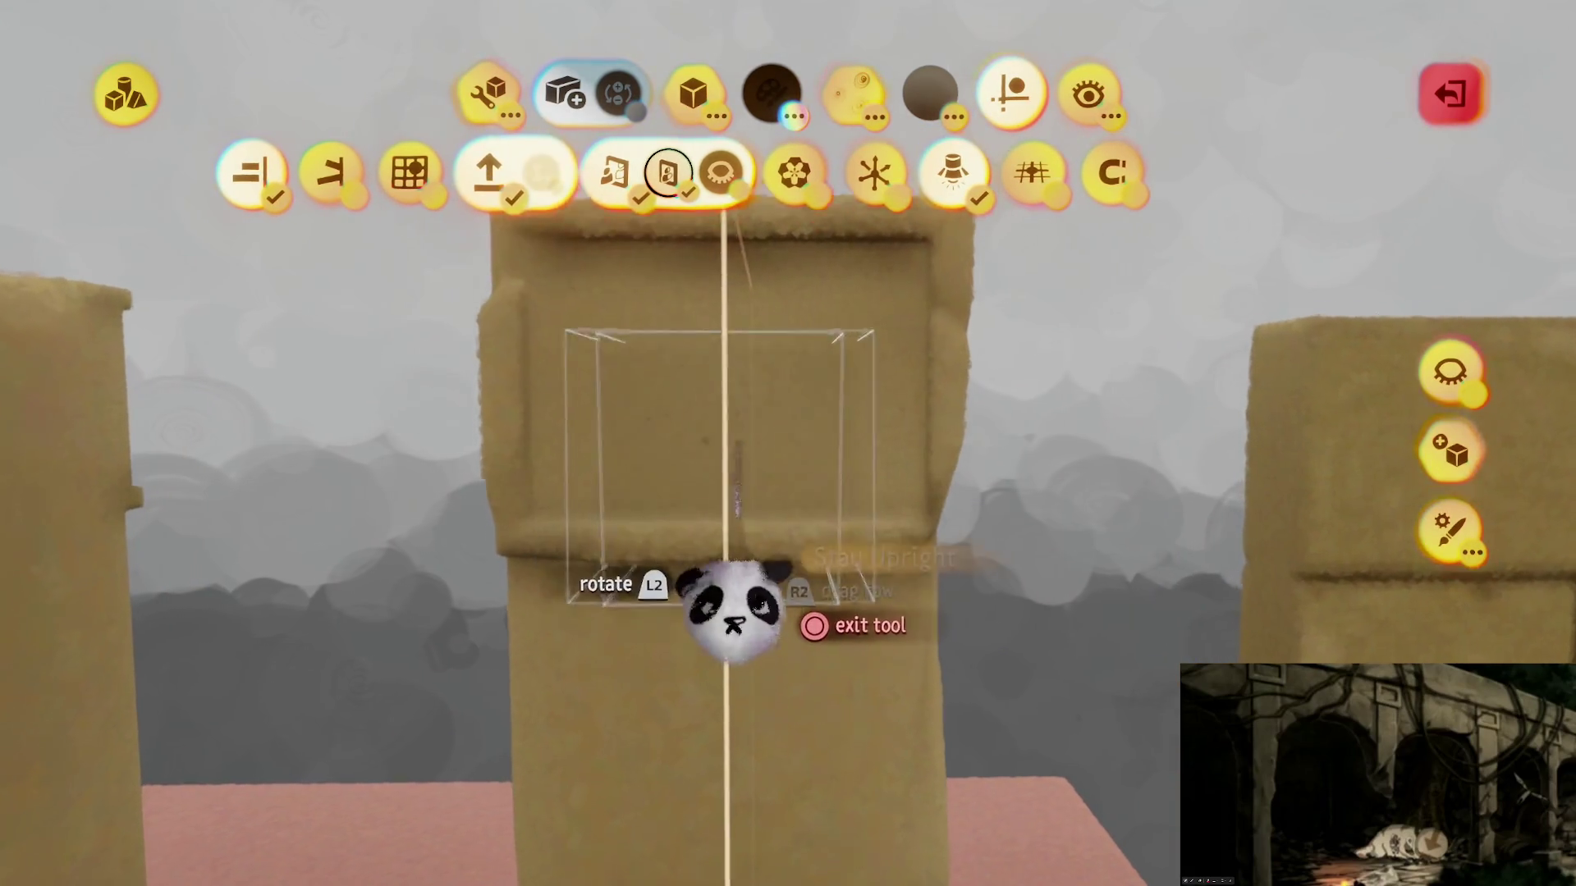
key("c")
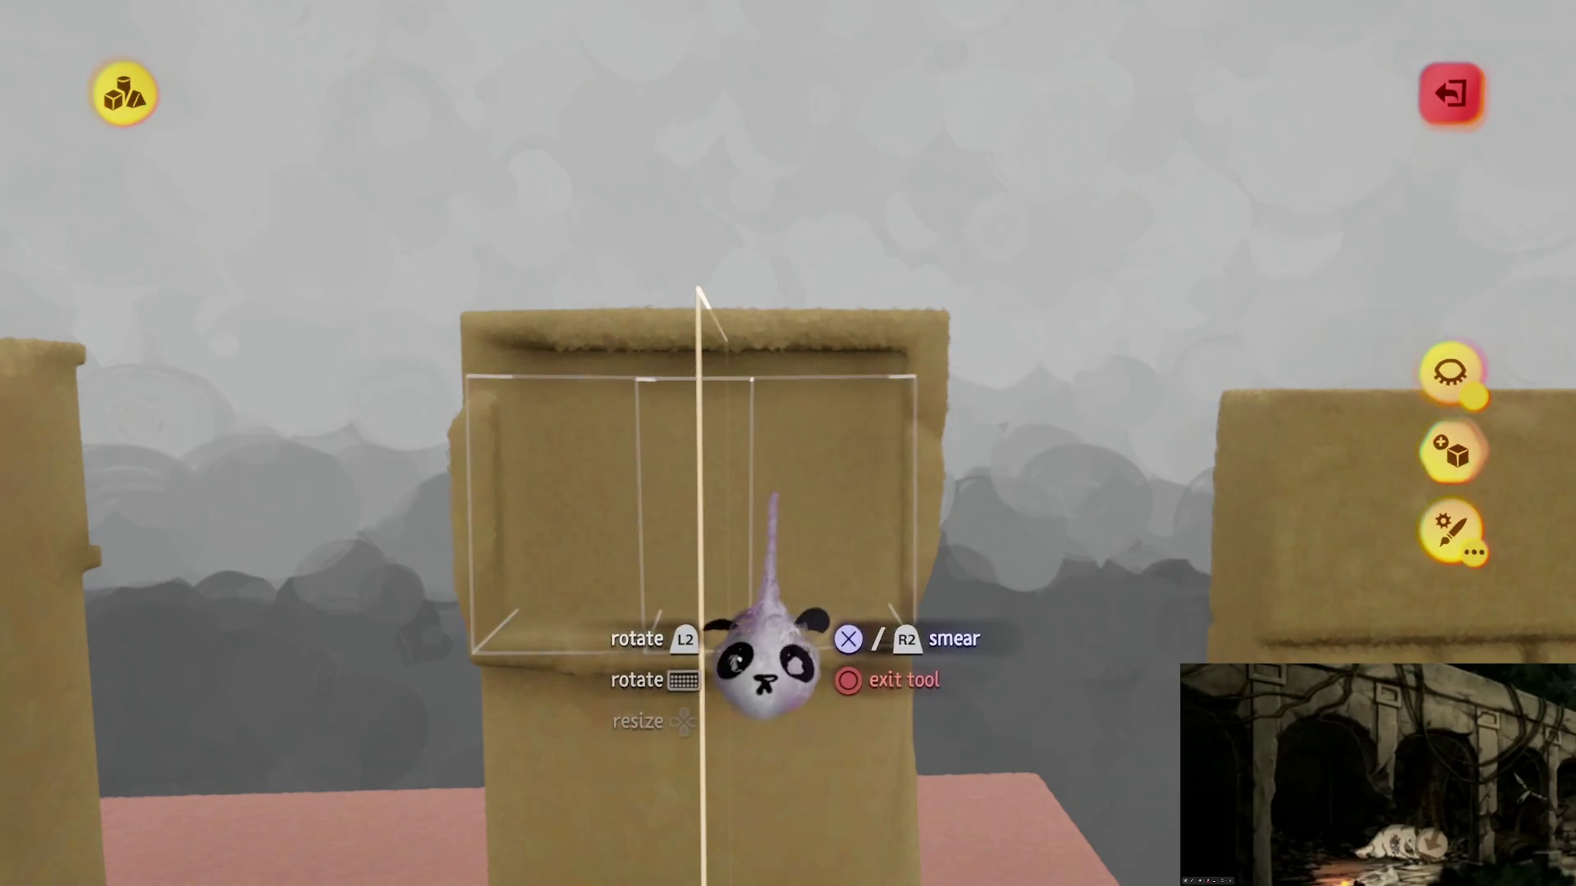
key("Escape")
mouse_move(907, 205)
left_mouse_down()
mouse_move(907, 123)
mouse_move(906, 197)
left_mouse_up()
key("Escape")
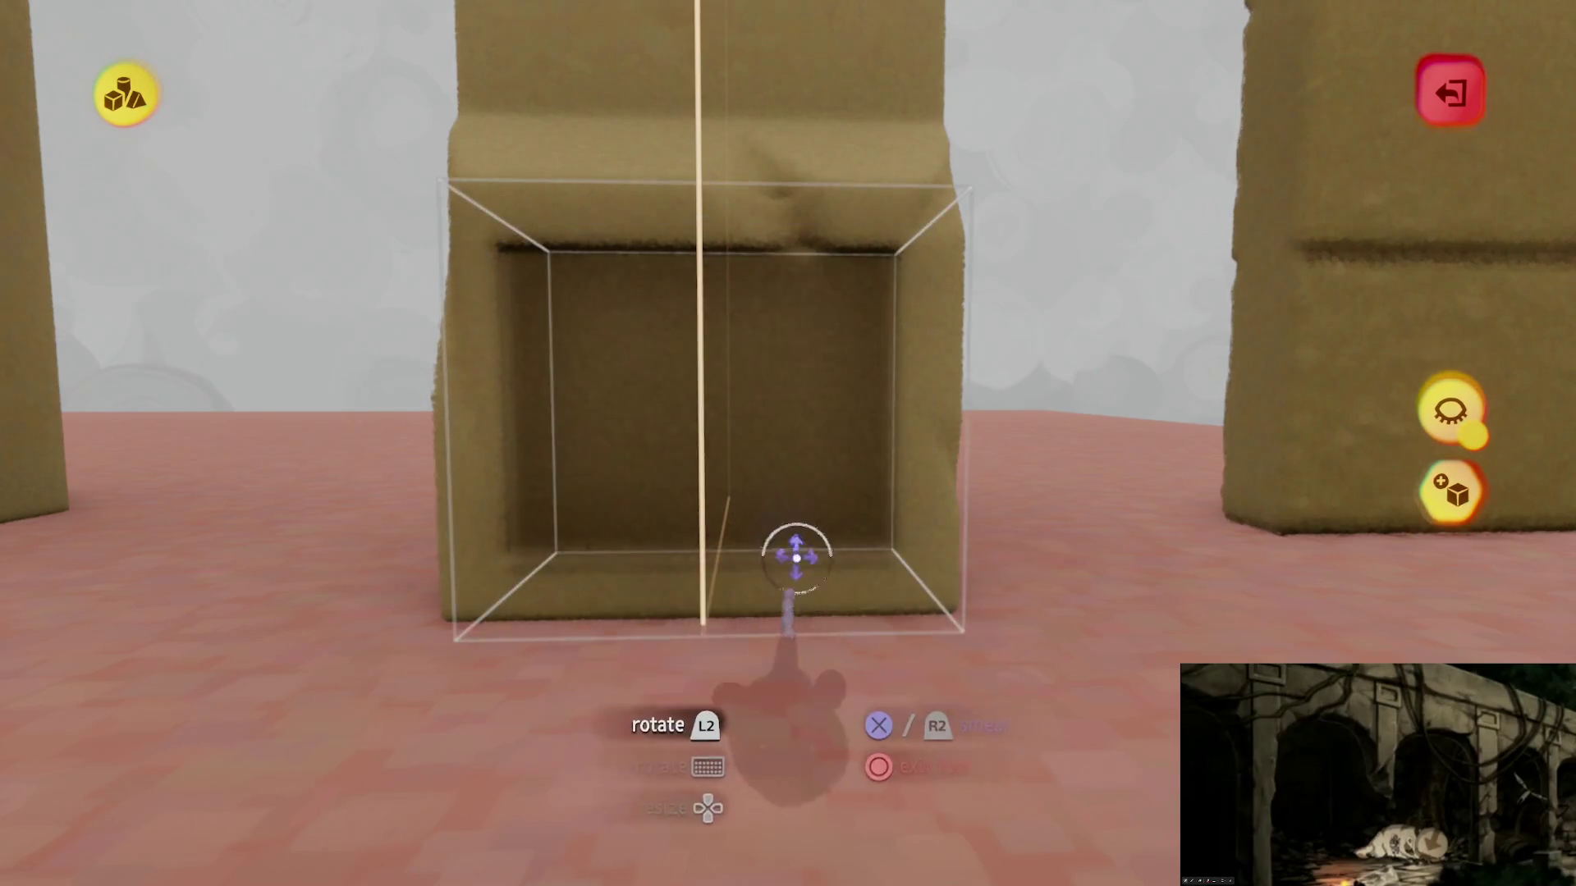
Step: Turn off Stay Upright for new shapes and exit sculpt mode
key("Escape")
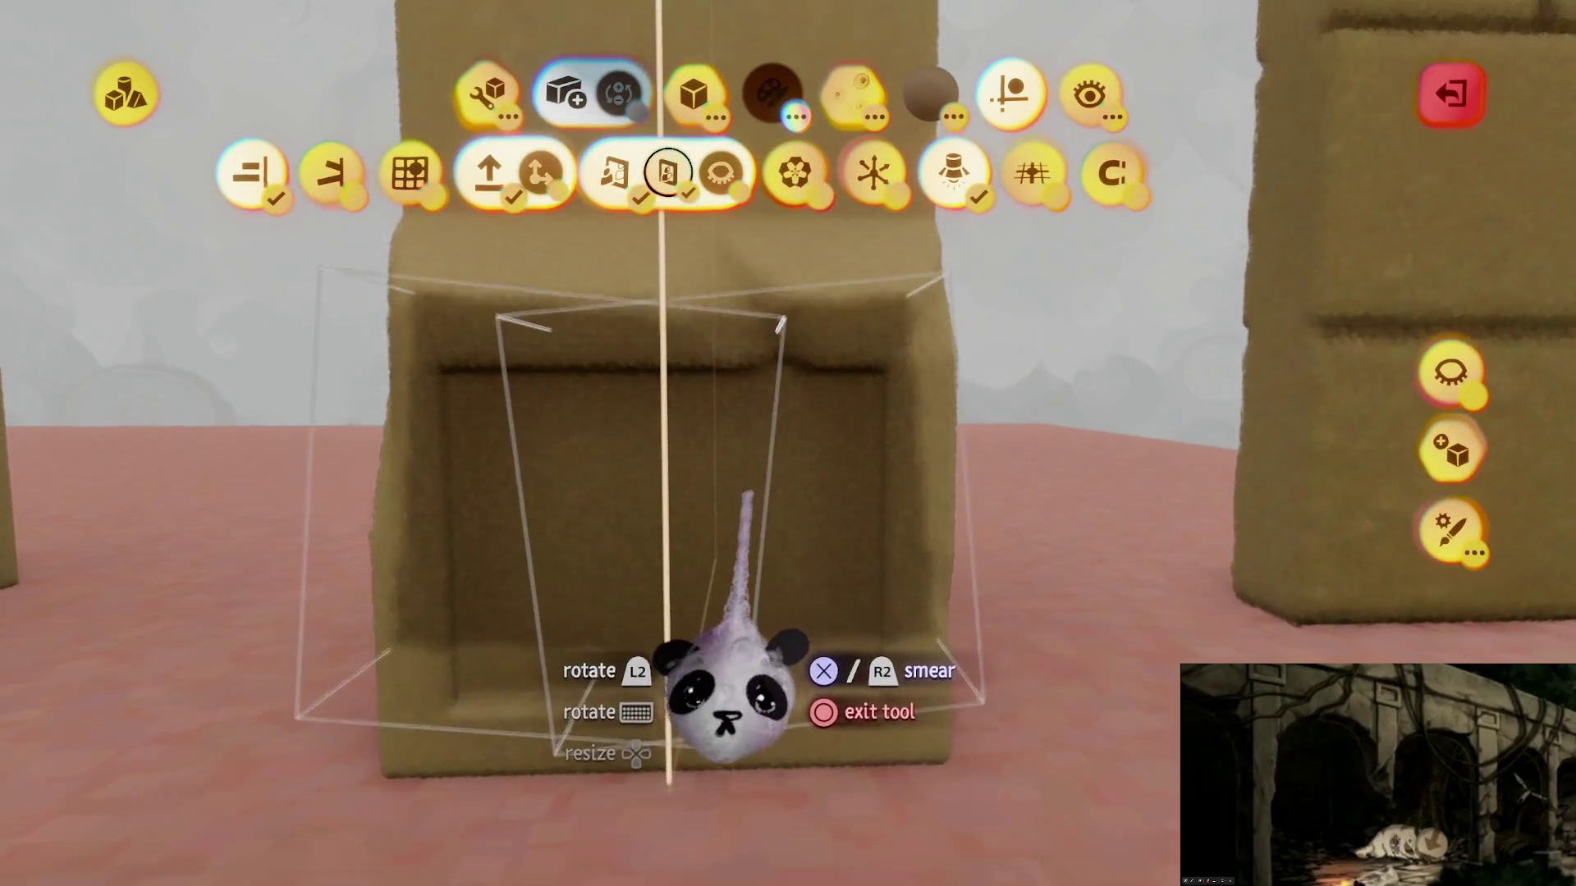
left_click(485, 168)
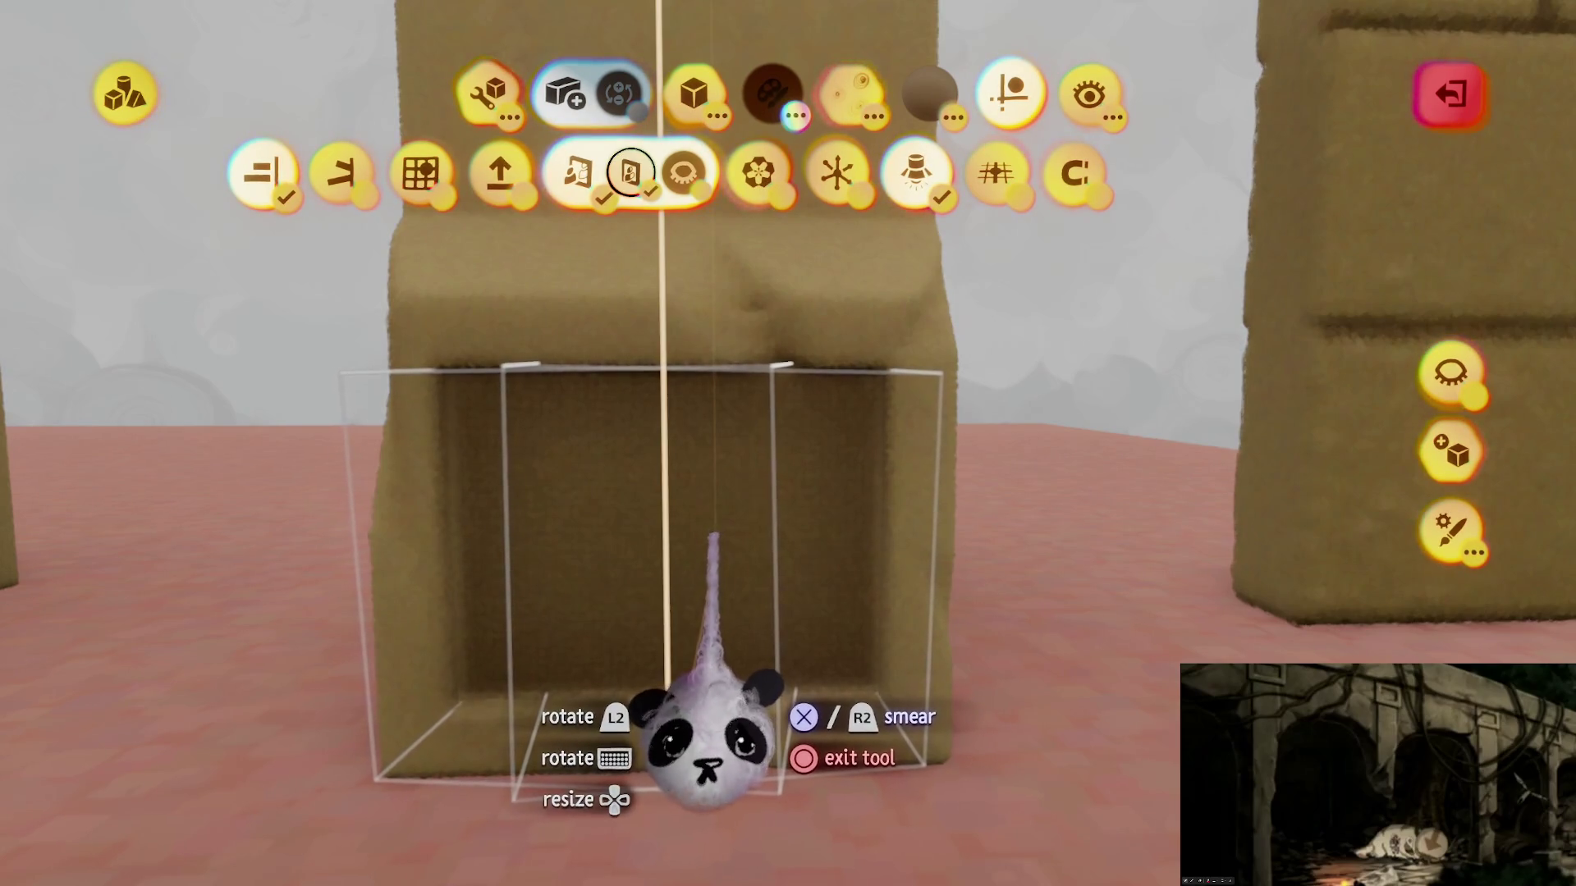
key("Escape")
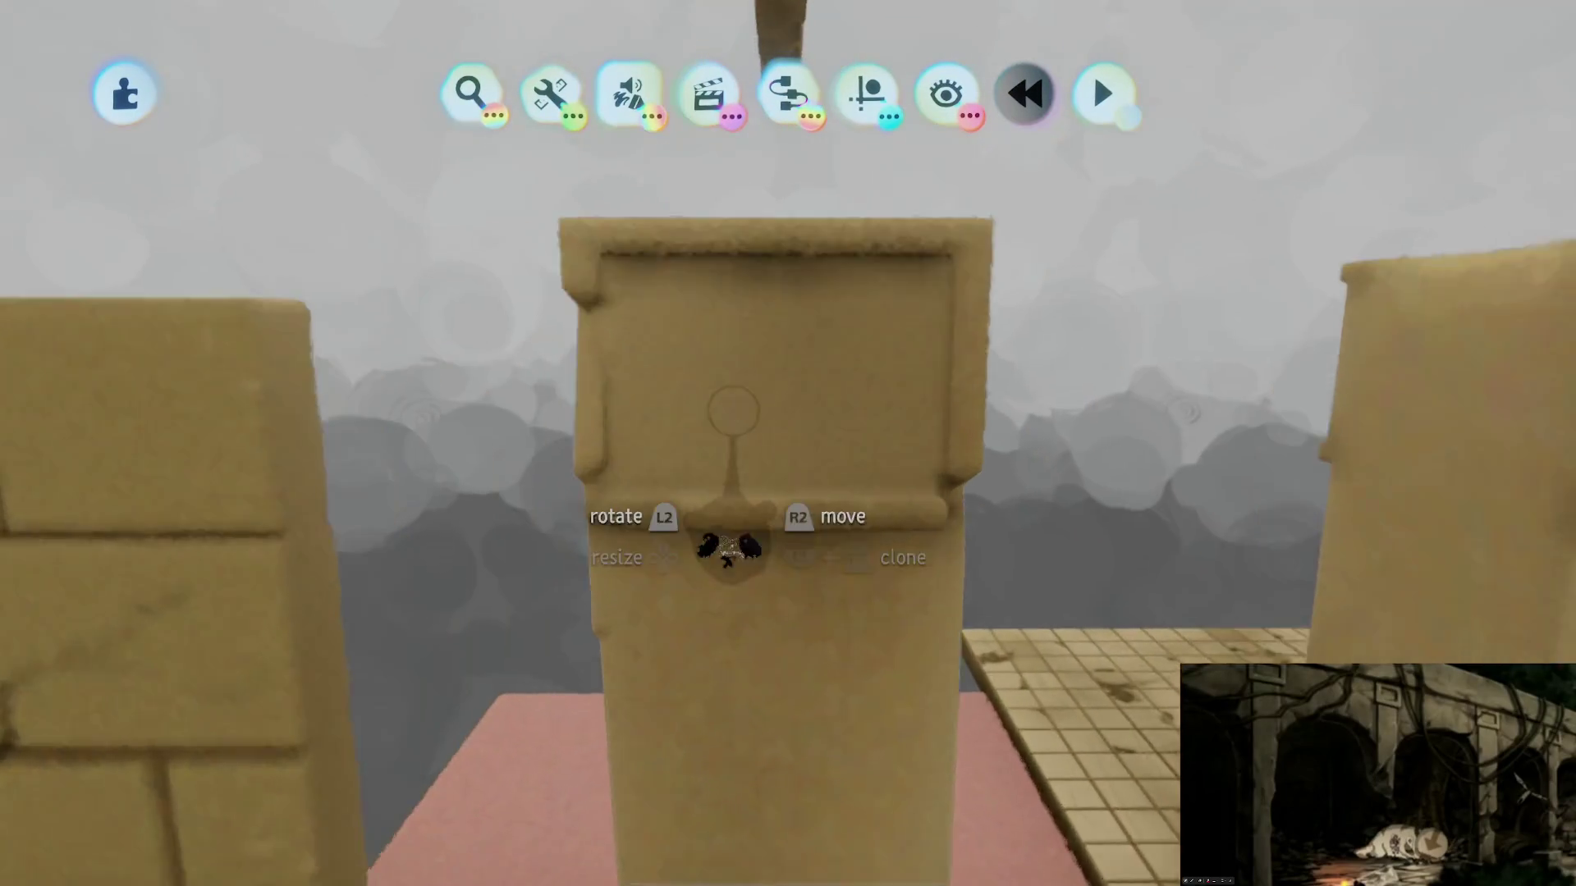
Step: Leave pillar sculpting and choose Save Version as a private save from the pause menu
double_click(728, 549)
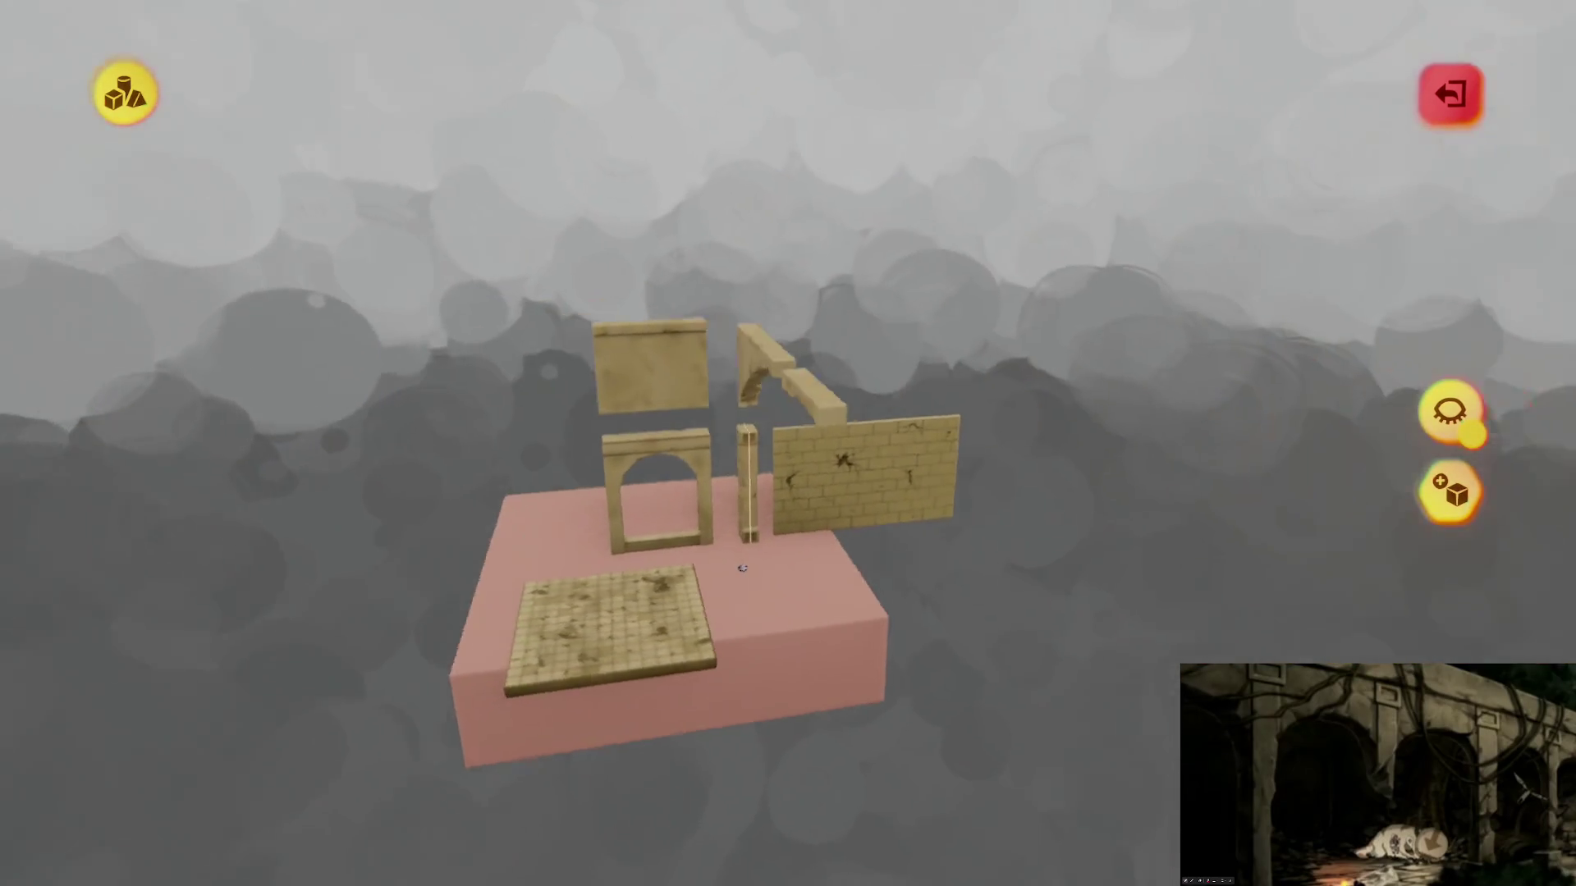
key("Escape")
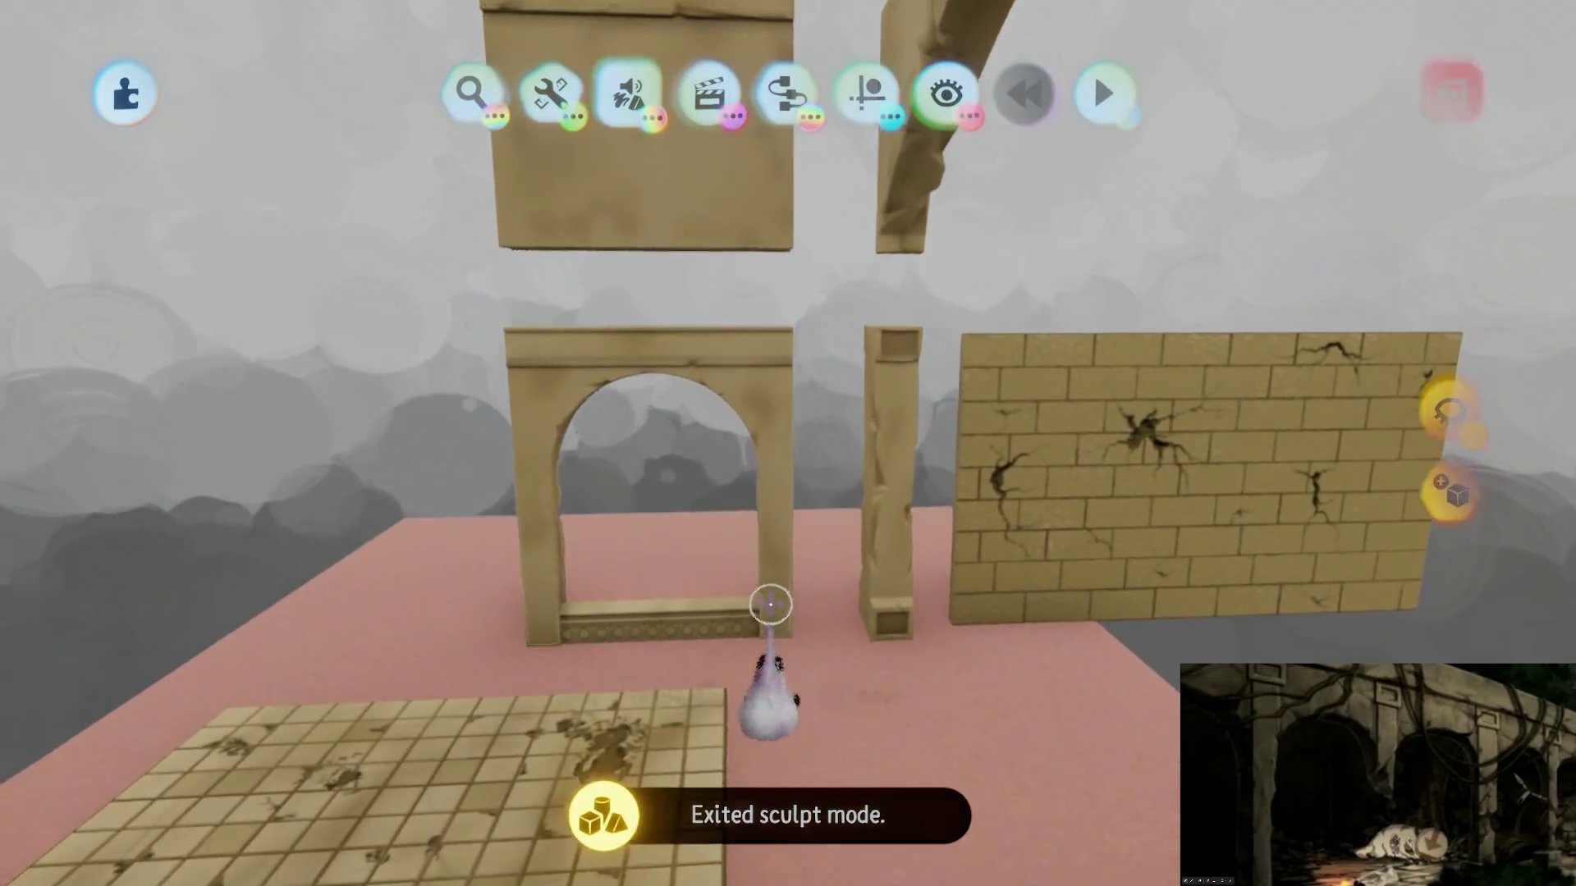
key("Escape")
left_click(1003, 624)
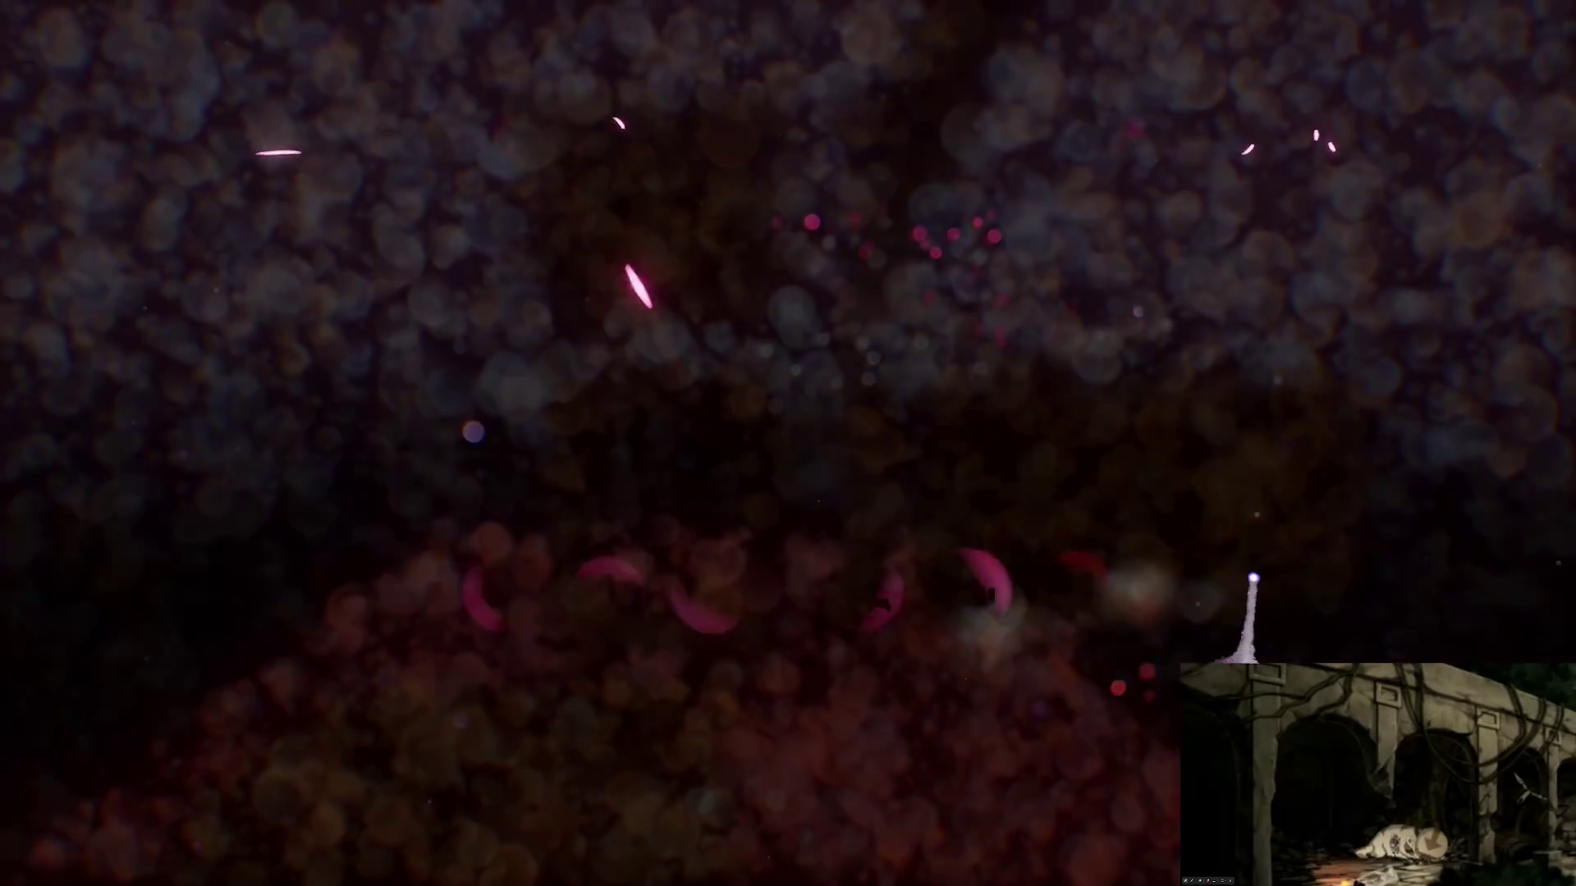
Step: Confirm the private save, exit the creation and open Taku Ruins (B1EP13) for editing
left_click(1256, 513)
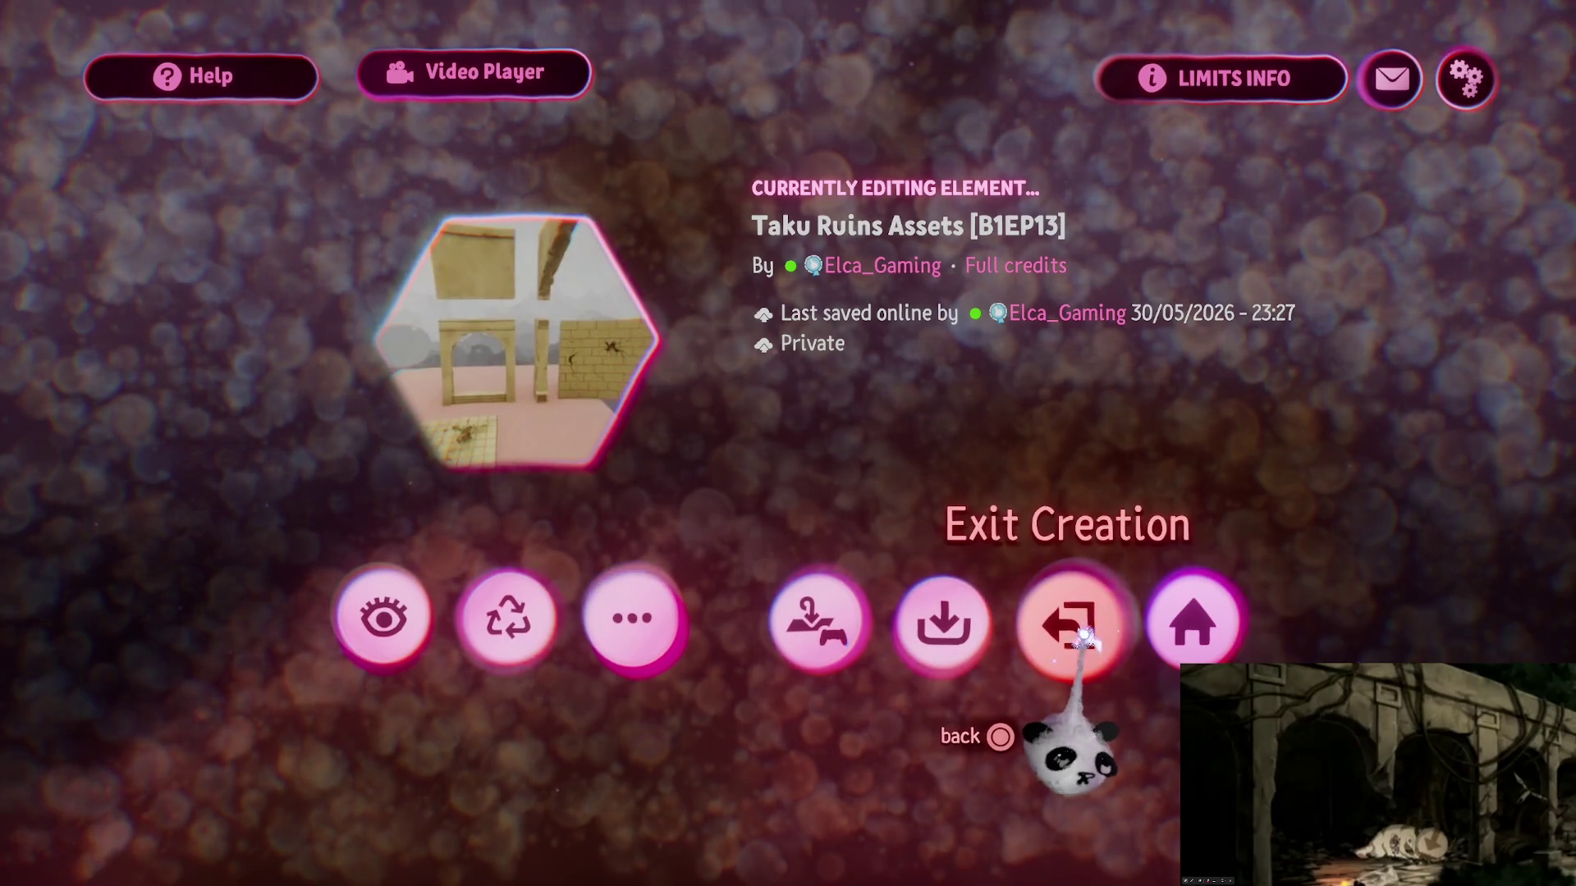
left_click(1055, 624)
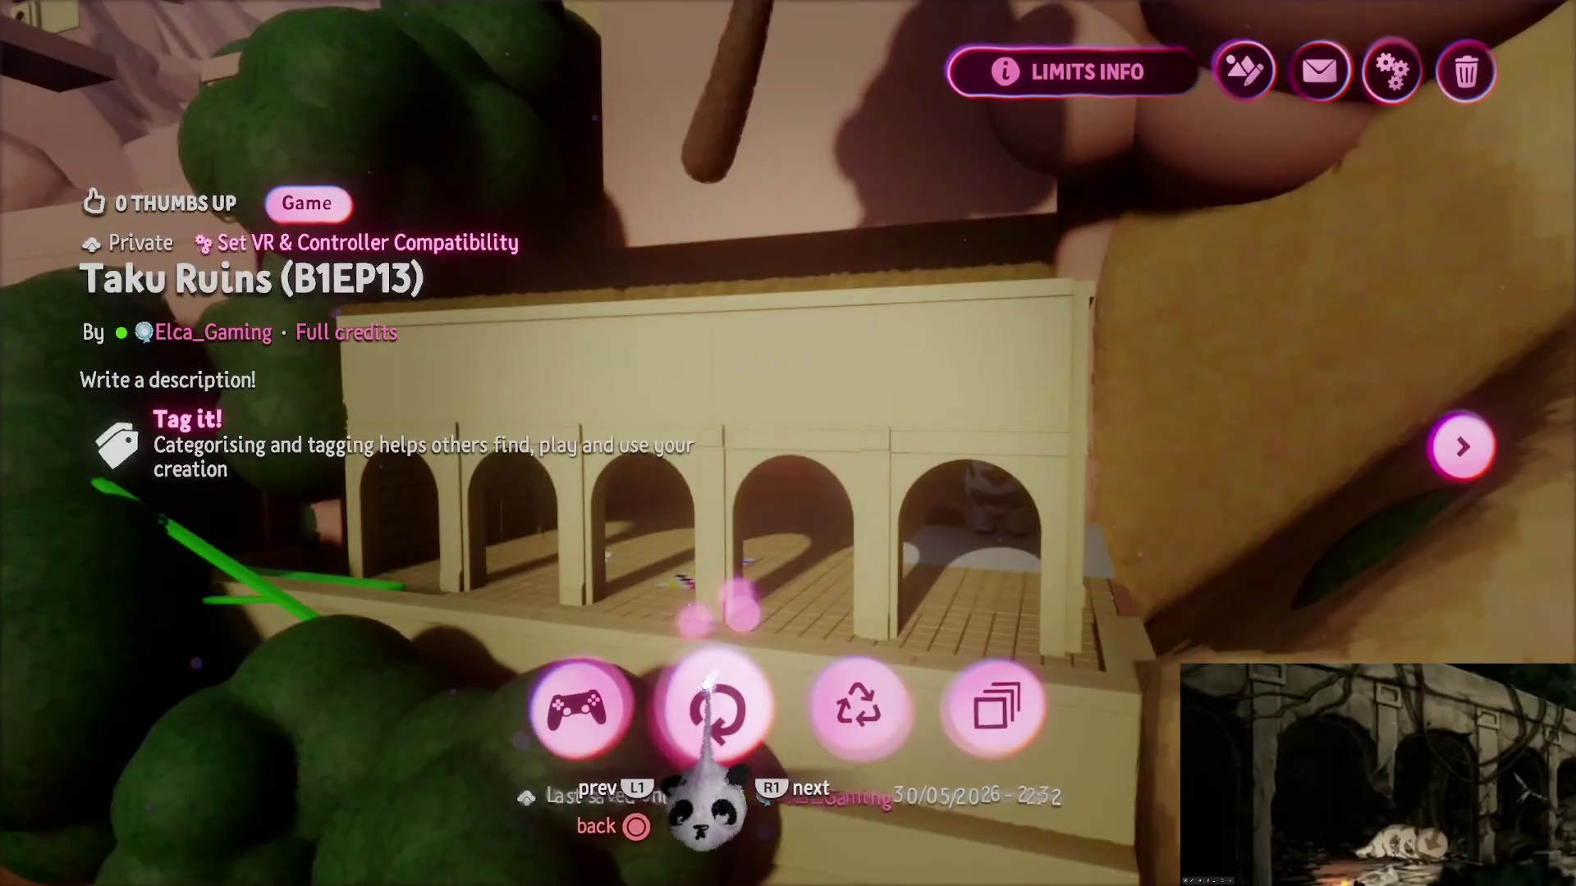
left_click(715, 701)
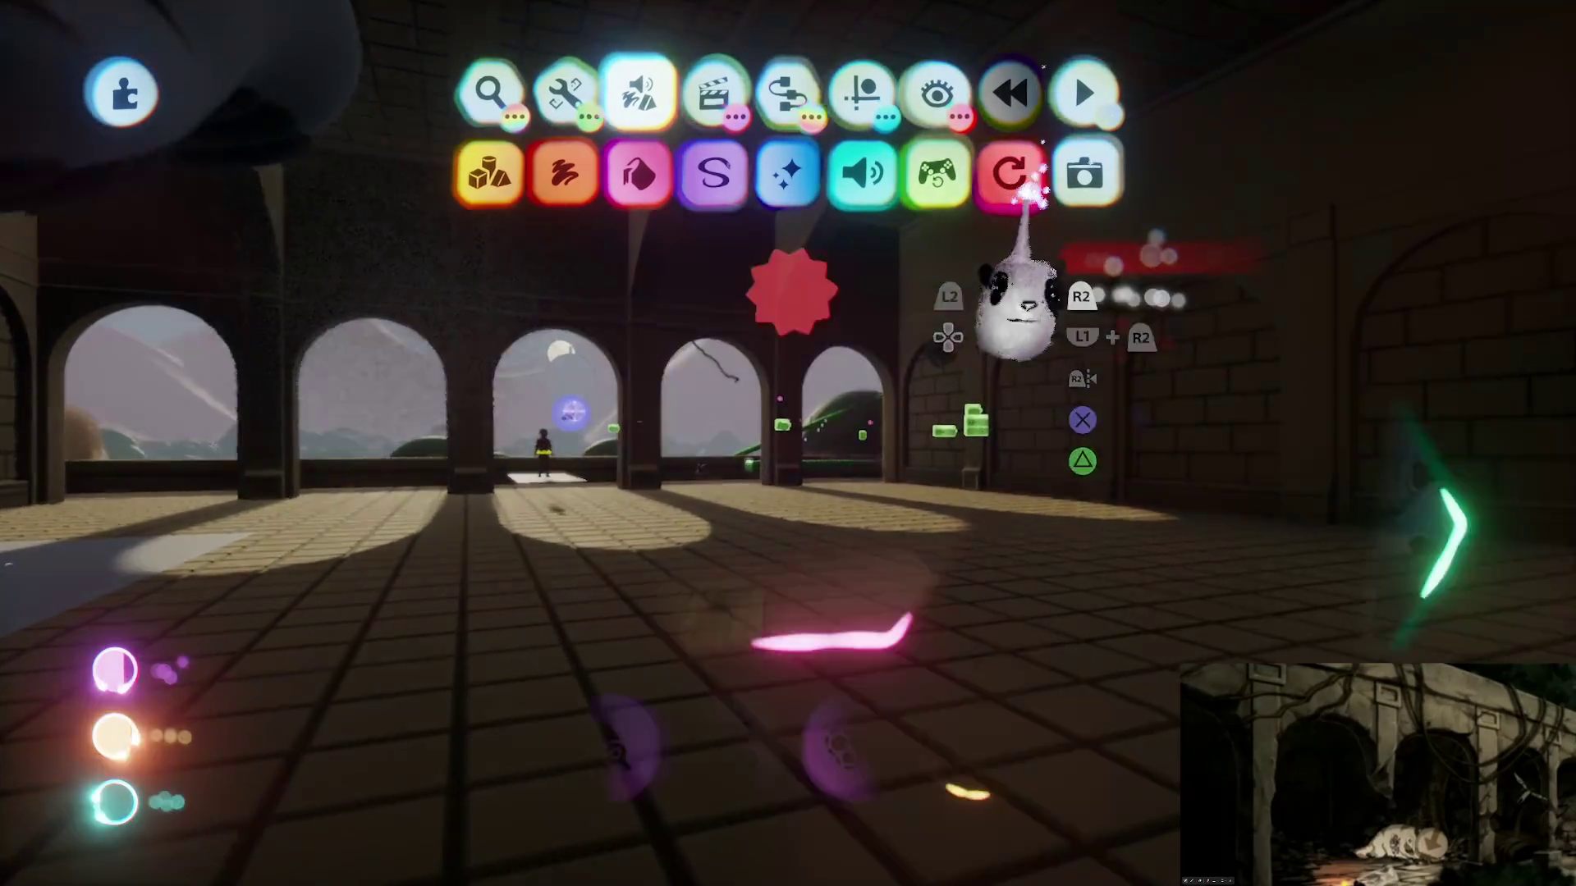
Step: Update the level's Taku Ruins Assets to the new version and return to editing
left_click(1025, 173)
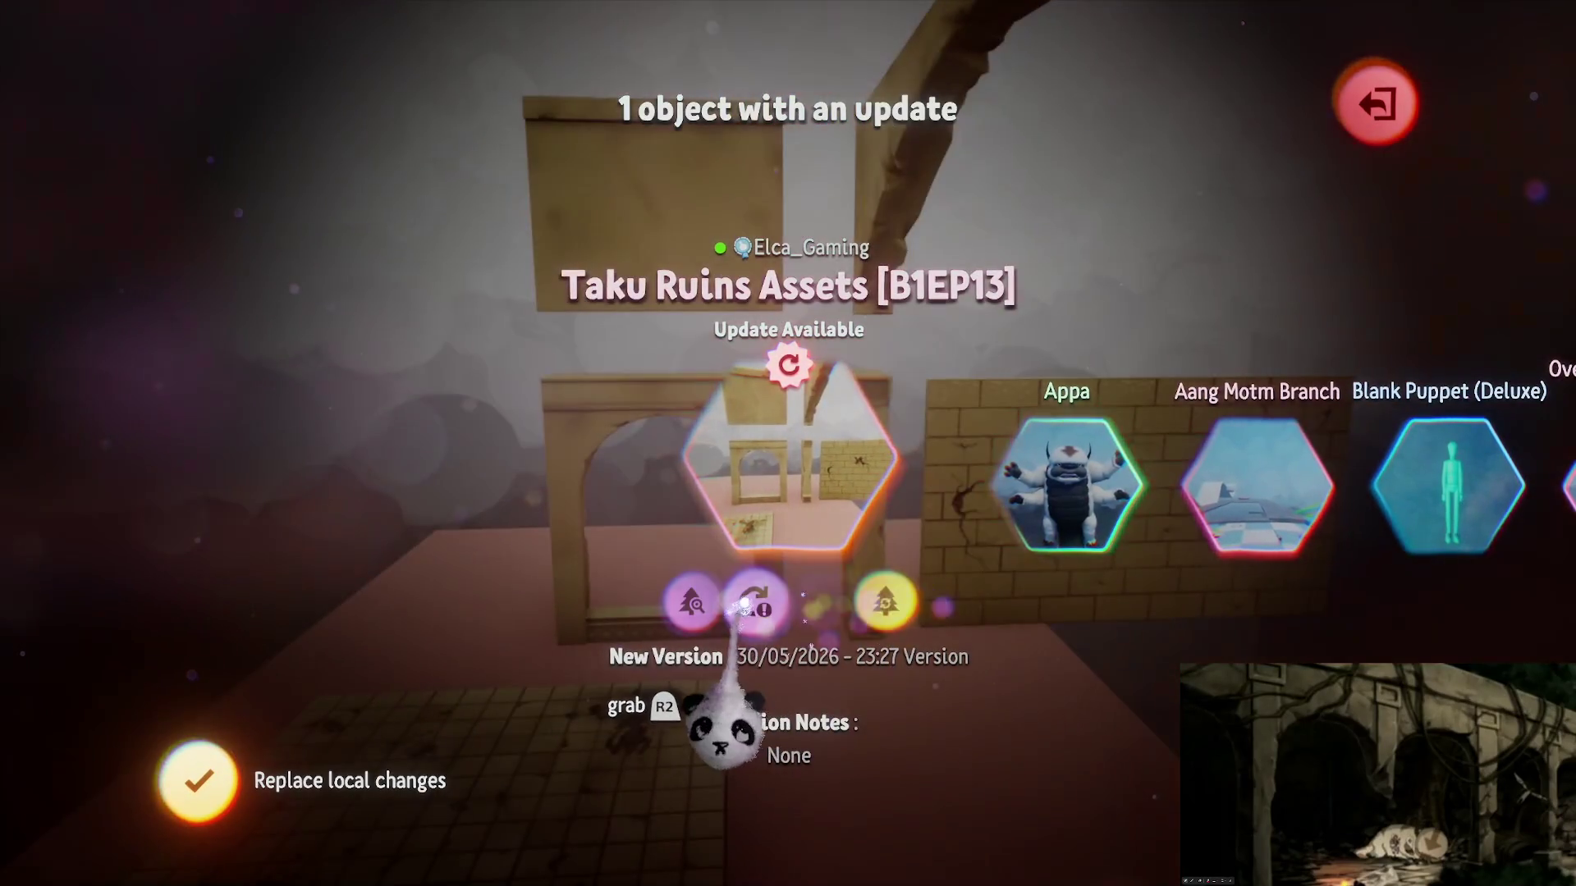
left_click(753, 603)
left_click(1379, 104)
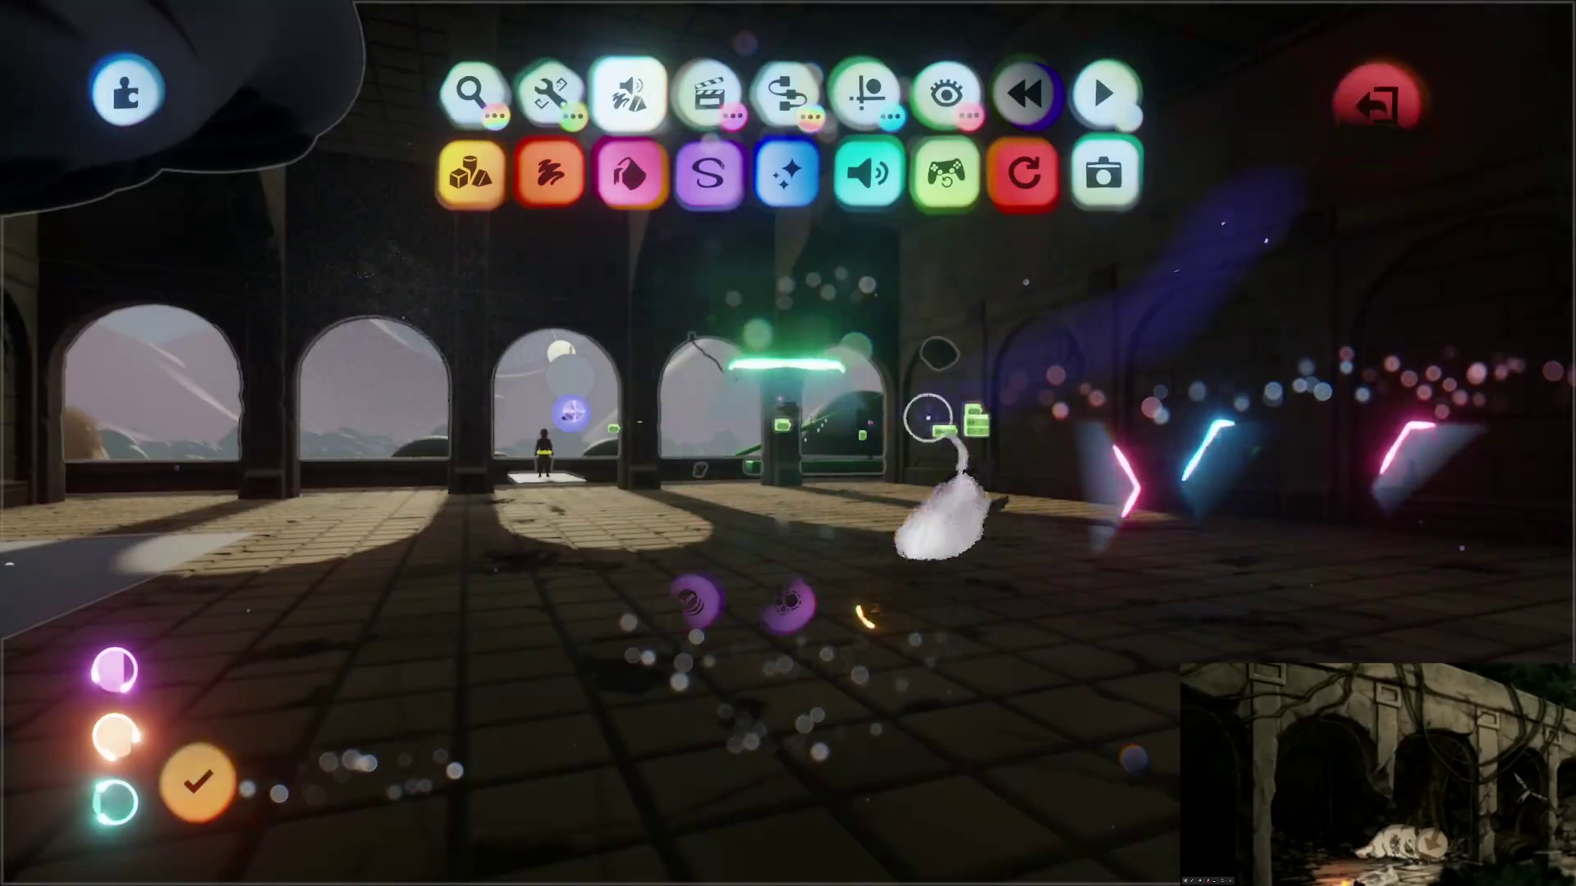
left_click_drag(815, 554, 862, 793)
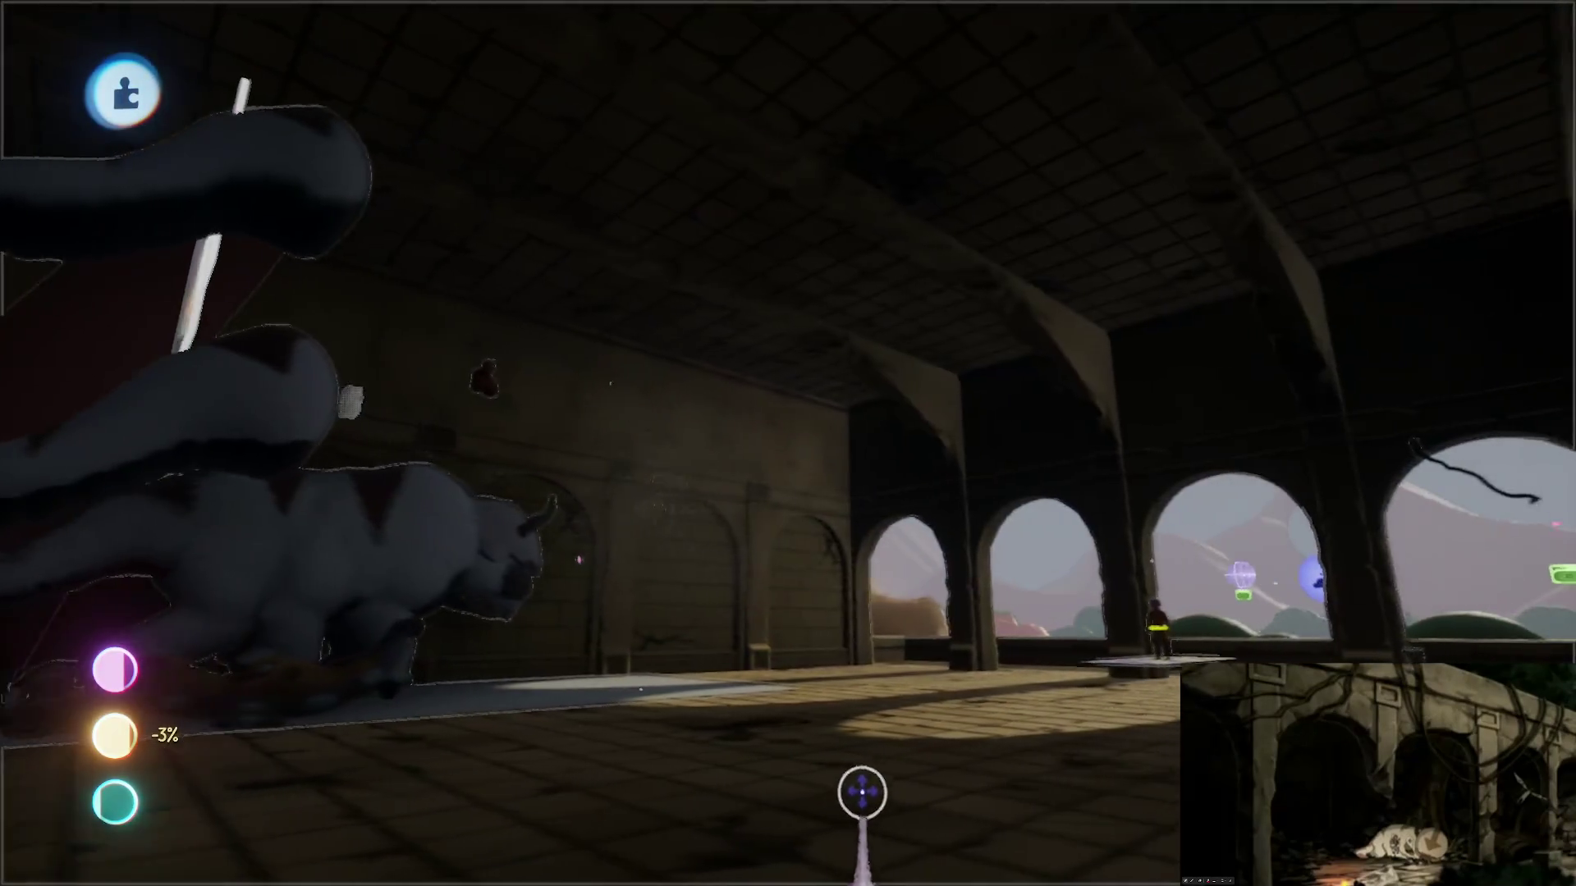
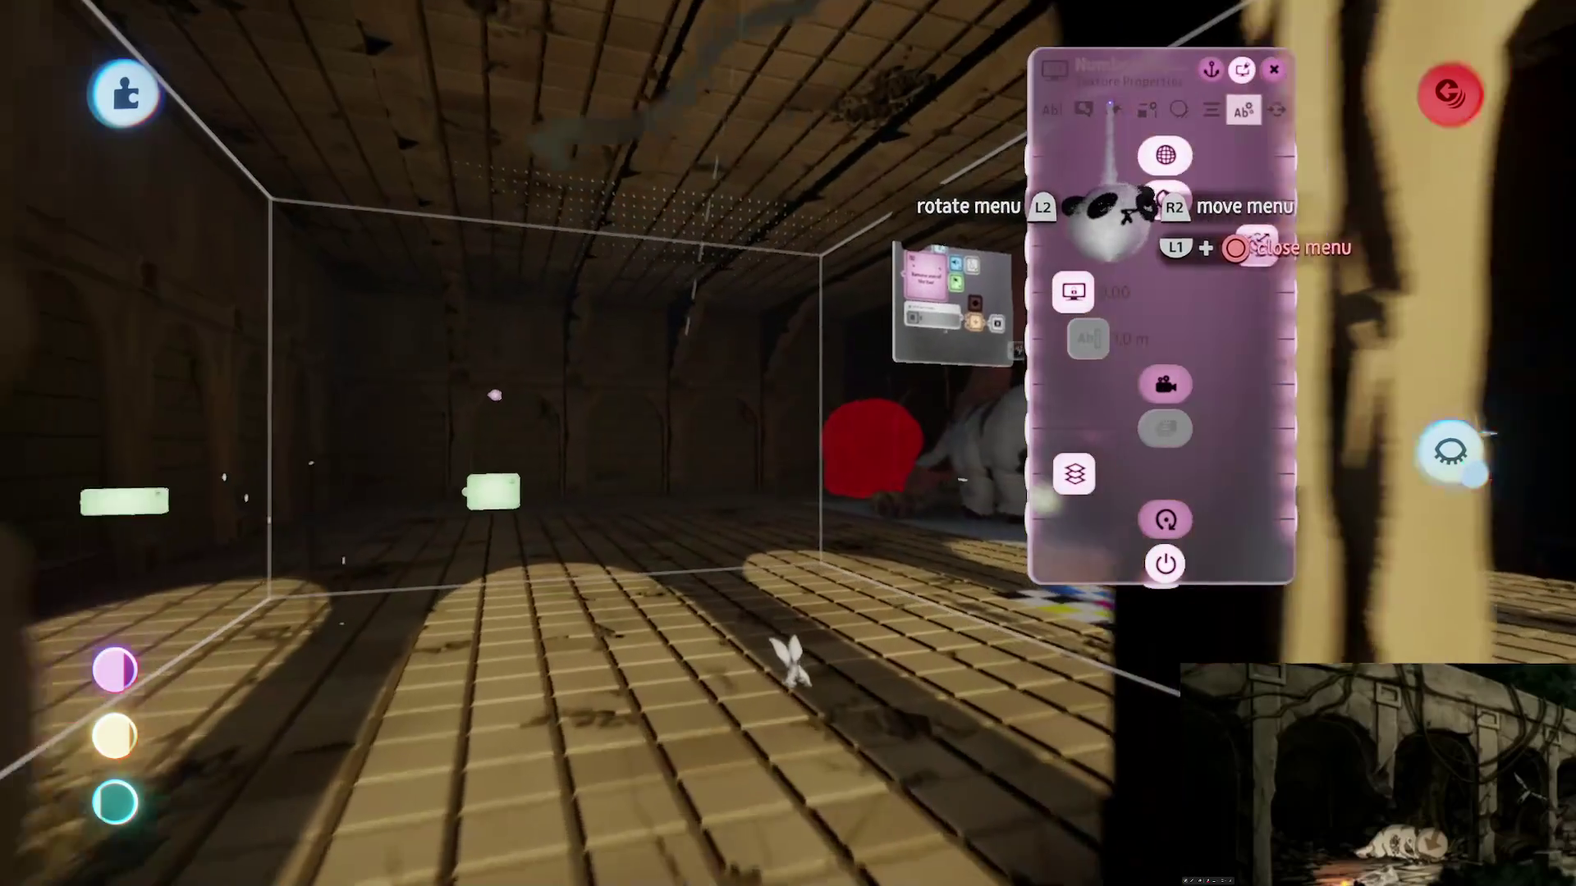
Step: Switch the Number Displayer's text box texture to splat and drag its opacity down to 78%
left_click(1114, 109)
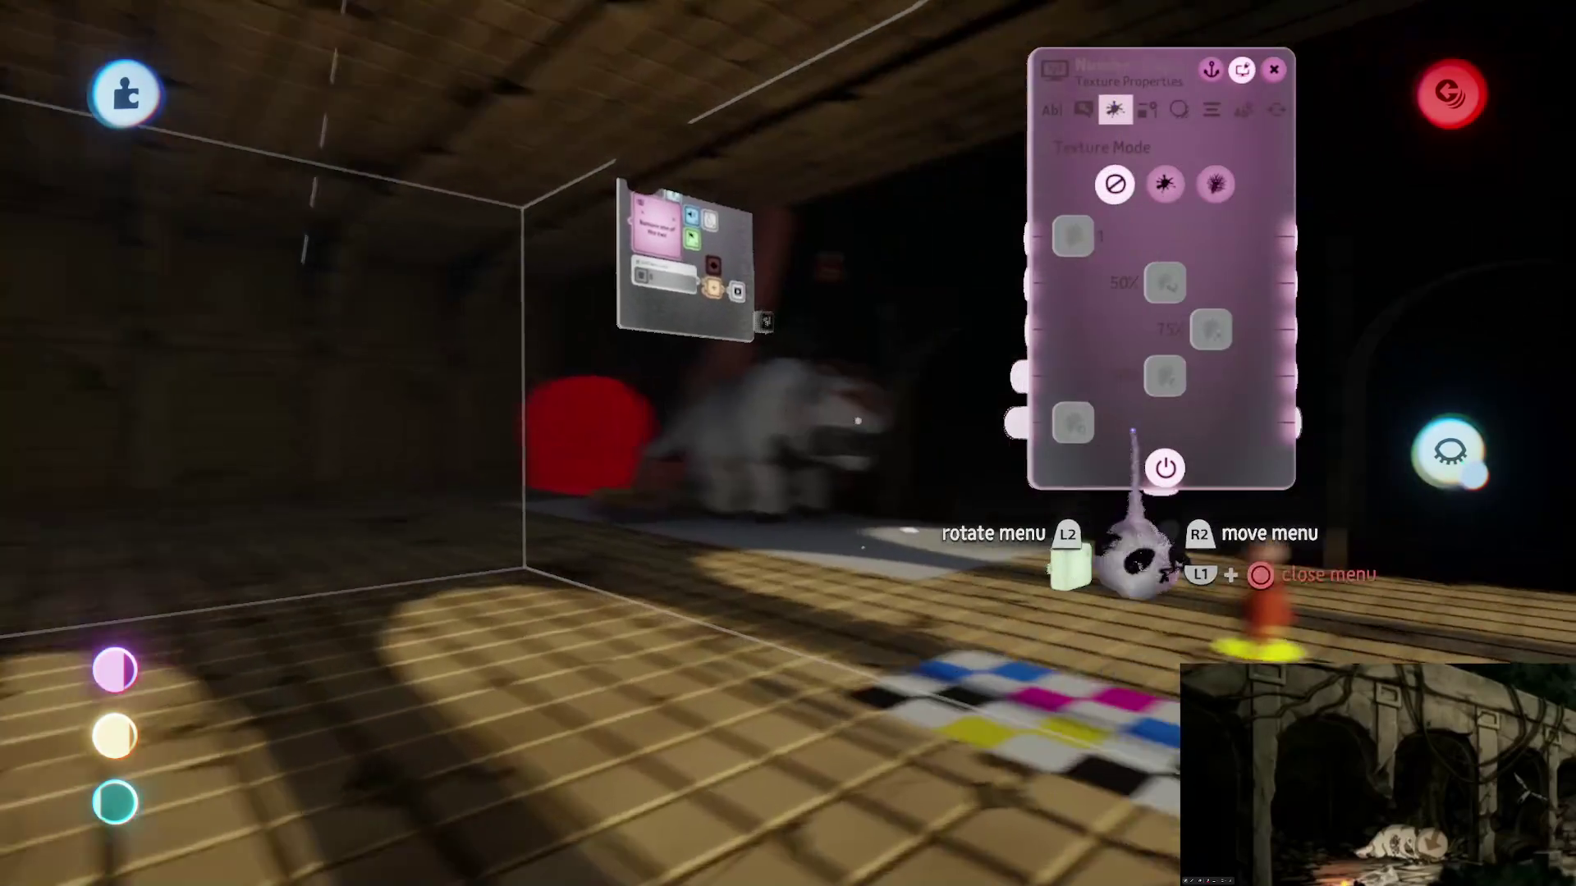
key("Right")
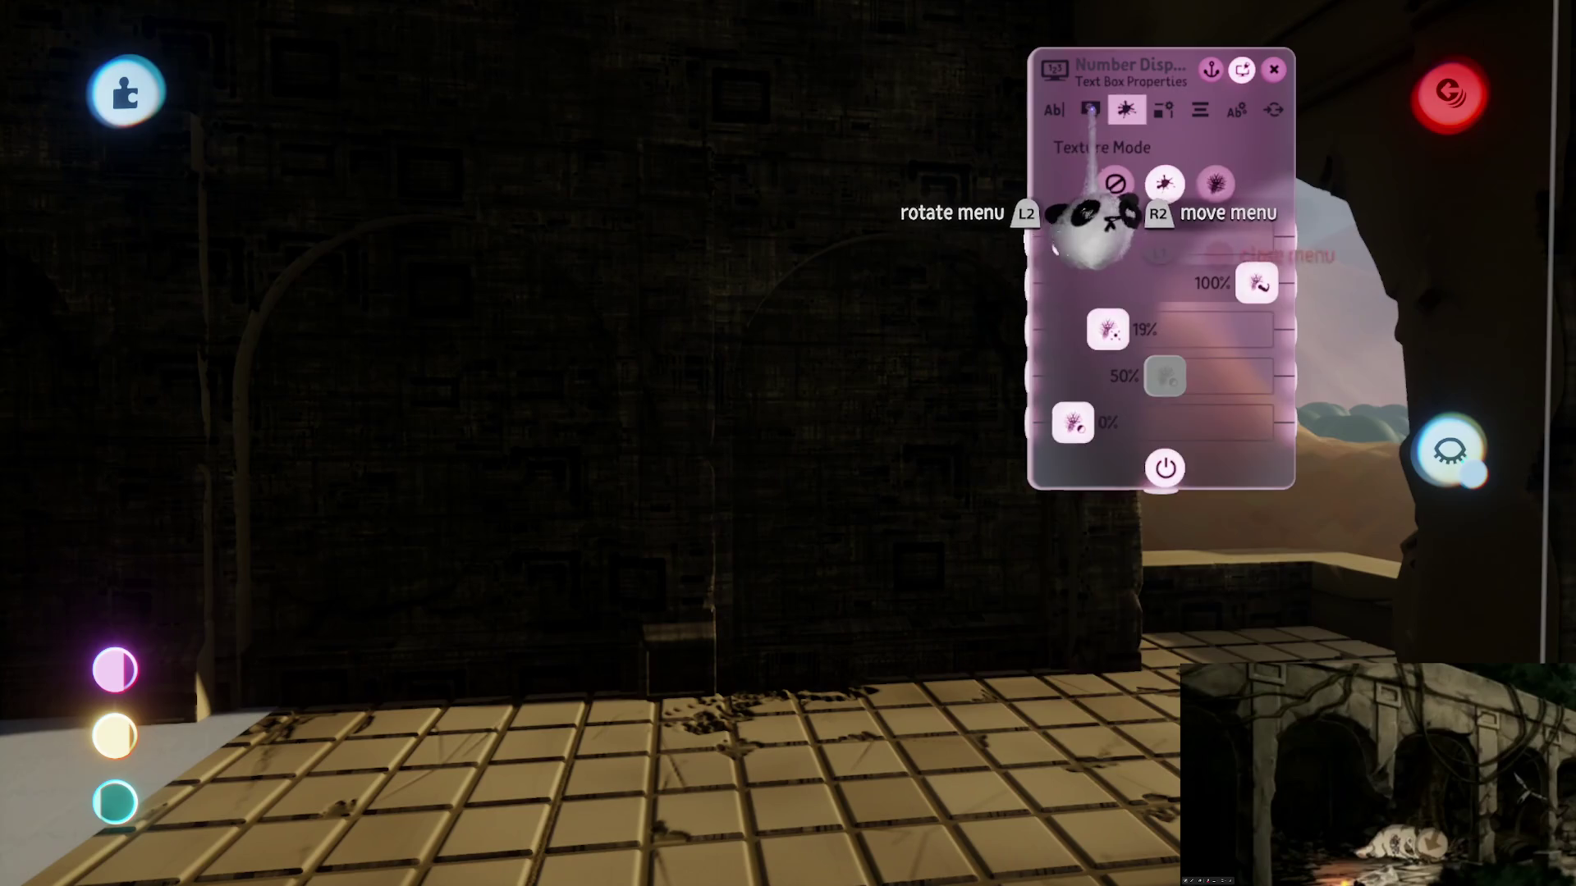
left_click(1155, 230)
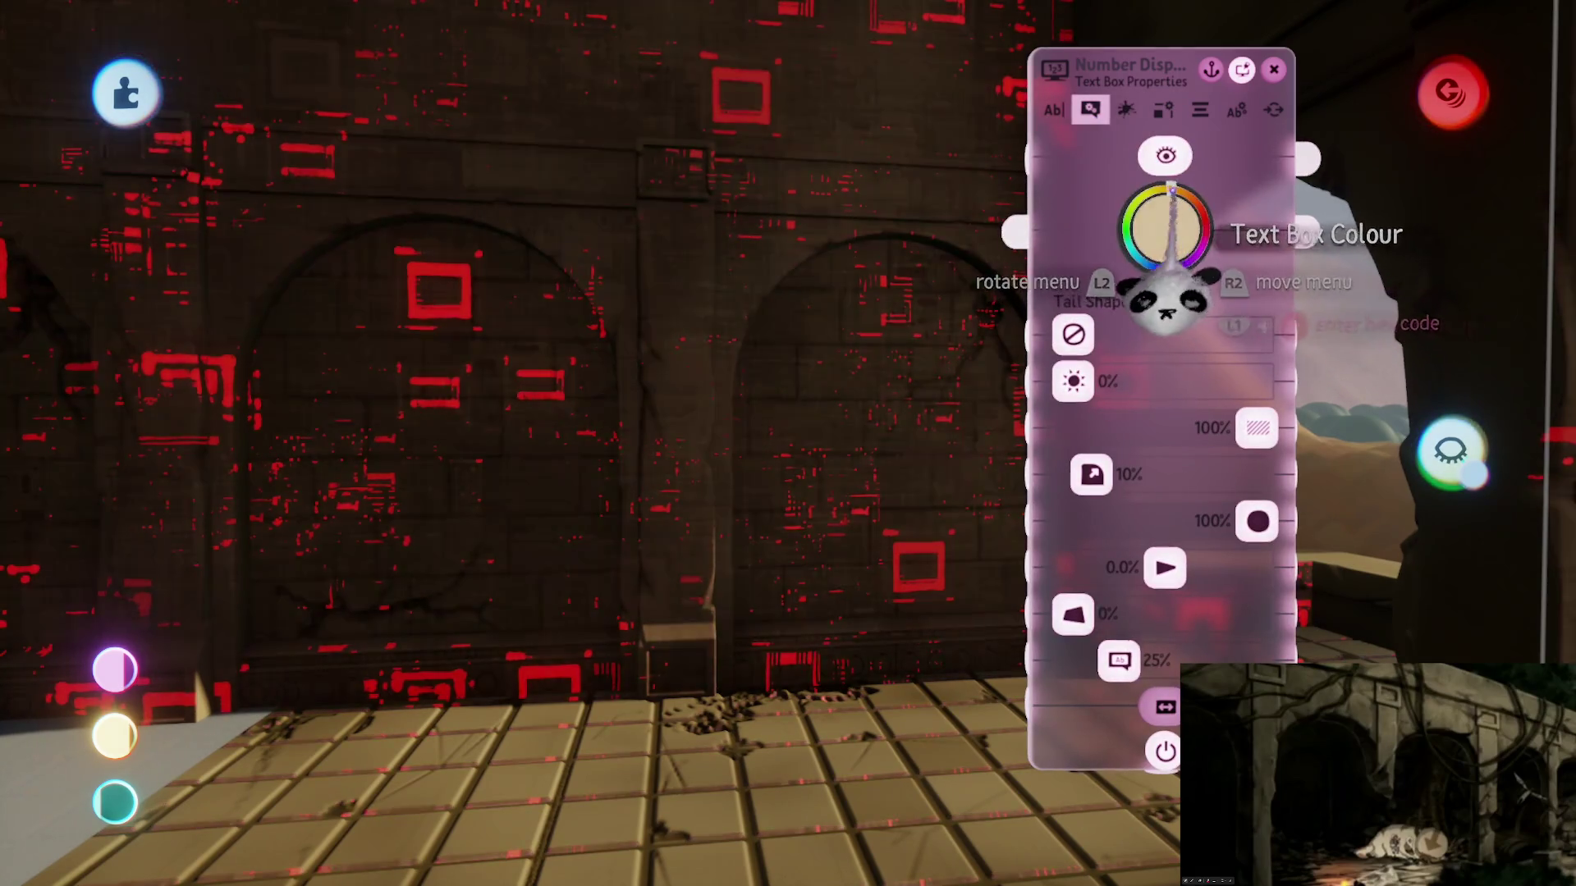
left_click(1171, 191)
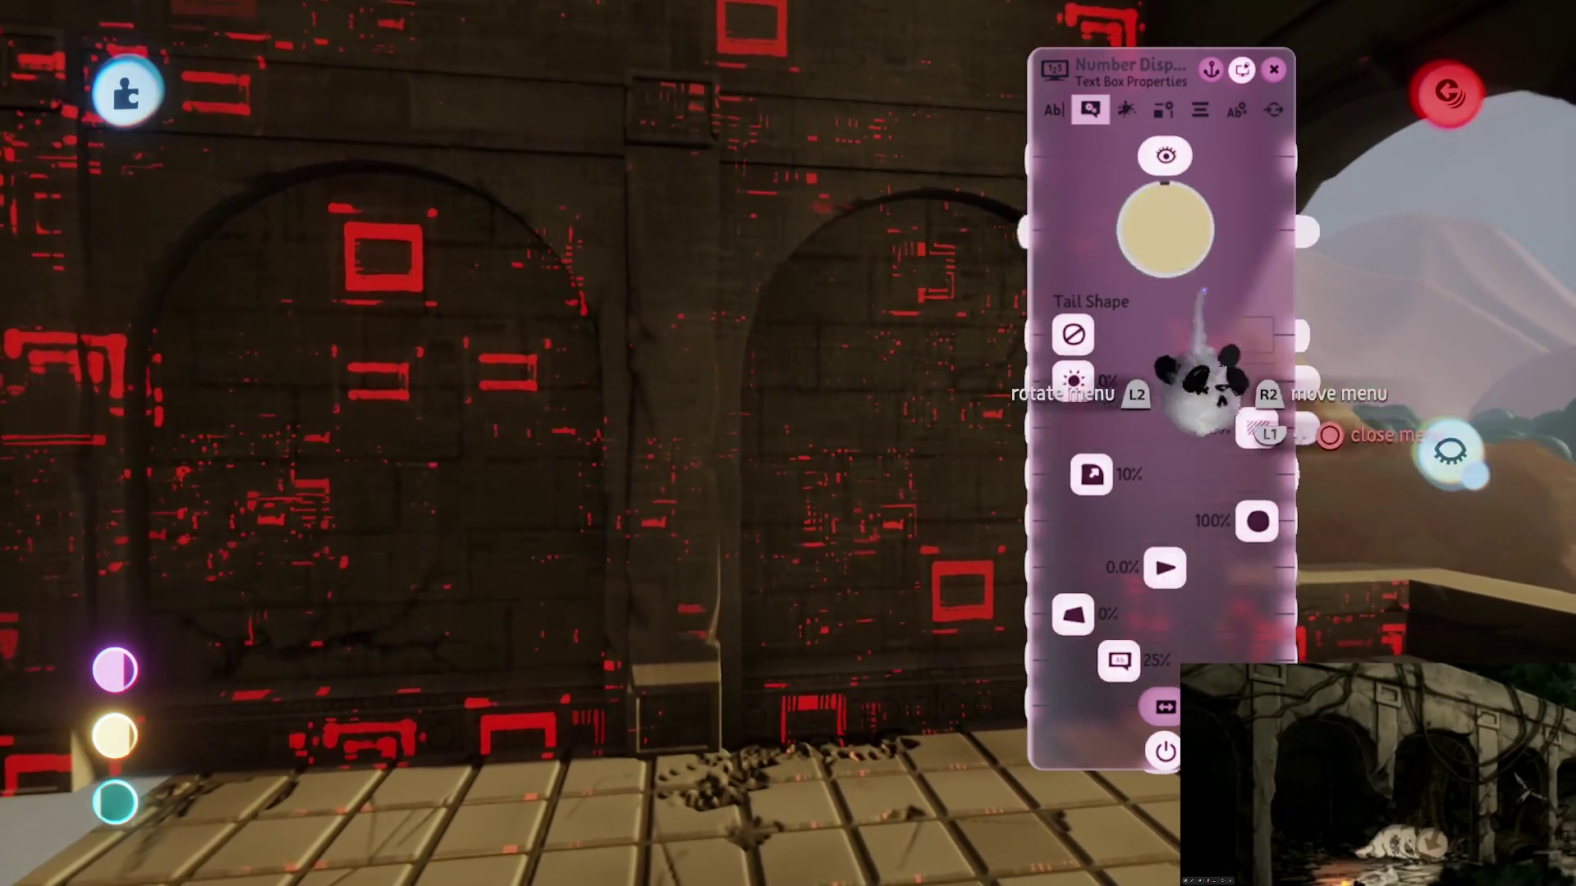
left_click_drag(1256, 428, 1212, 429)
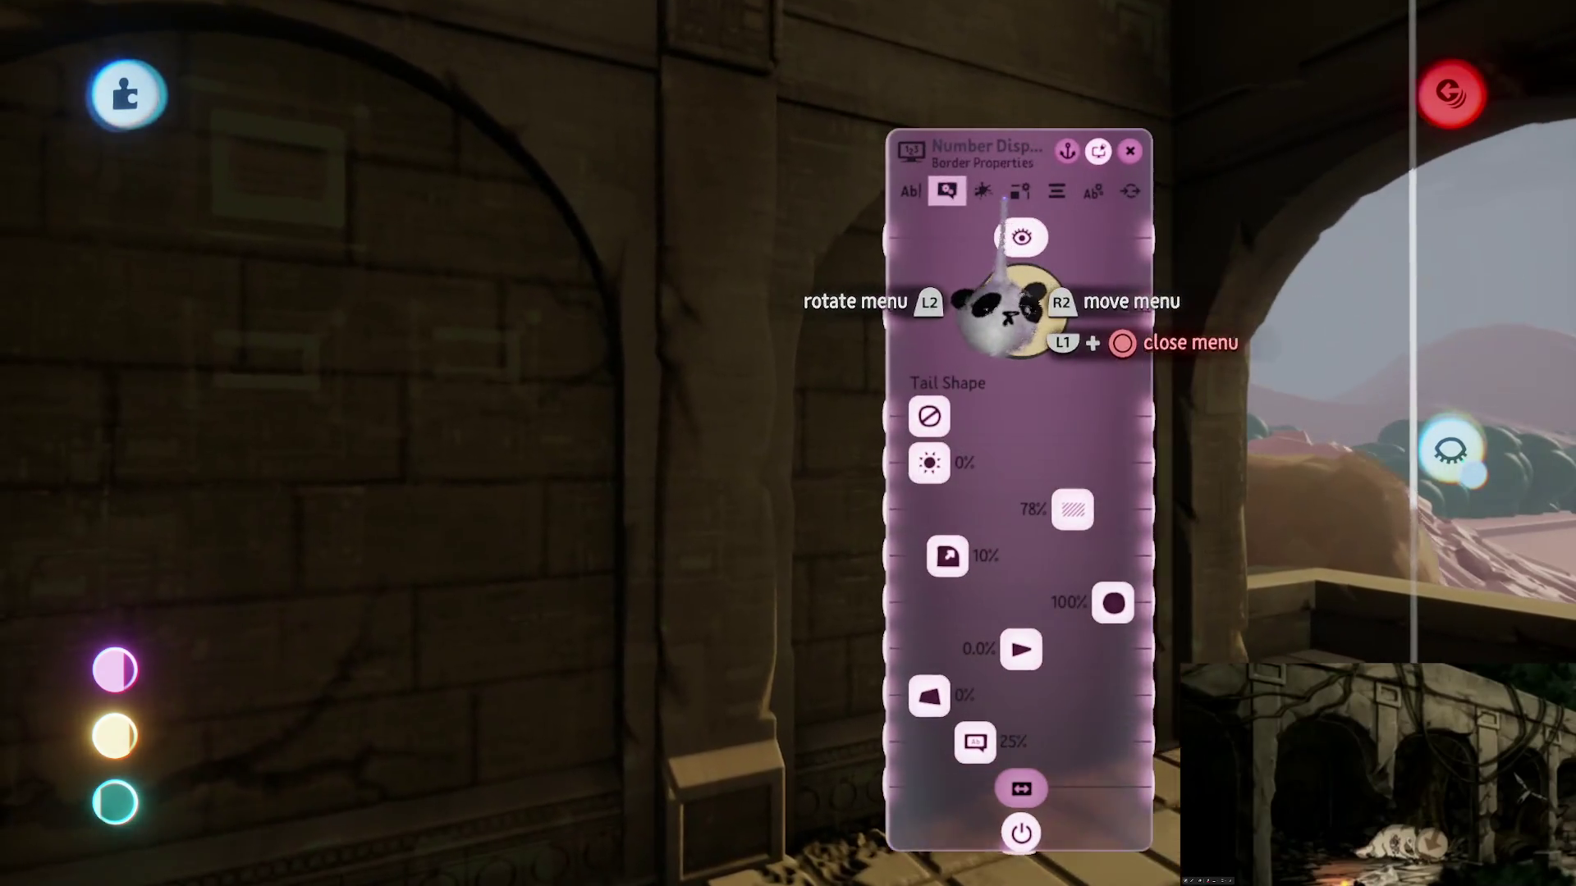
key("ctrl+Tab")
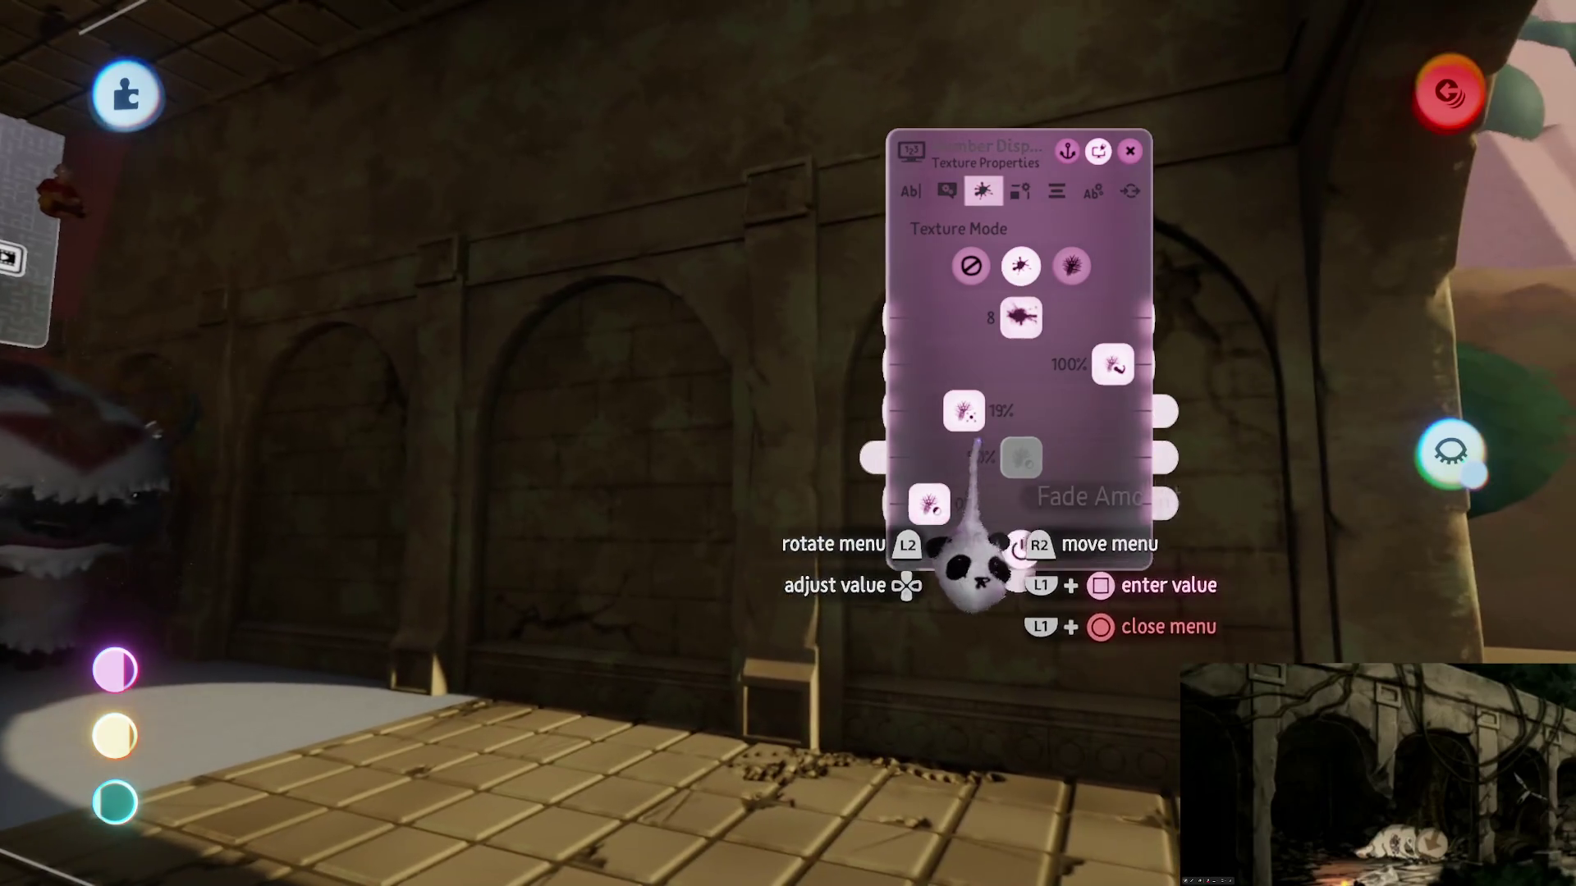
Step: Raise the 19% texture slider to 96%, darken the text box to brown, and set opacity 66%
left_click_drag(966, 412, 1003, 414)
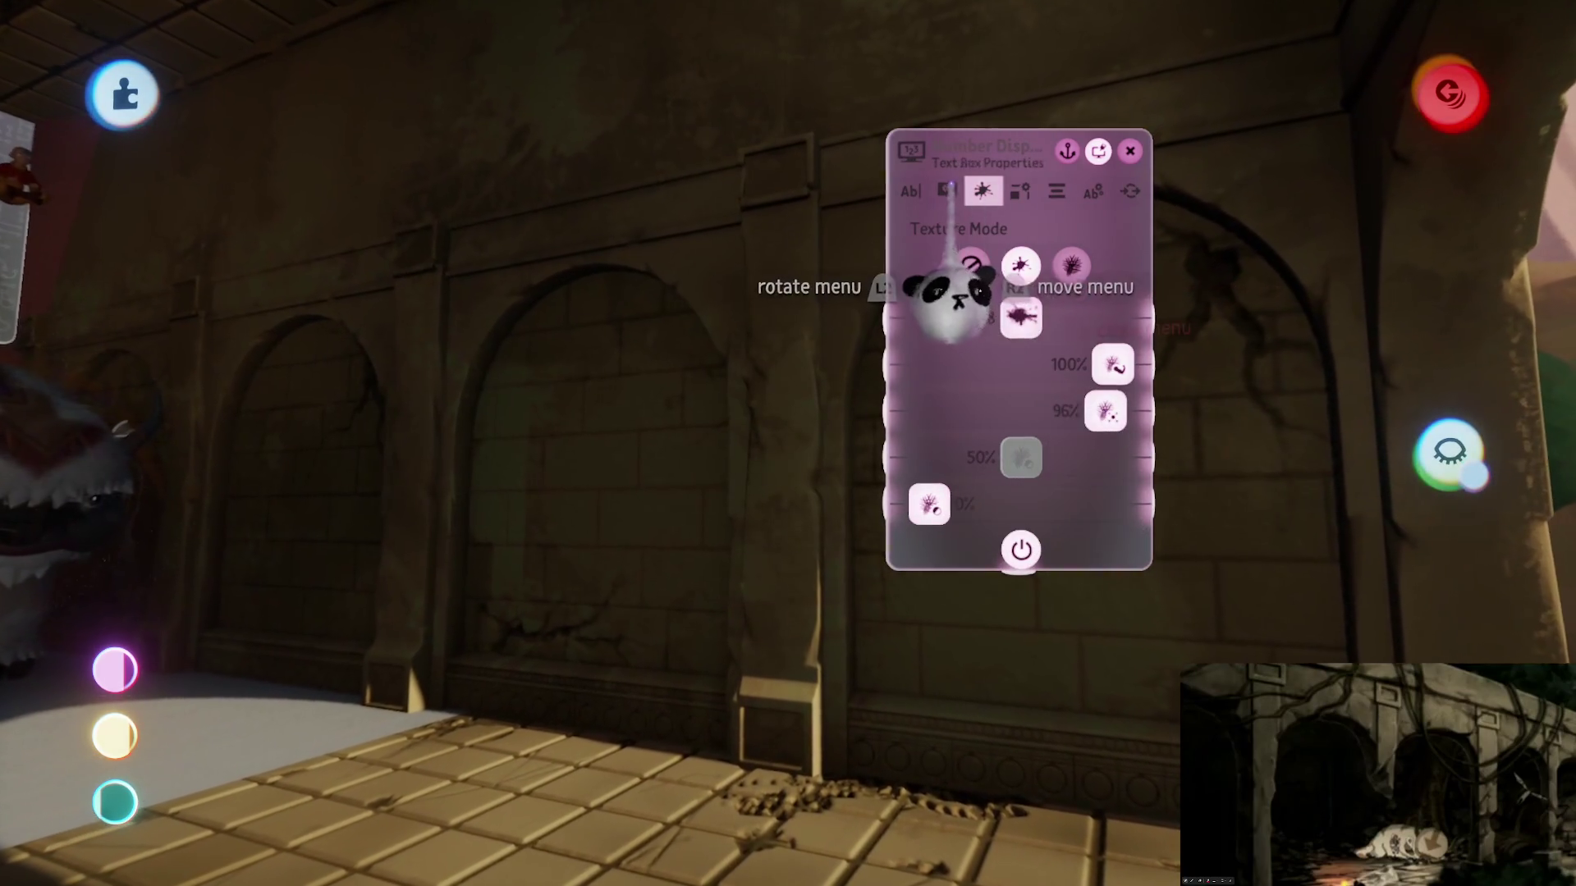
key("ctrl+shift+Tab")
left_click_drag(960, 376, 967, 516)
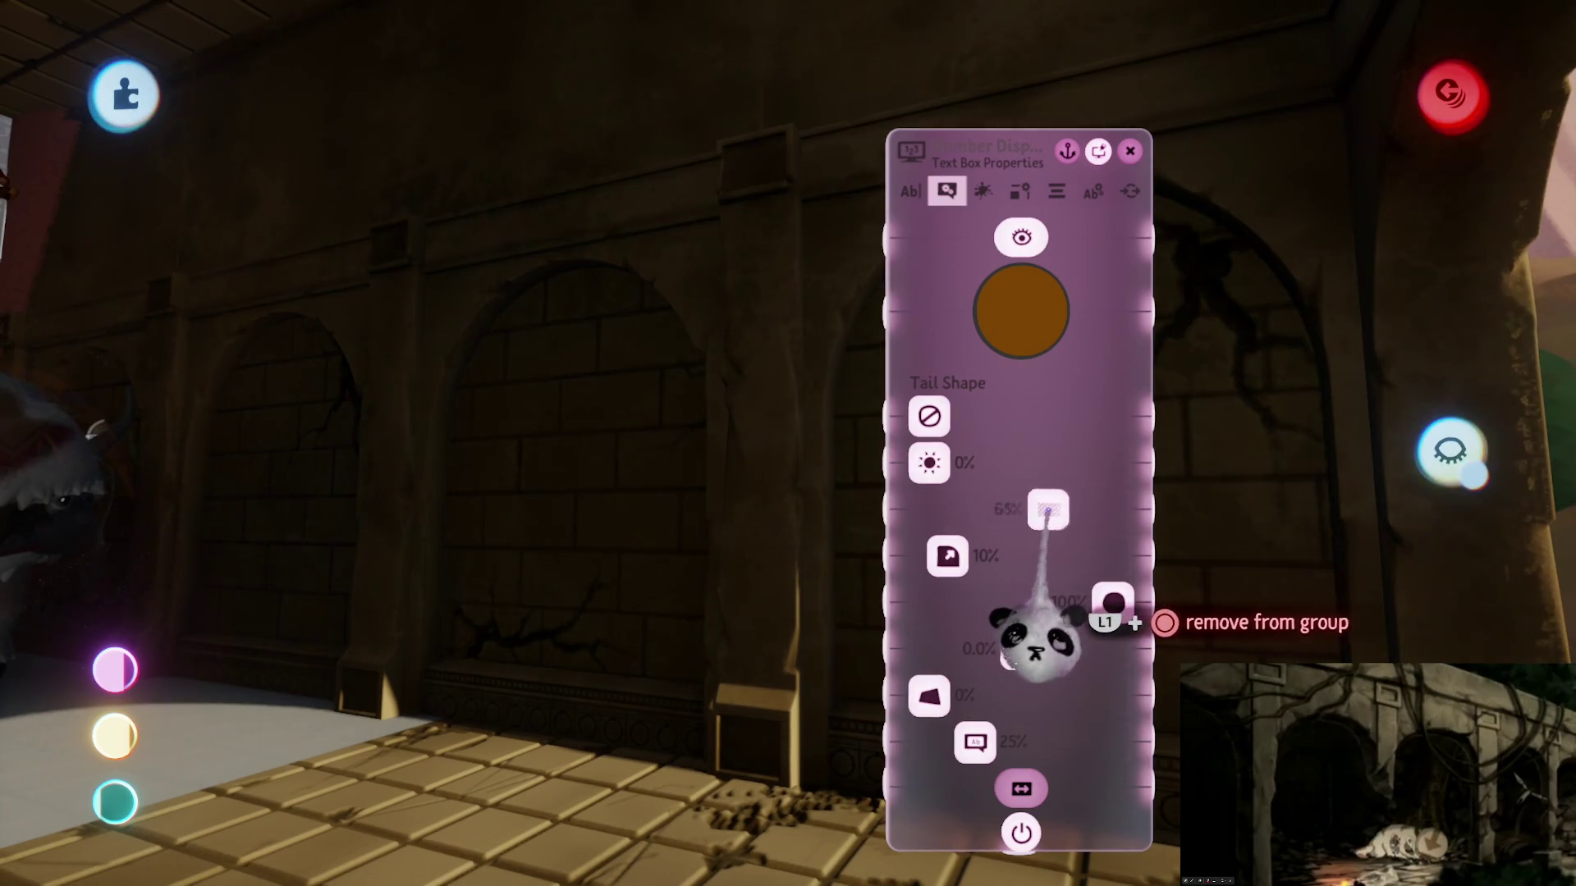
mouse_move(821, 316)
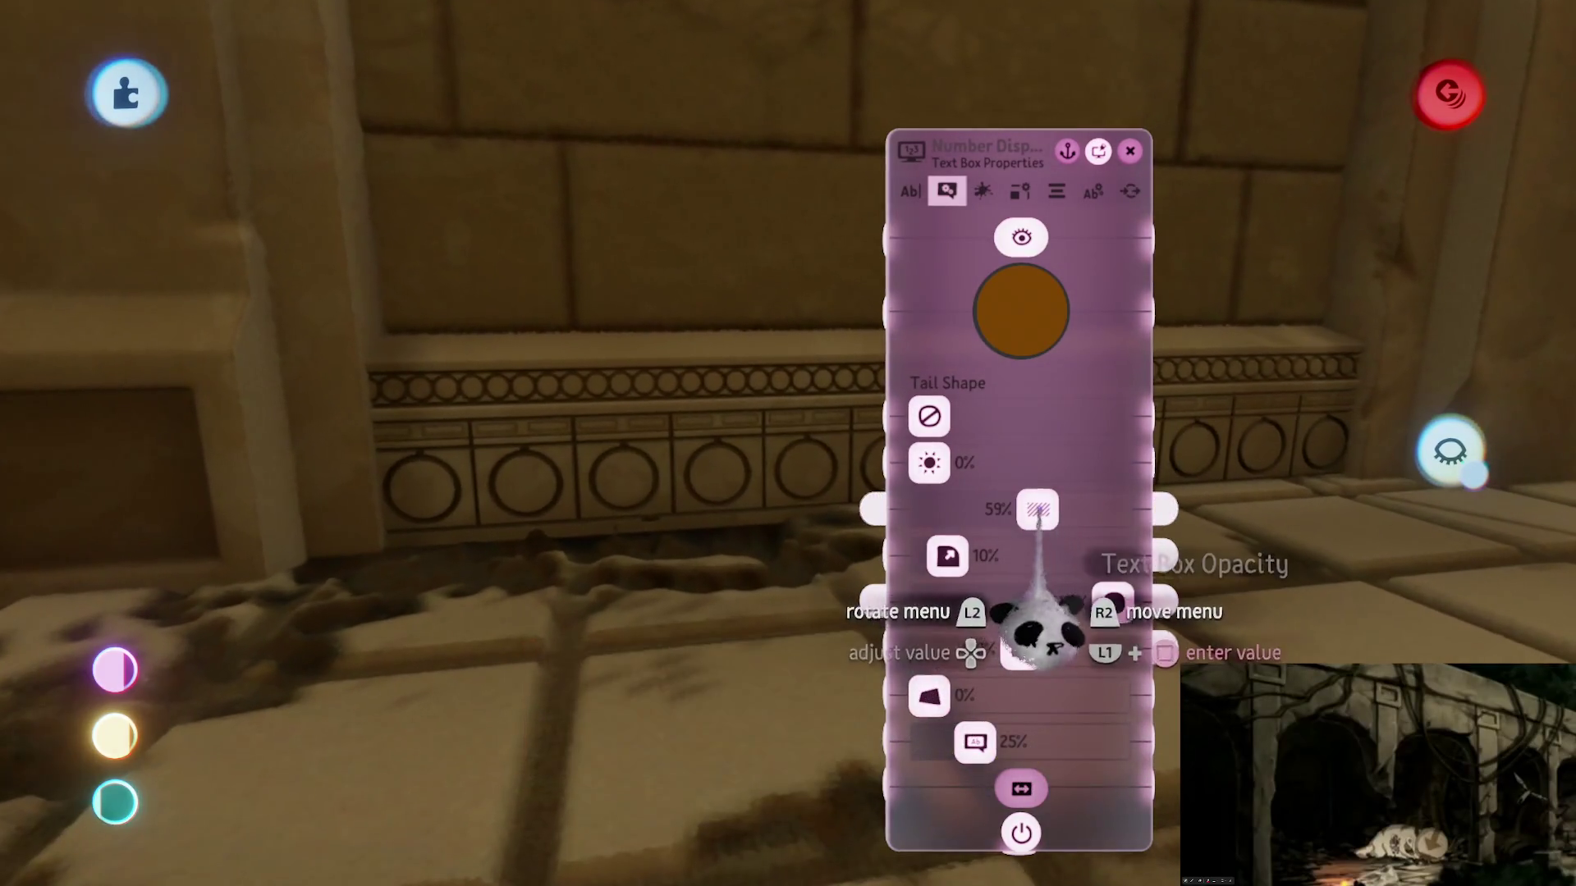
mouse_move(1037, 510)
left_mouse_down()
mouse_move(1112, 511)
mouse_move(1037, 509)
left_mouse_up()
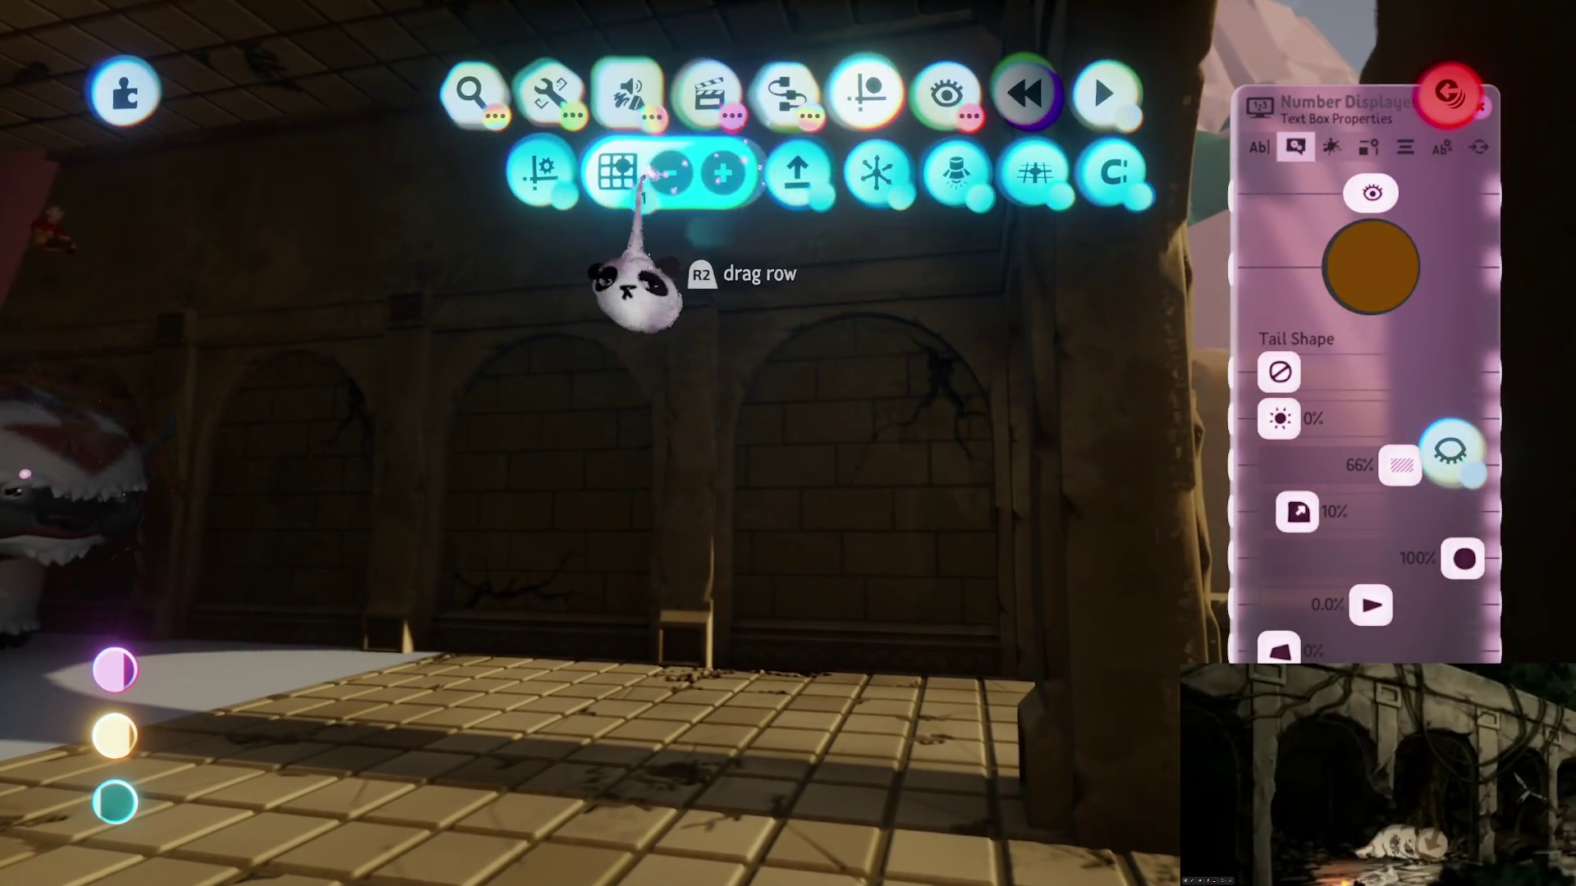
Step: Stamp an enlarged Gameplay Gear Spotlight facing the arched wall and drop its brightness from 50% to 2%
left_click(788, 92)
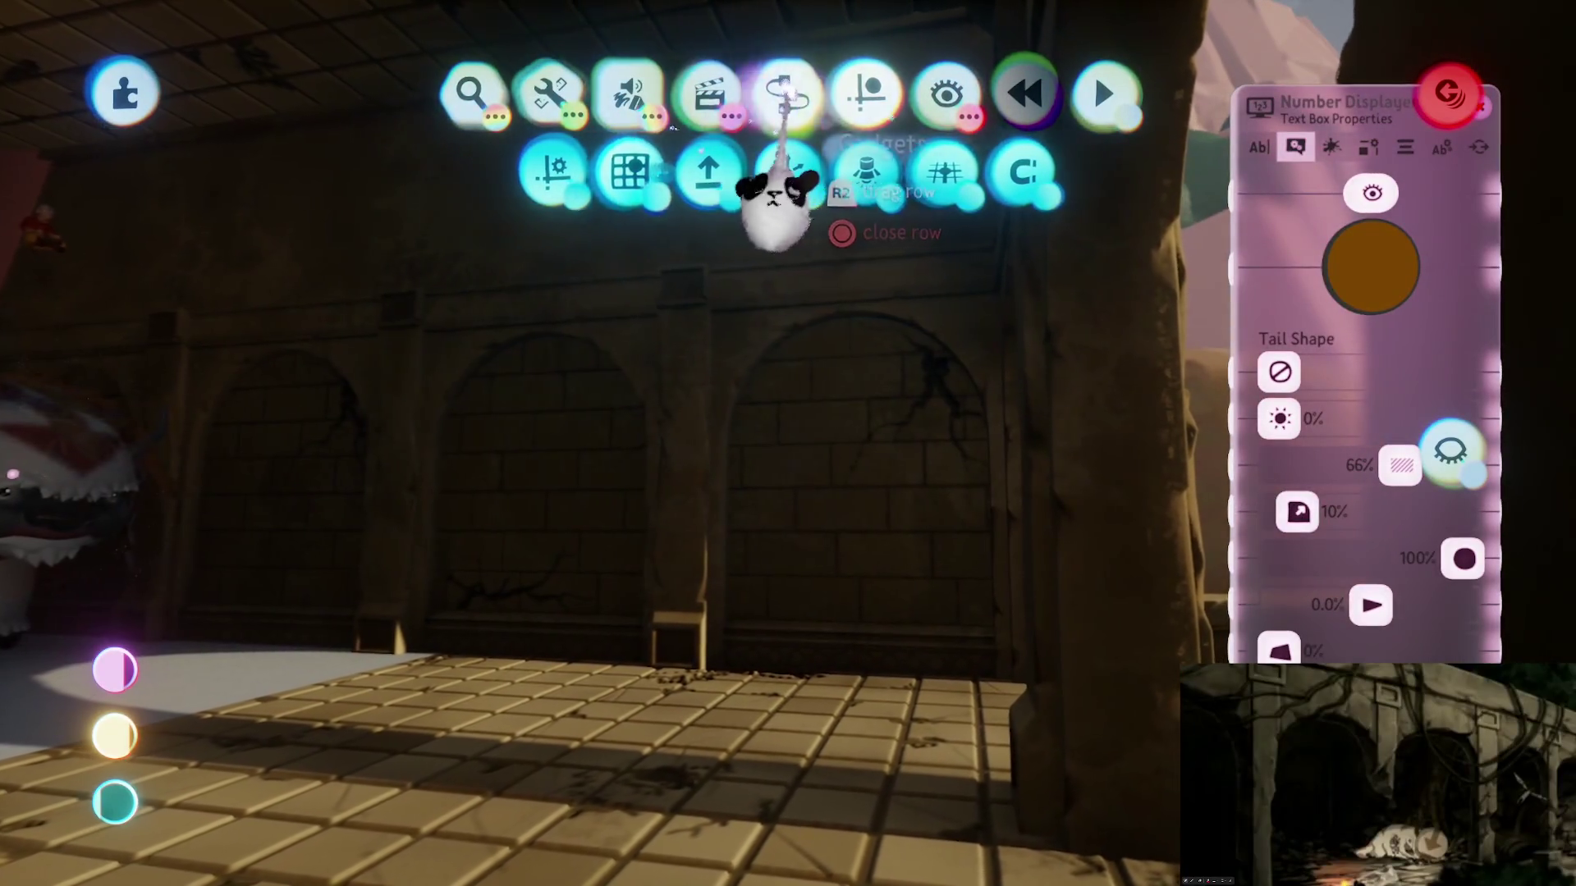
left_click(862, 172)
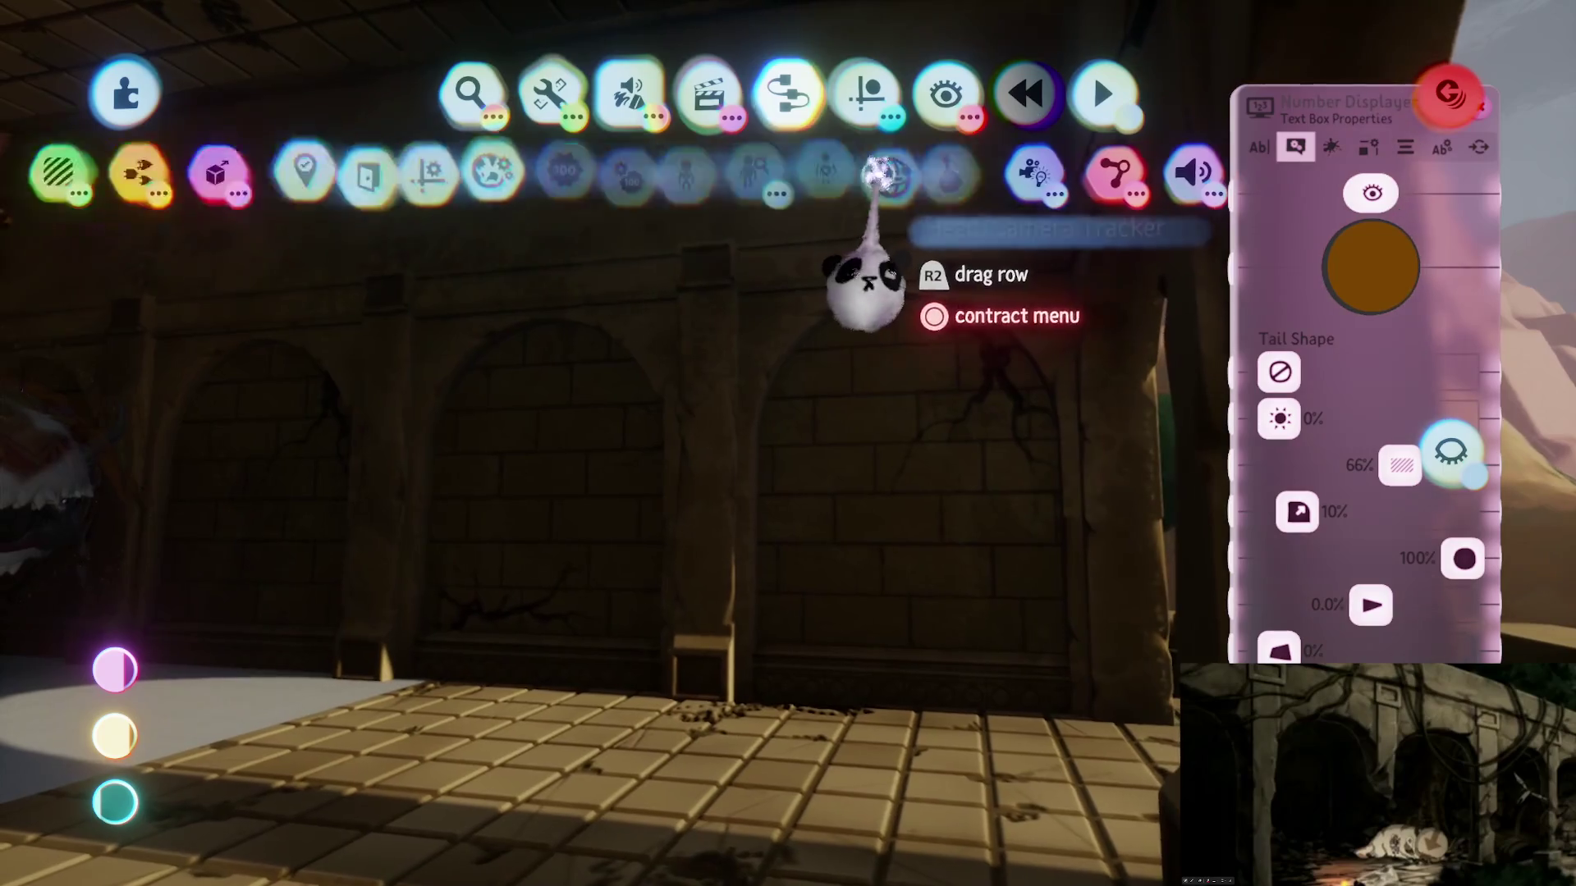
left_click(888, 173)
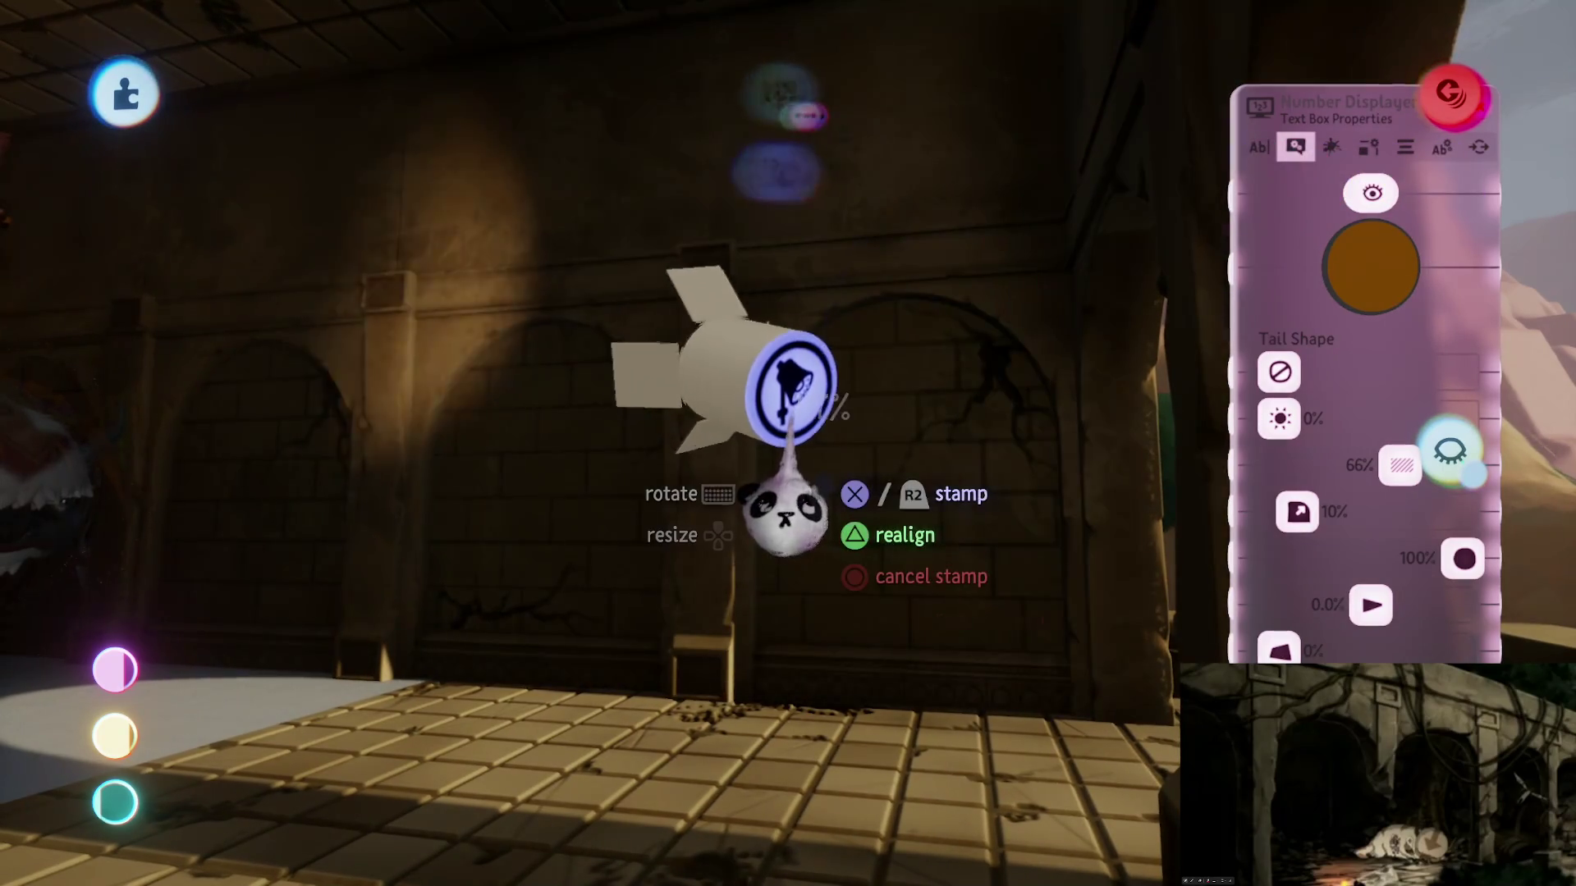
key("Up")
left_click(907, 608)
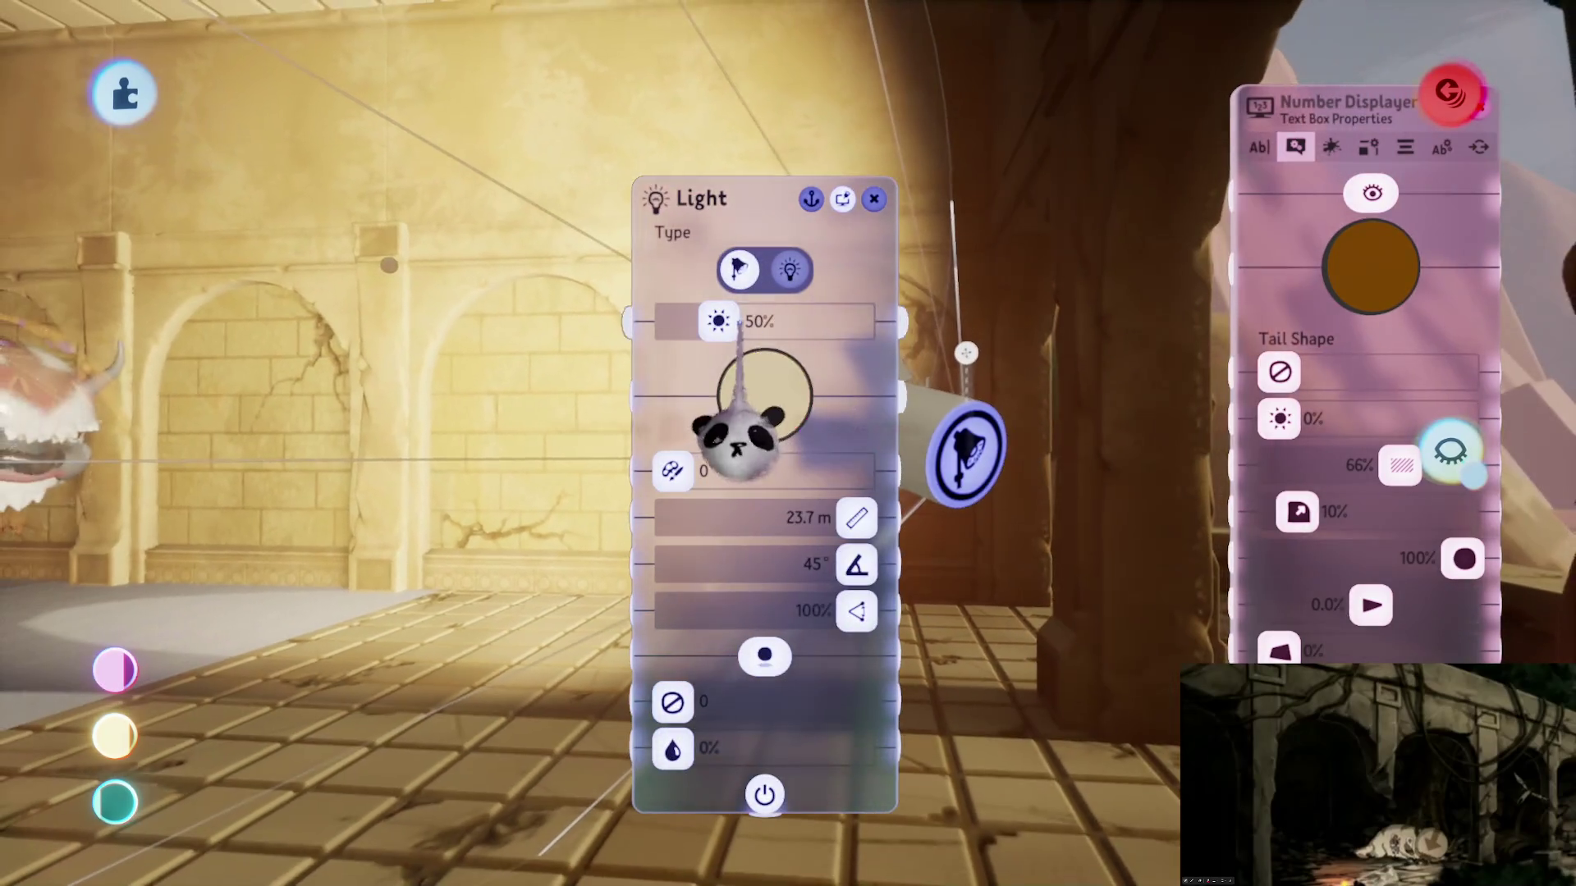
left_click_drag(718, 321, 672, 320)
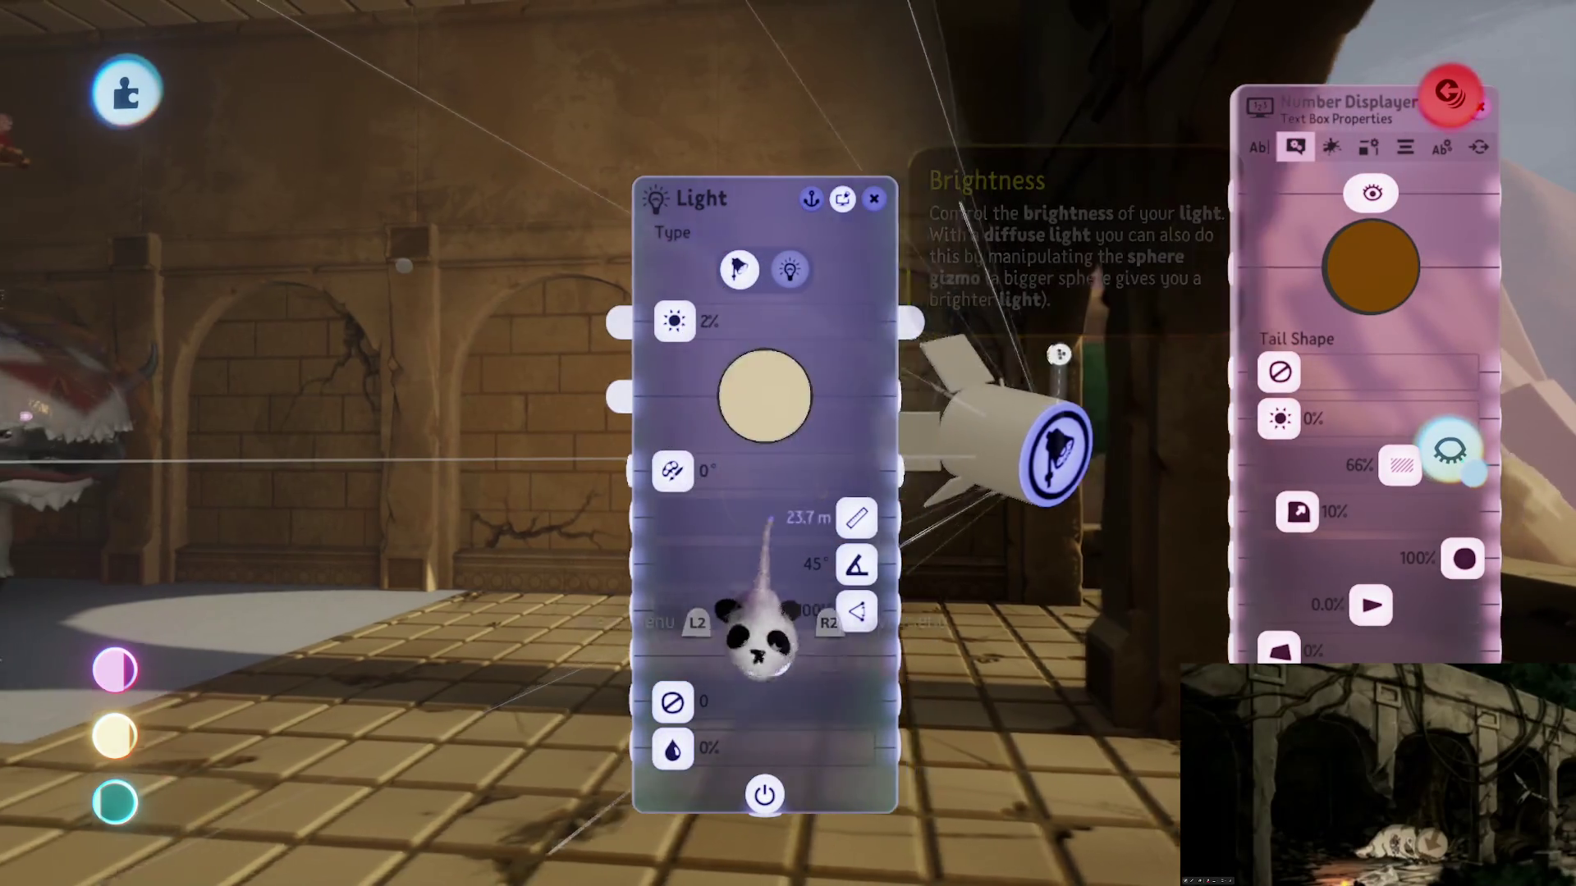
key("Escape")
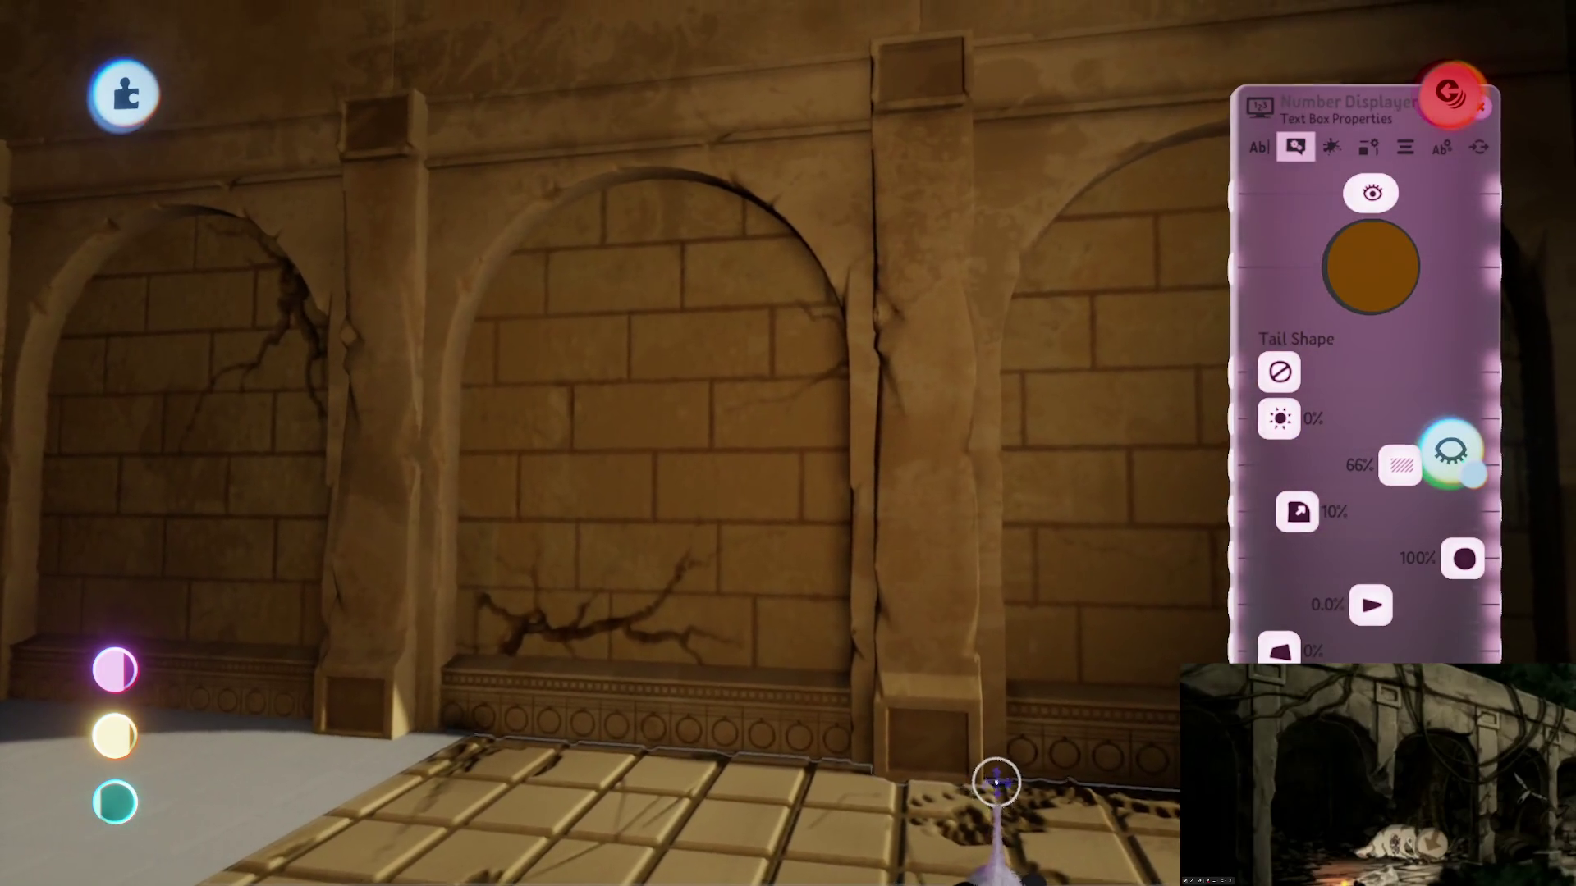
Step: Move the tweak menu aside, choose a darker red text box colour, and close the menu
left_click_drag(996, 781, 1043, 488)
mouse_move(939, 450)
left_mouse_down()
mouse_move(960, 545)
mouse_move(1035, 405)
mouse_move(1336, 584)
left_mouse_up()
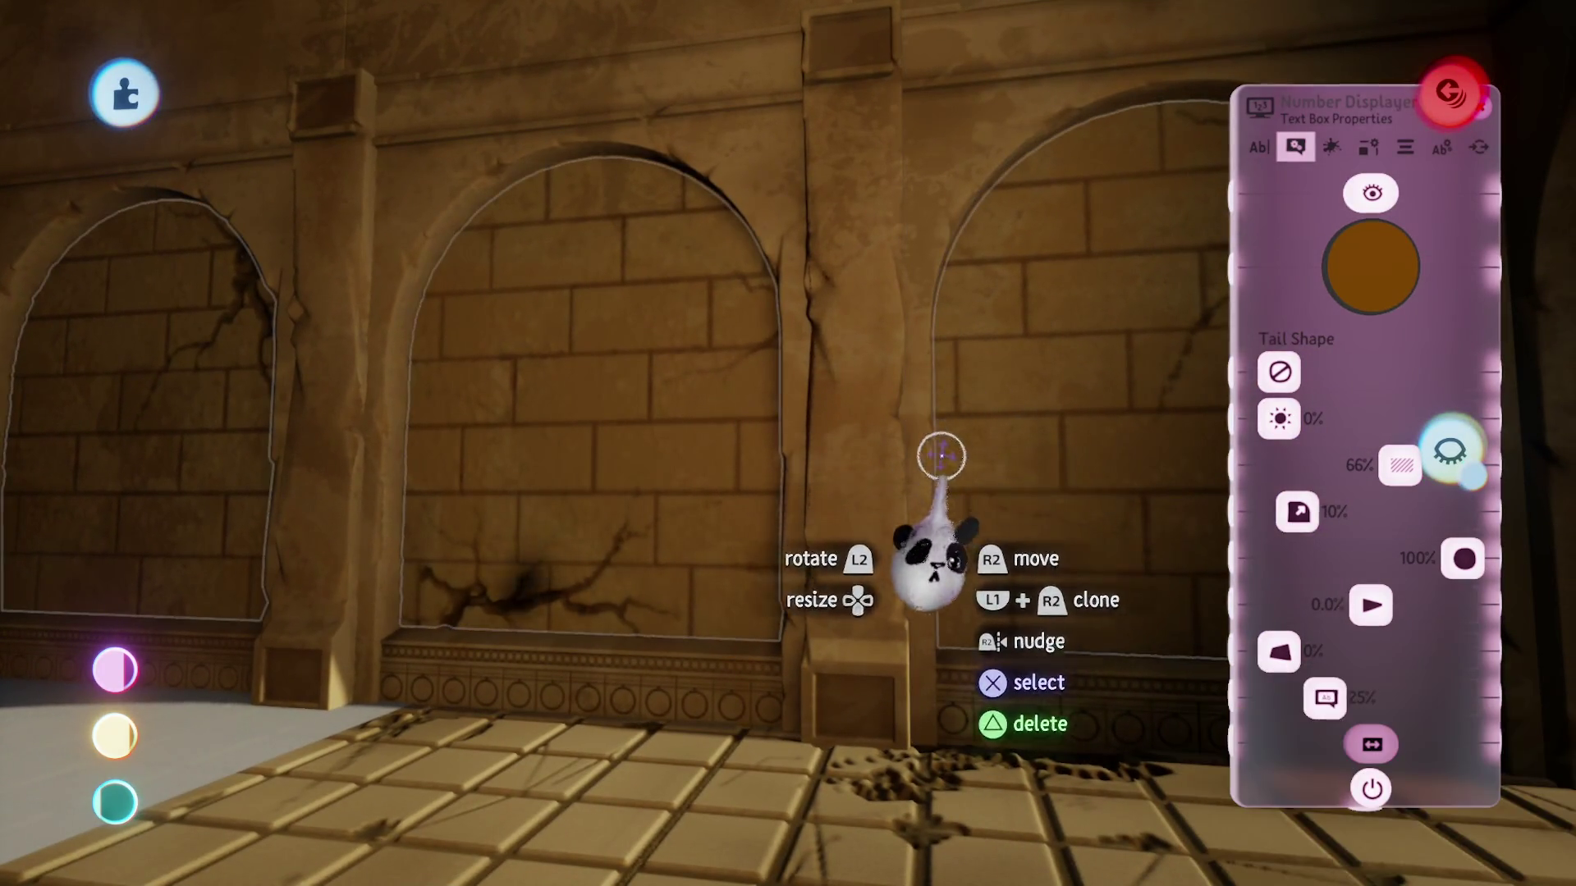
mouse_move(1333, 698)
left_mouse_down()
mouse_move(1179, 517)
mouse_move(1174, 485)
left_mouse_up()
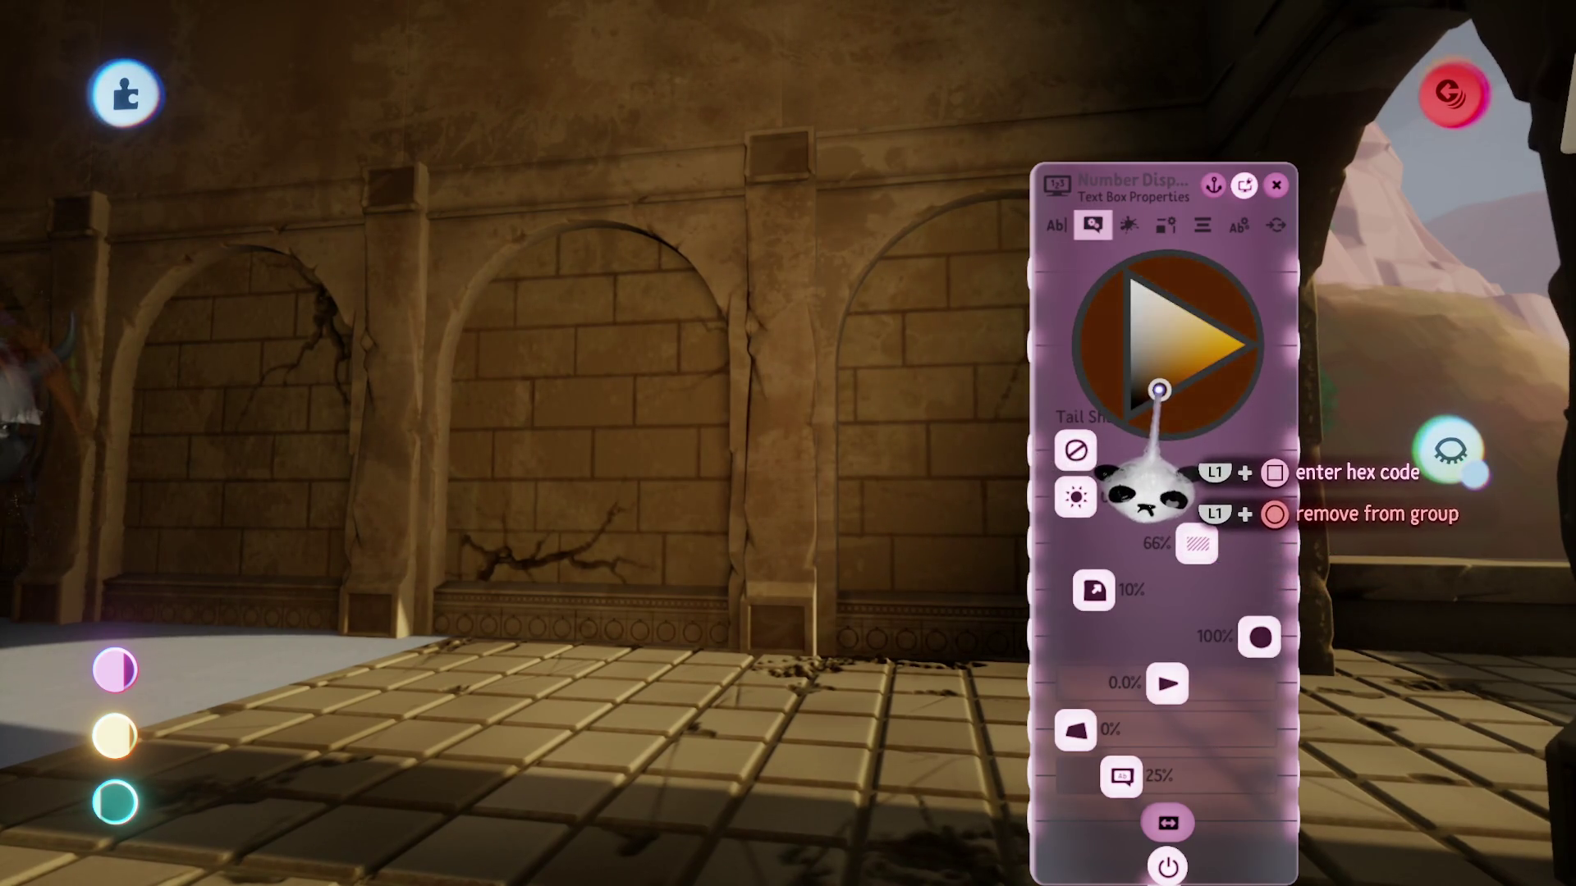
left_click(1157, 503)
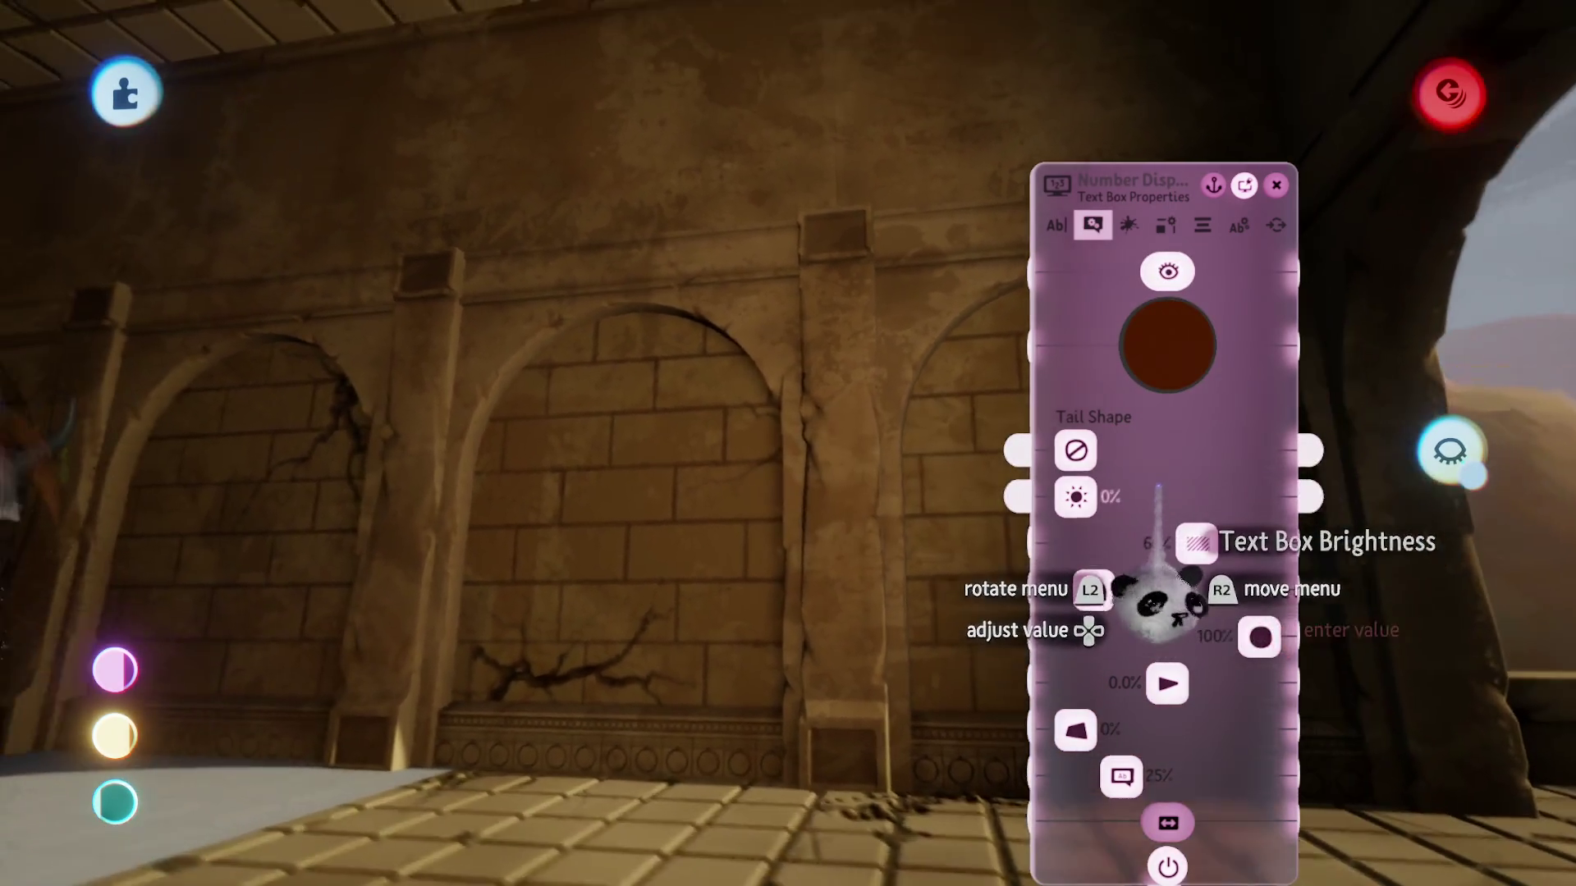
key("Escape")
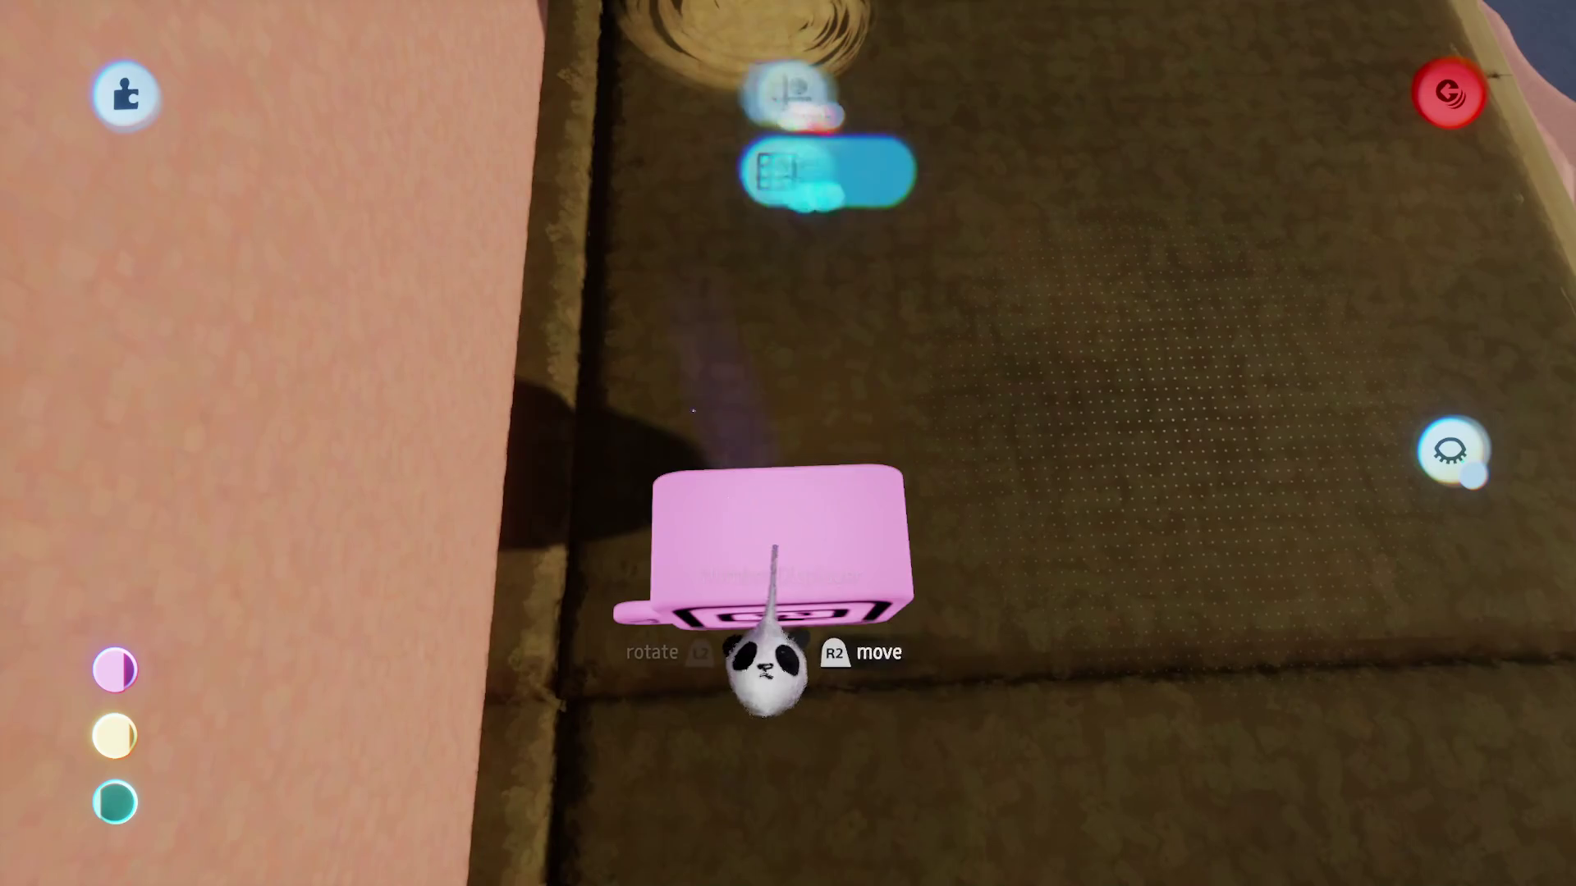
Step: Clone the Number Displayer, place the copy beside the original, and reopen its settings
mouse_move(765, 673)
left_mouse_down()
mouse_move(774, 333)
mouse_move(795, 342)
left_mouse_up()
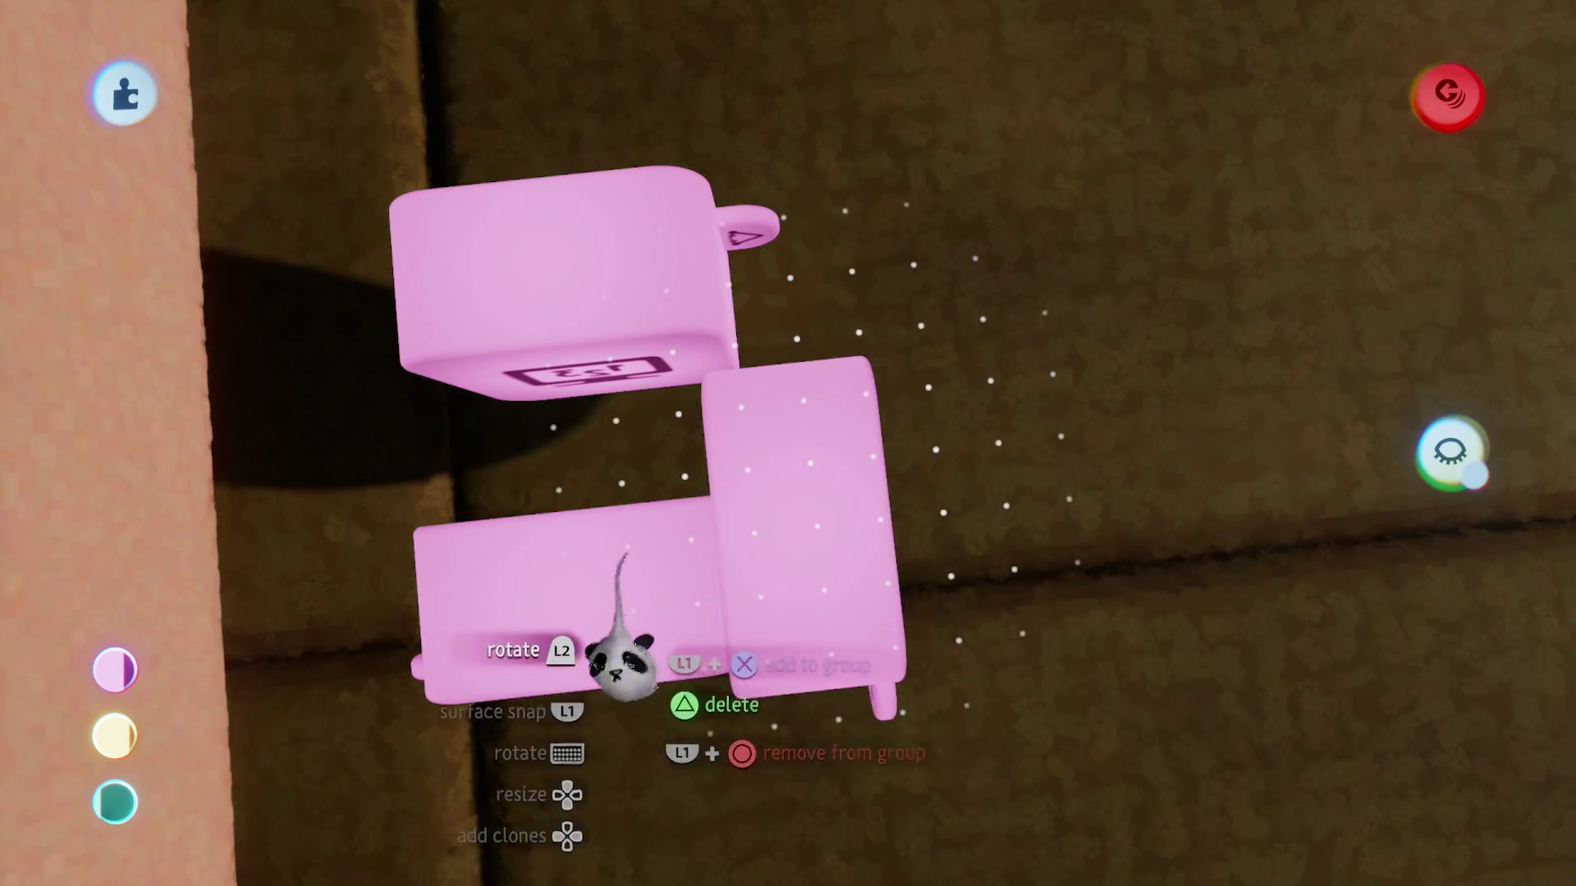
left_click_drag(901, 542, 833, 502)
left_click(791, 492)
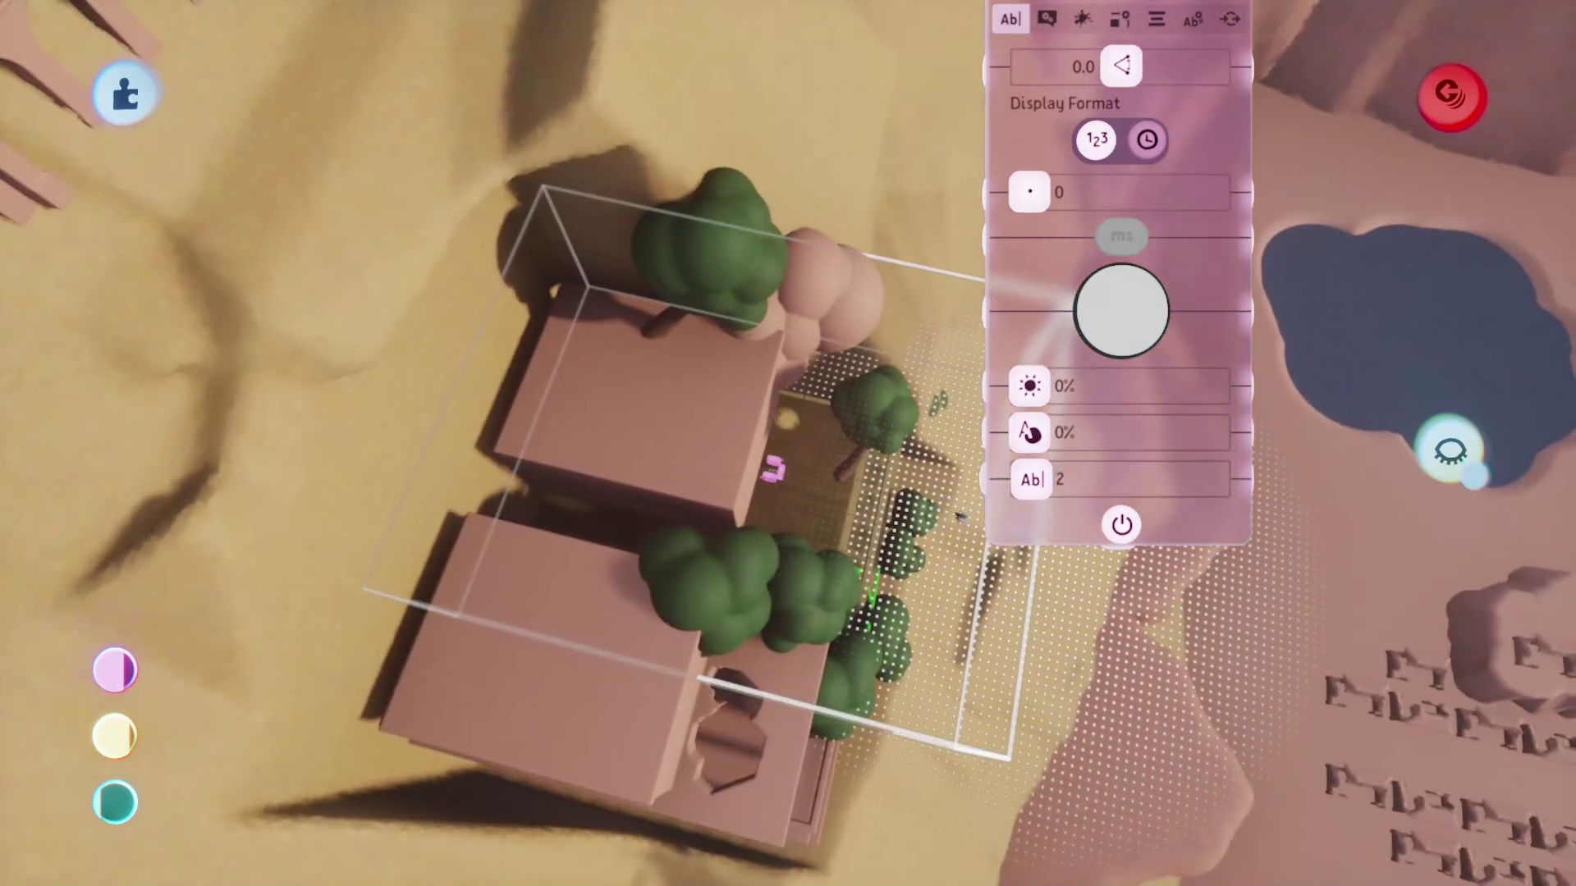
key("Escape")
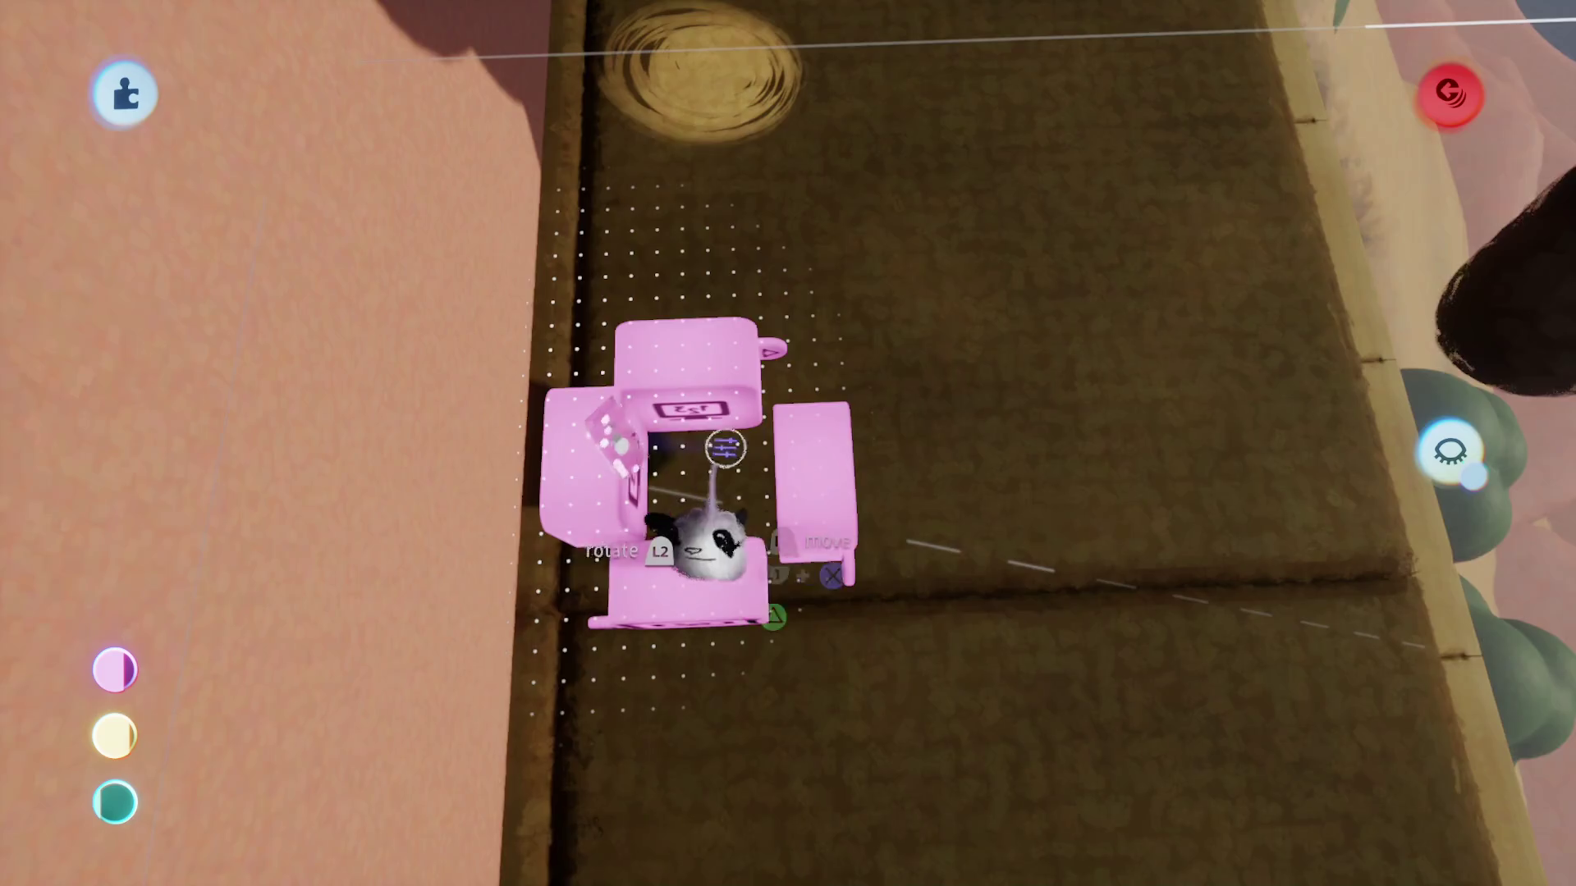
left_click(724, 447)
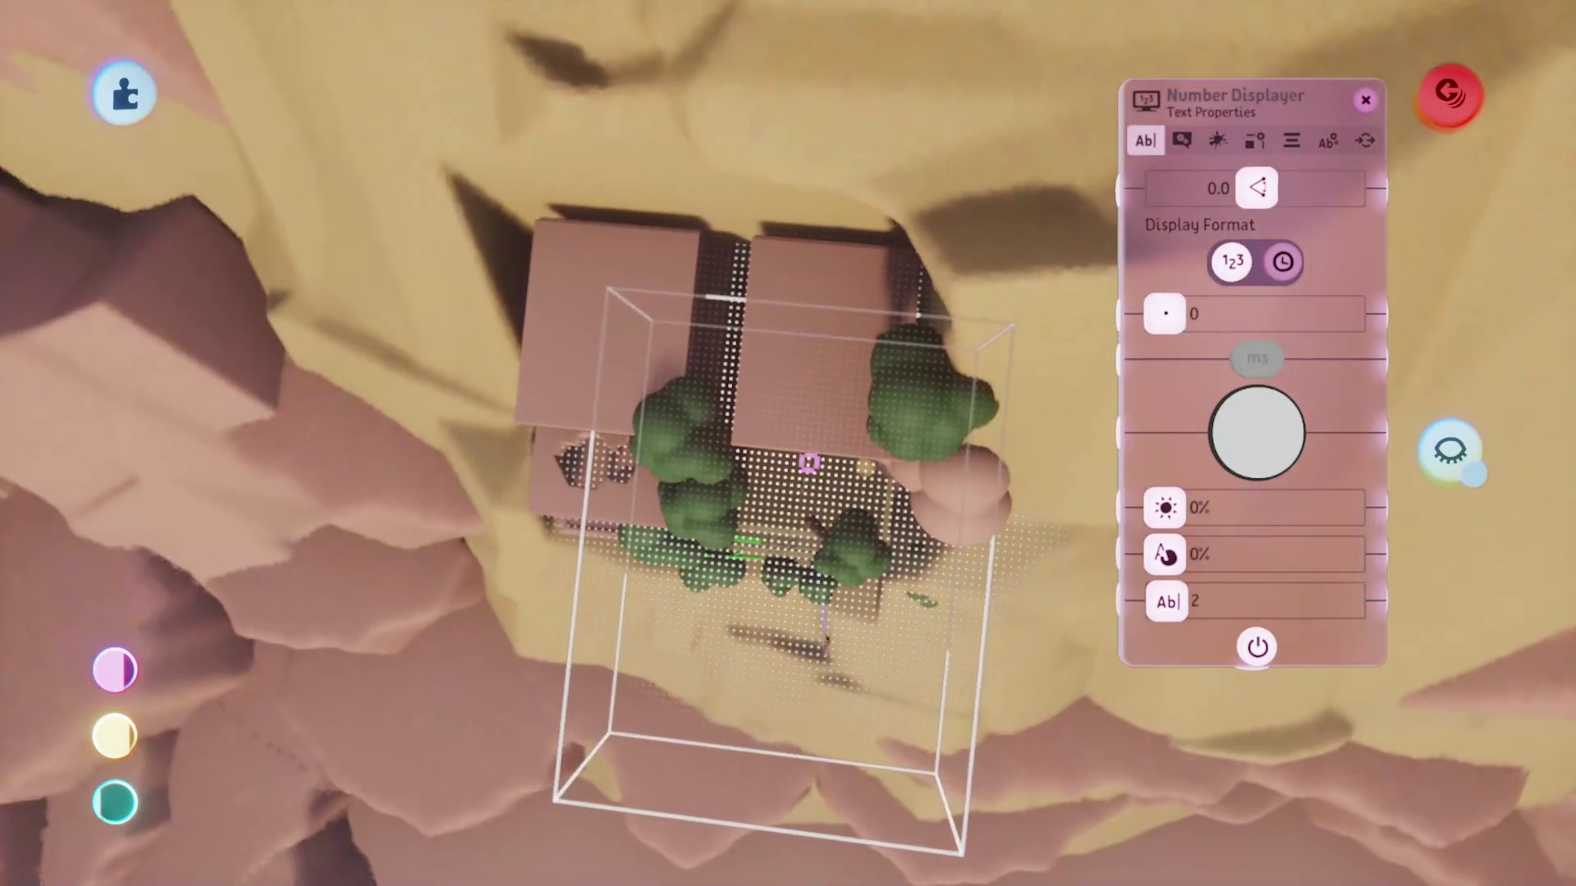
key("Escape")
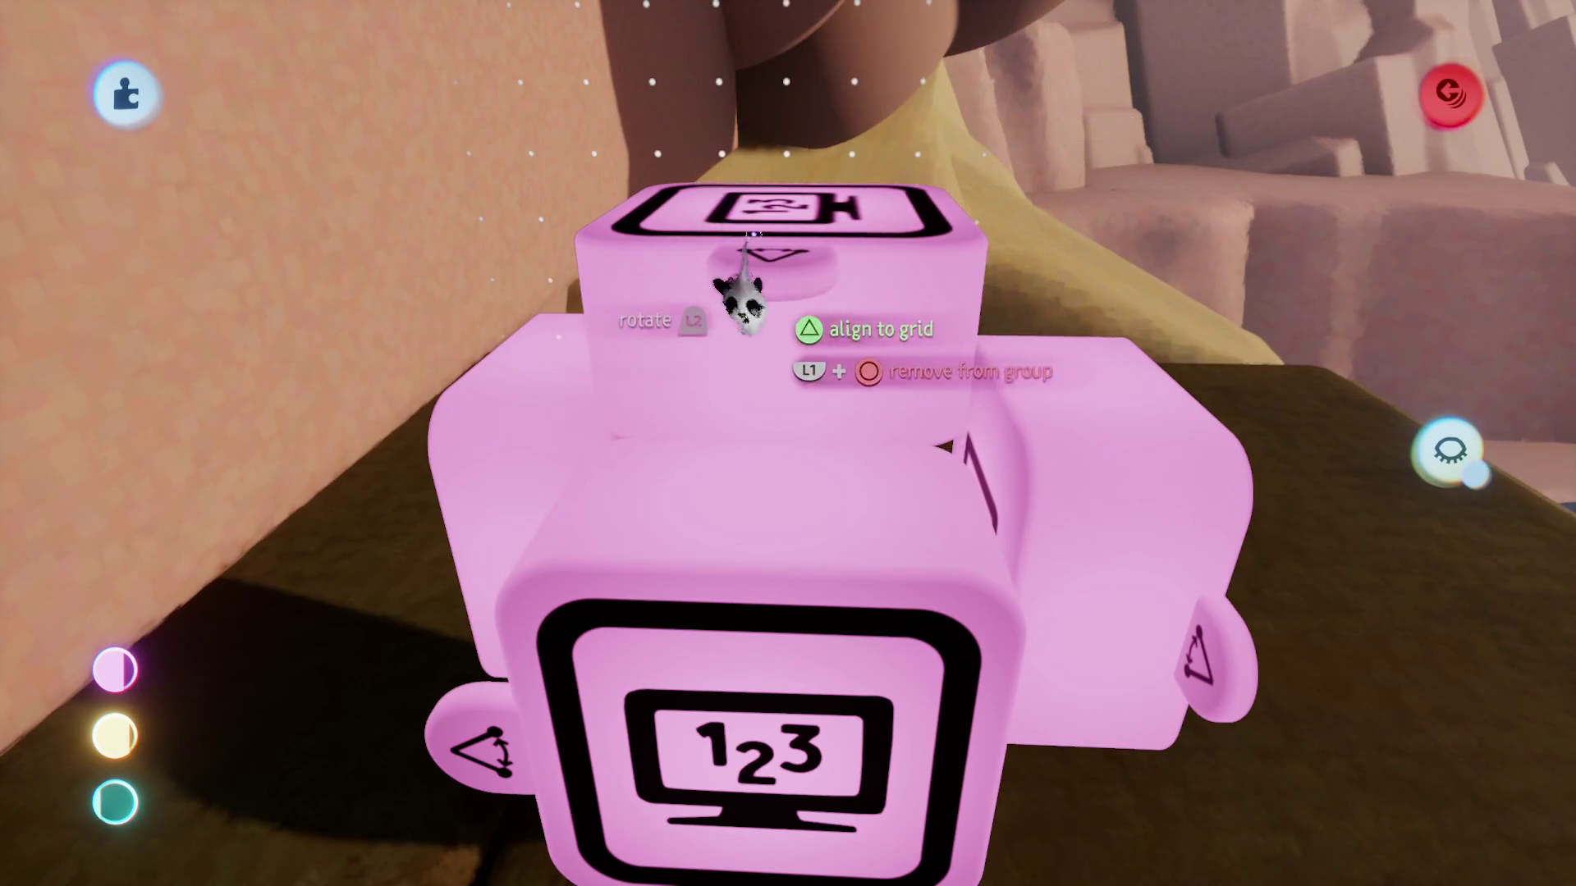
left_click(743, 304)
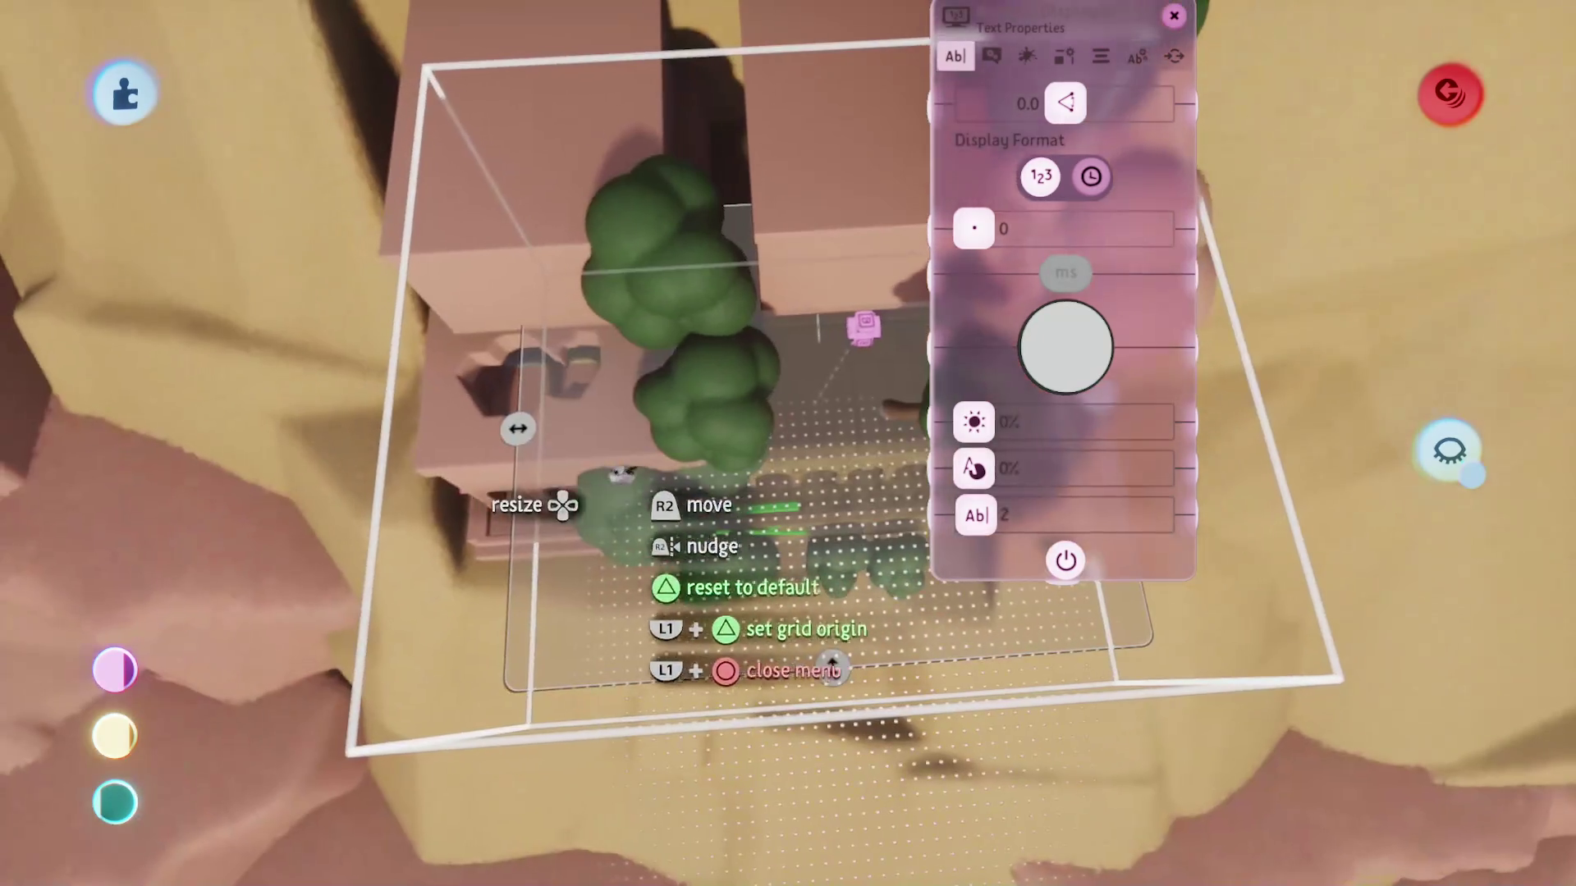
Step: Shrink the display's bounding area and move the gadget group lower down
left_click_drag(513, 525, 690, 459)
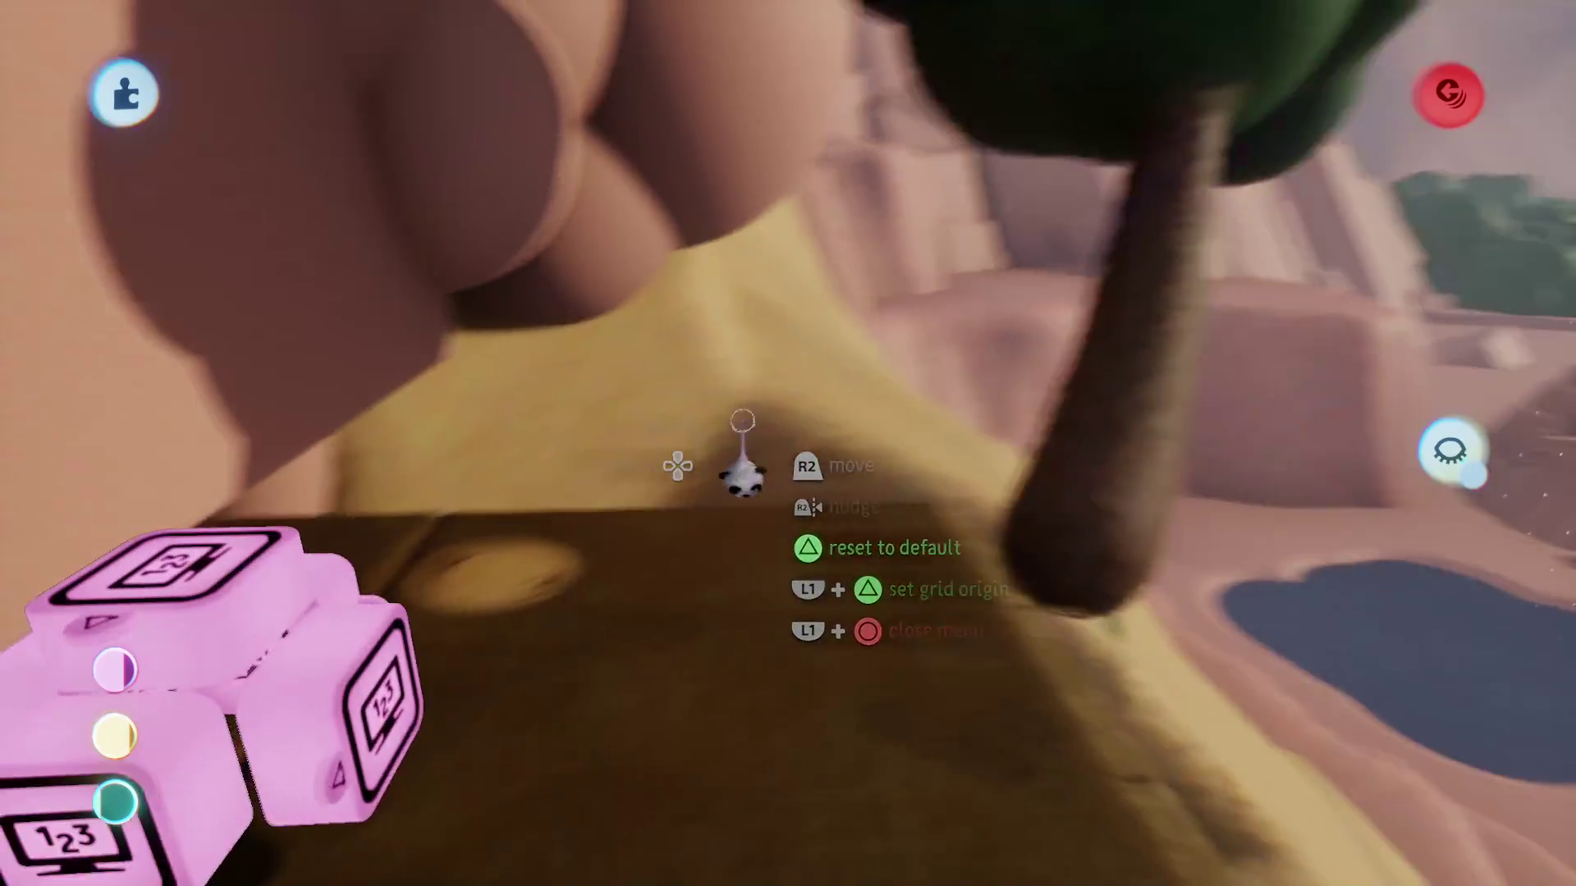
mouse_move(743, 476)
left_mouse_down()
mouse_move(721, 493)
mouse_move(681, 385)
left_mouse_up()
mouse_move(743, 337)
left_mouse_down()
mouse_move(675, 457)
mouse_move(573, 416)
mouse_move(562, 455)
mouse_move(834, 721)
left_mouse_up()
left_click(833, 721)
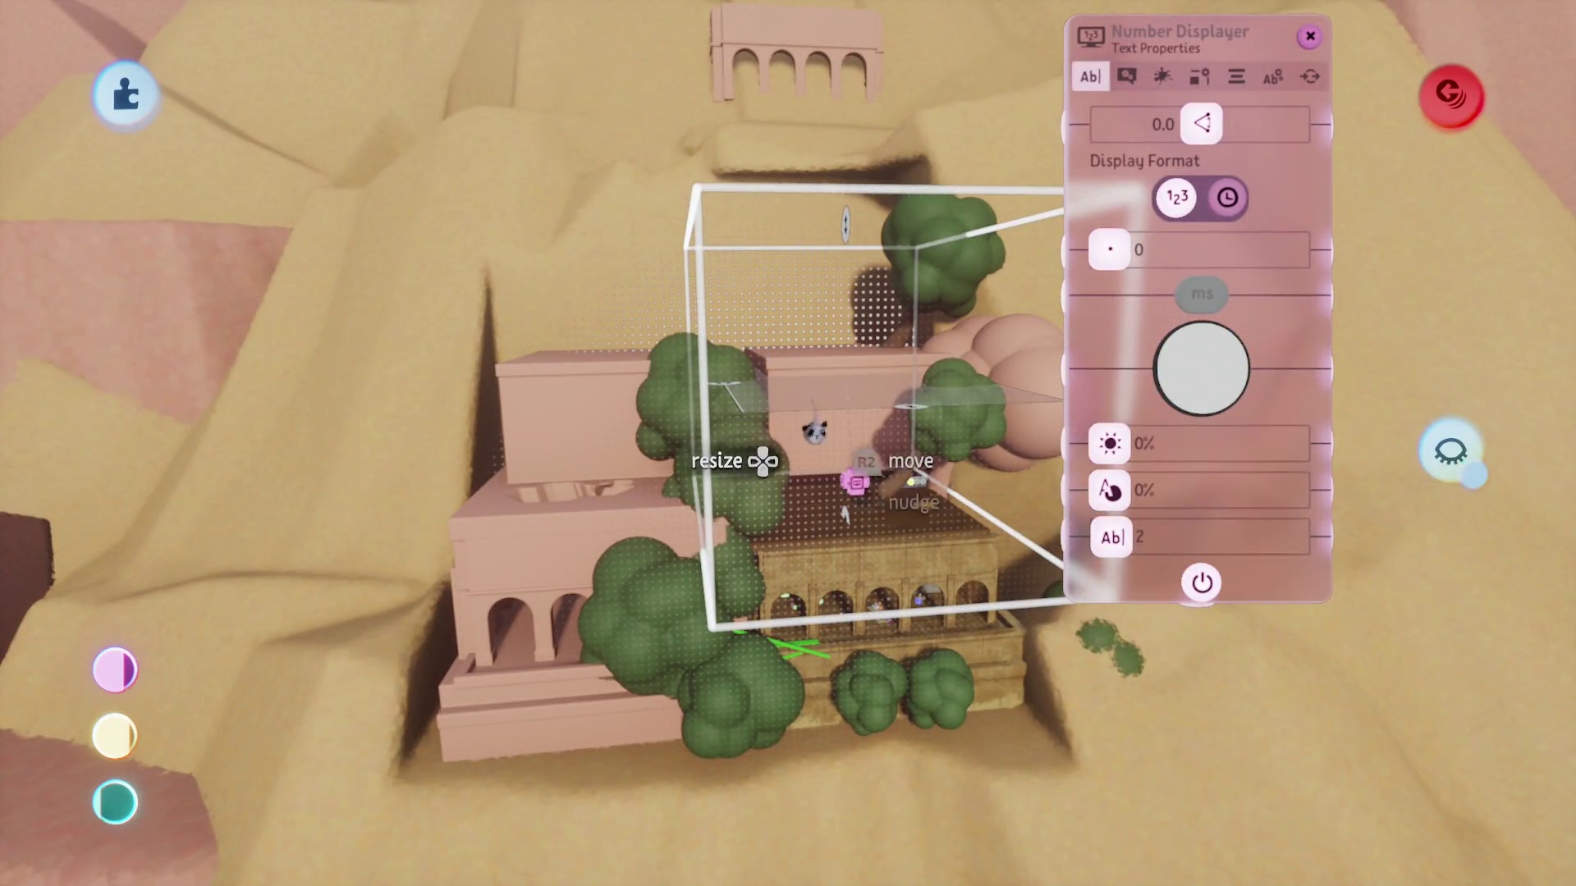
Step: Change the text box colour to bright orange and close the Text Box Properties
scroll(820, 492, "up", 5)
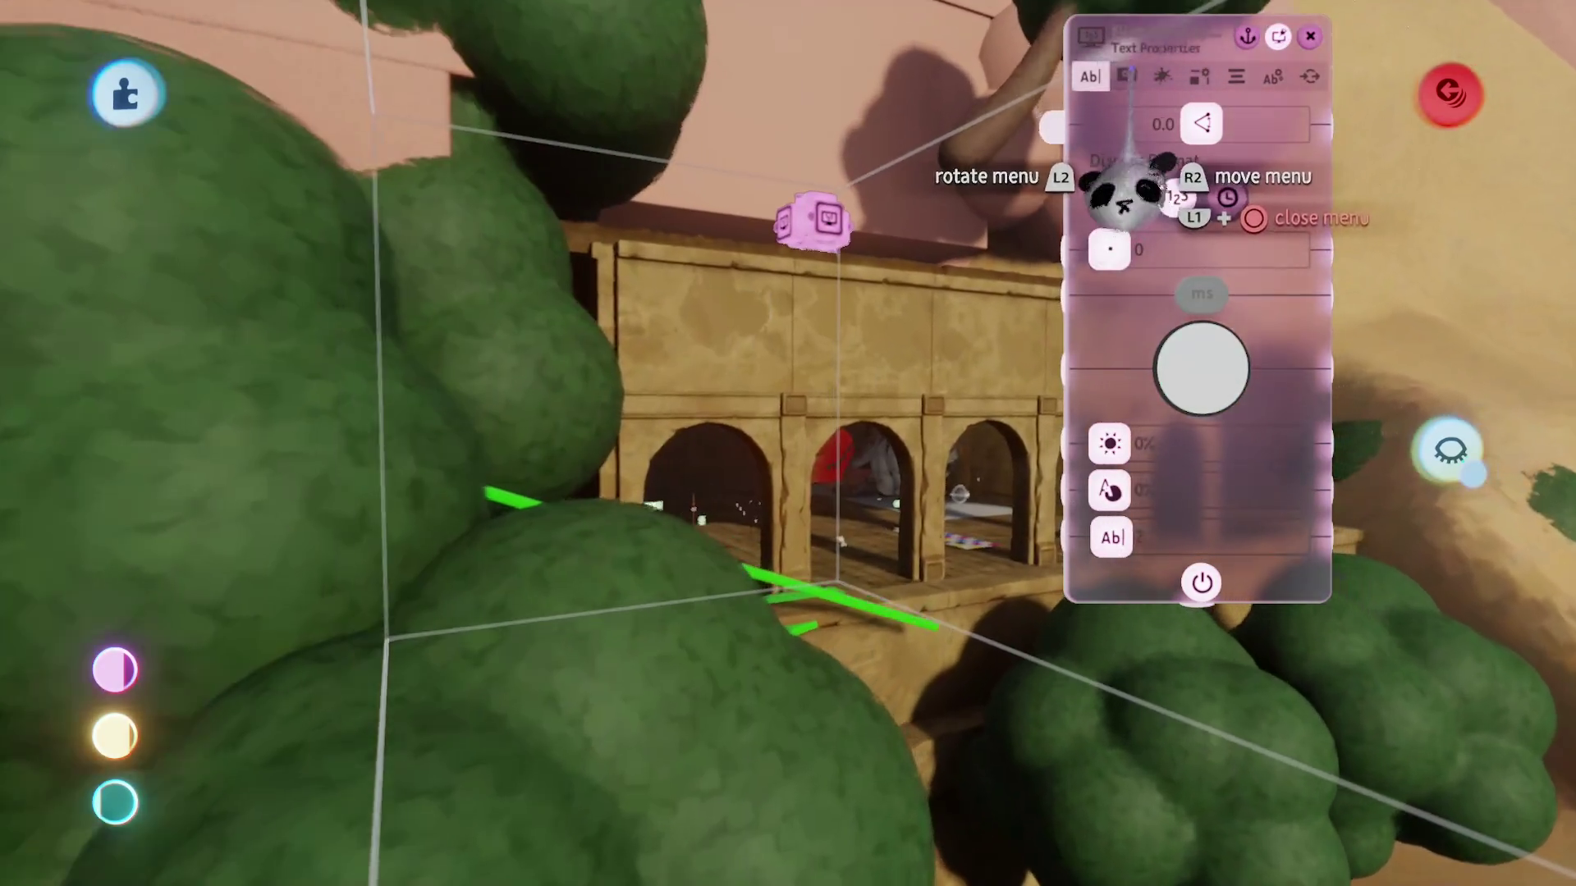
left_click(1126, 77)
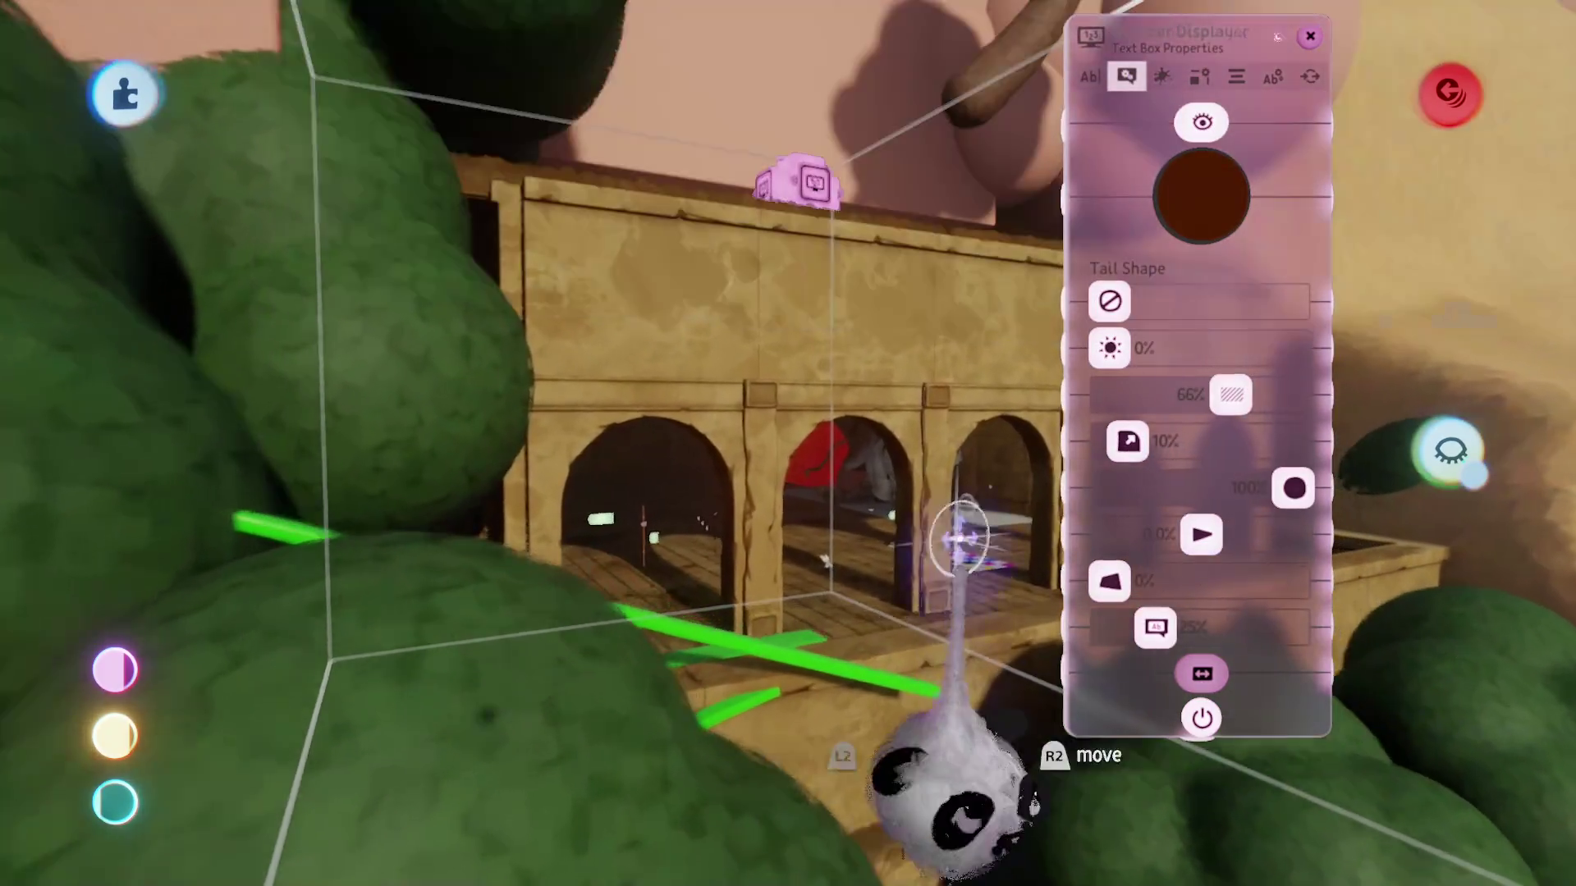
scroll(919, 464, "up", 5)
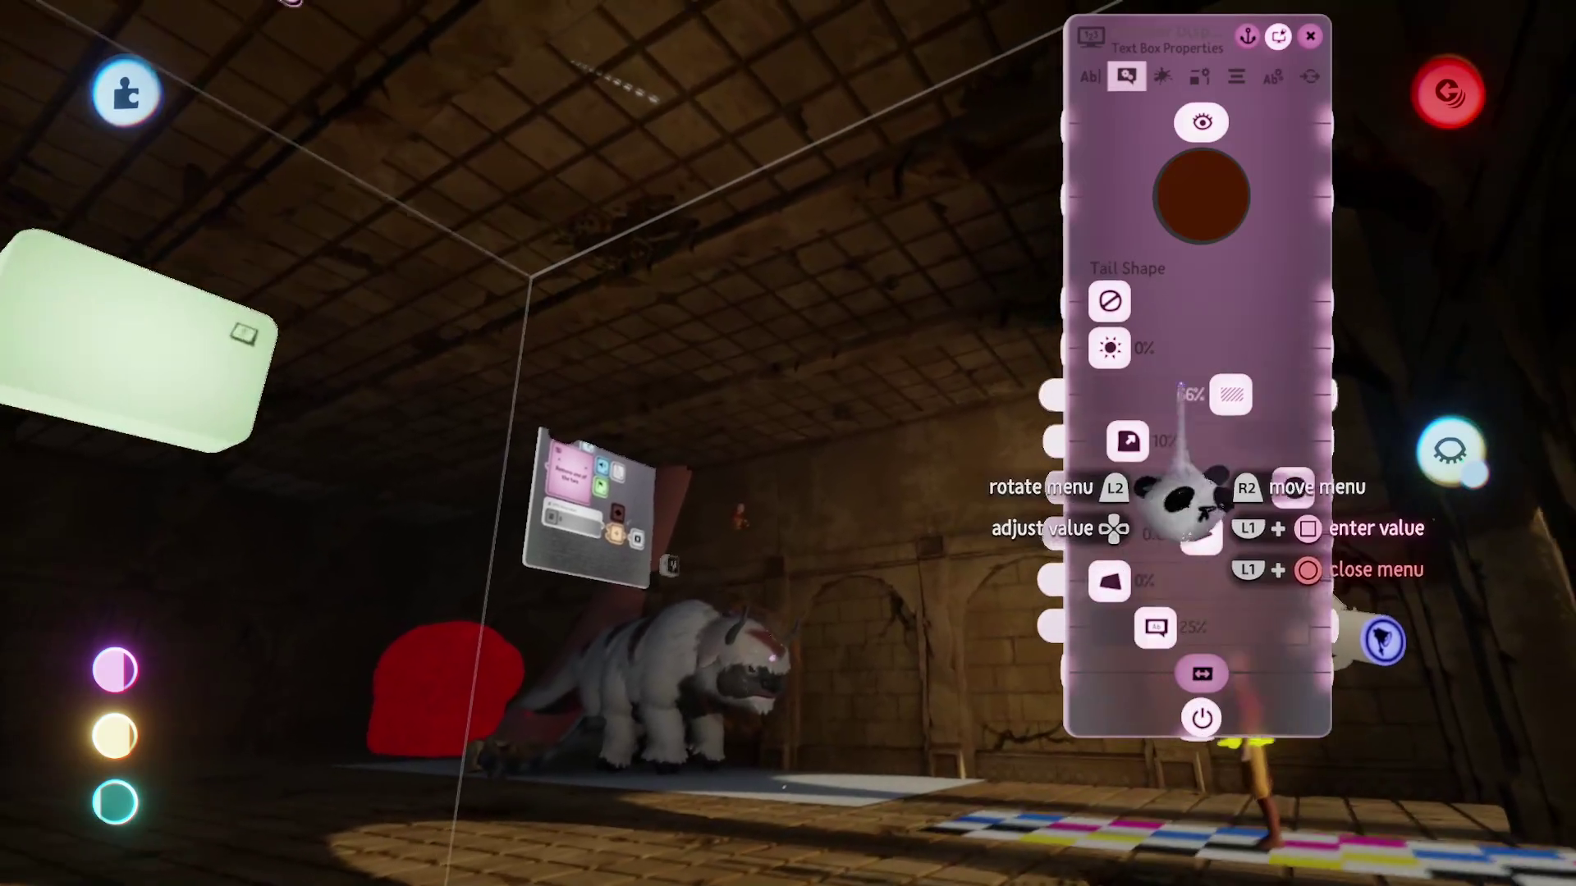
left_click(1200, 197)
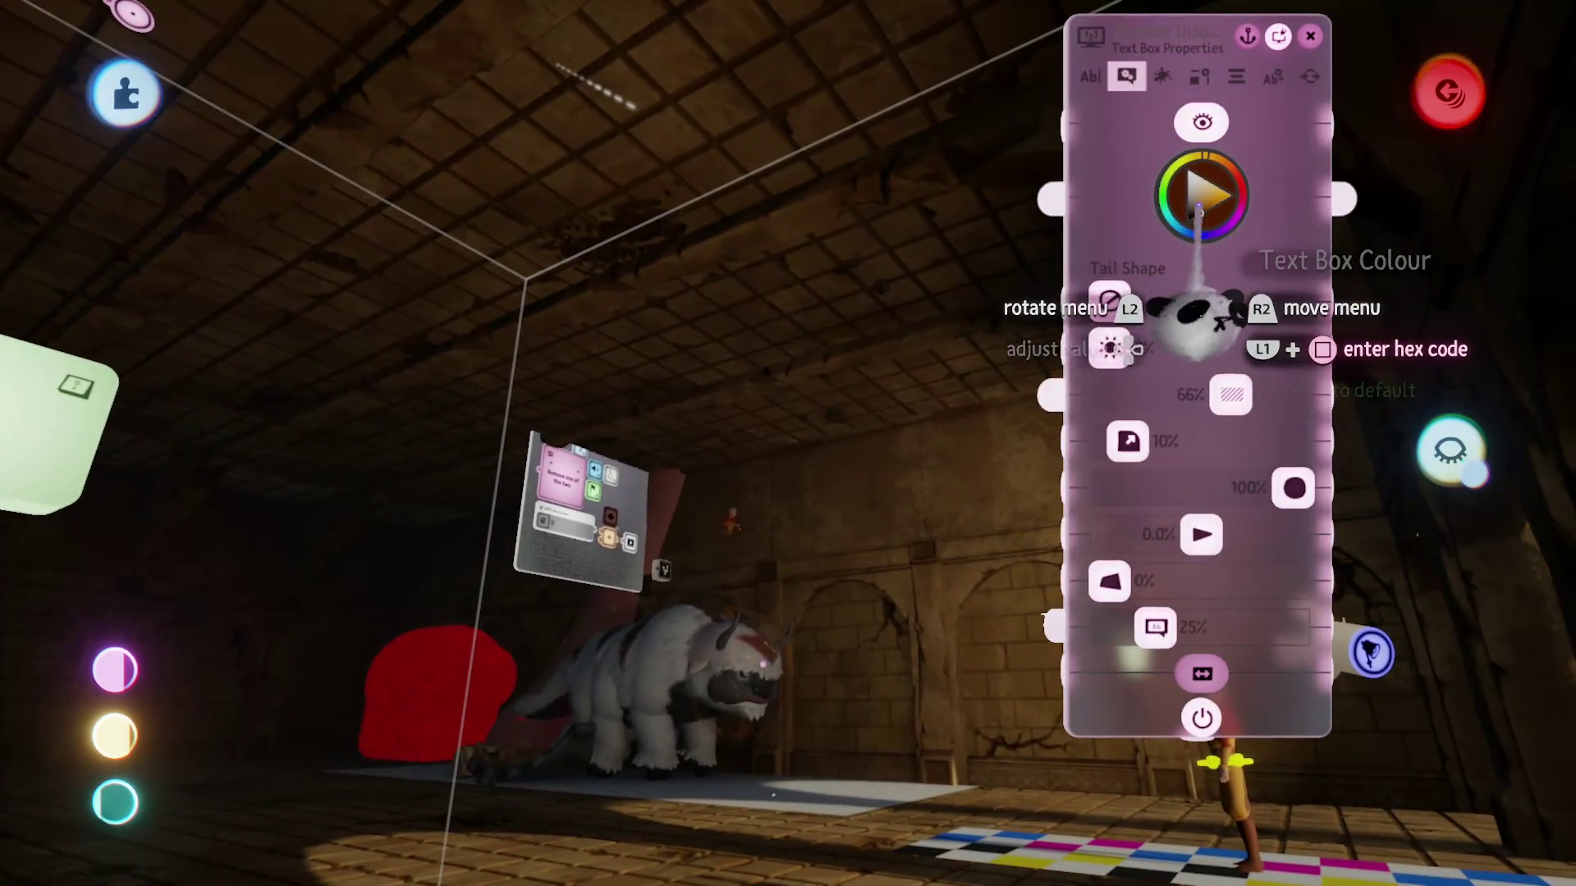
mouse_move(1202, 210)
left_mouse_down()
mouse_move(1205, 168)
mouse_move(1242, 217)
left_mouse_up()
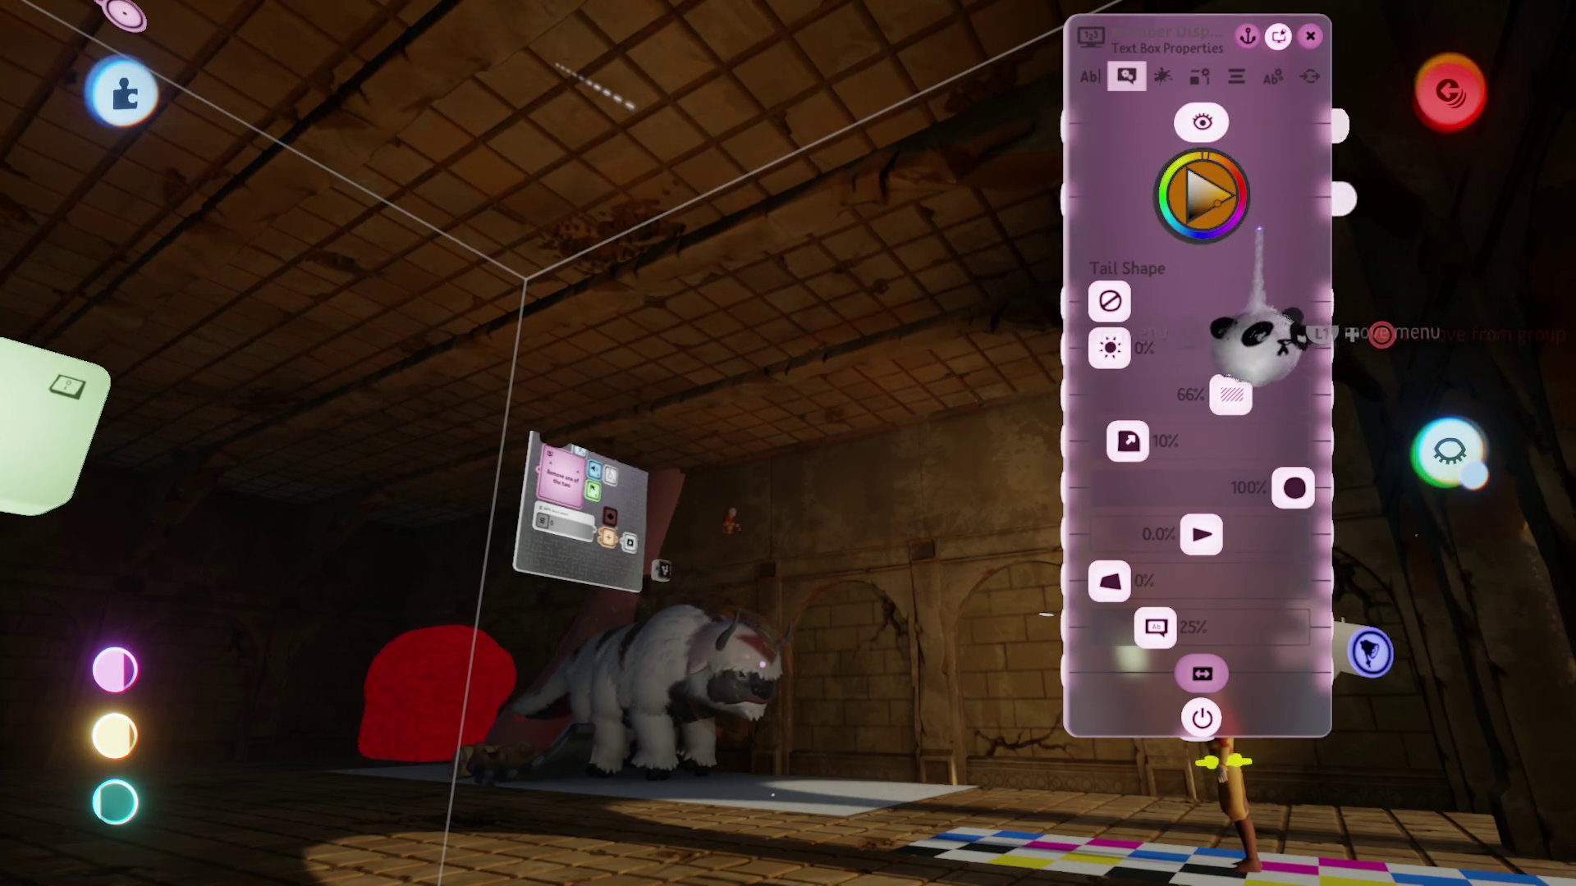
key("Escape")
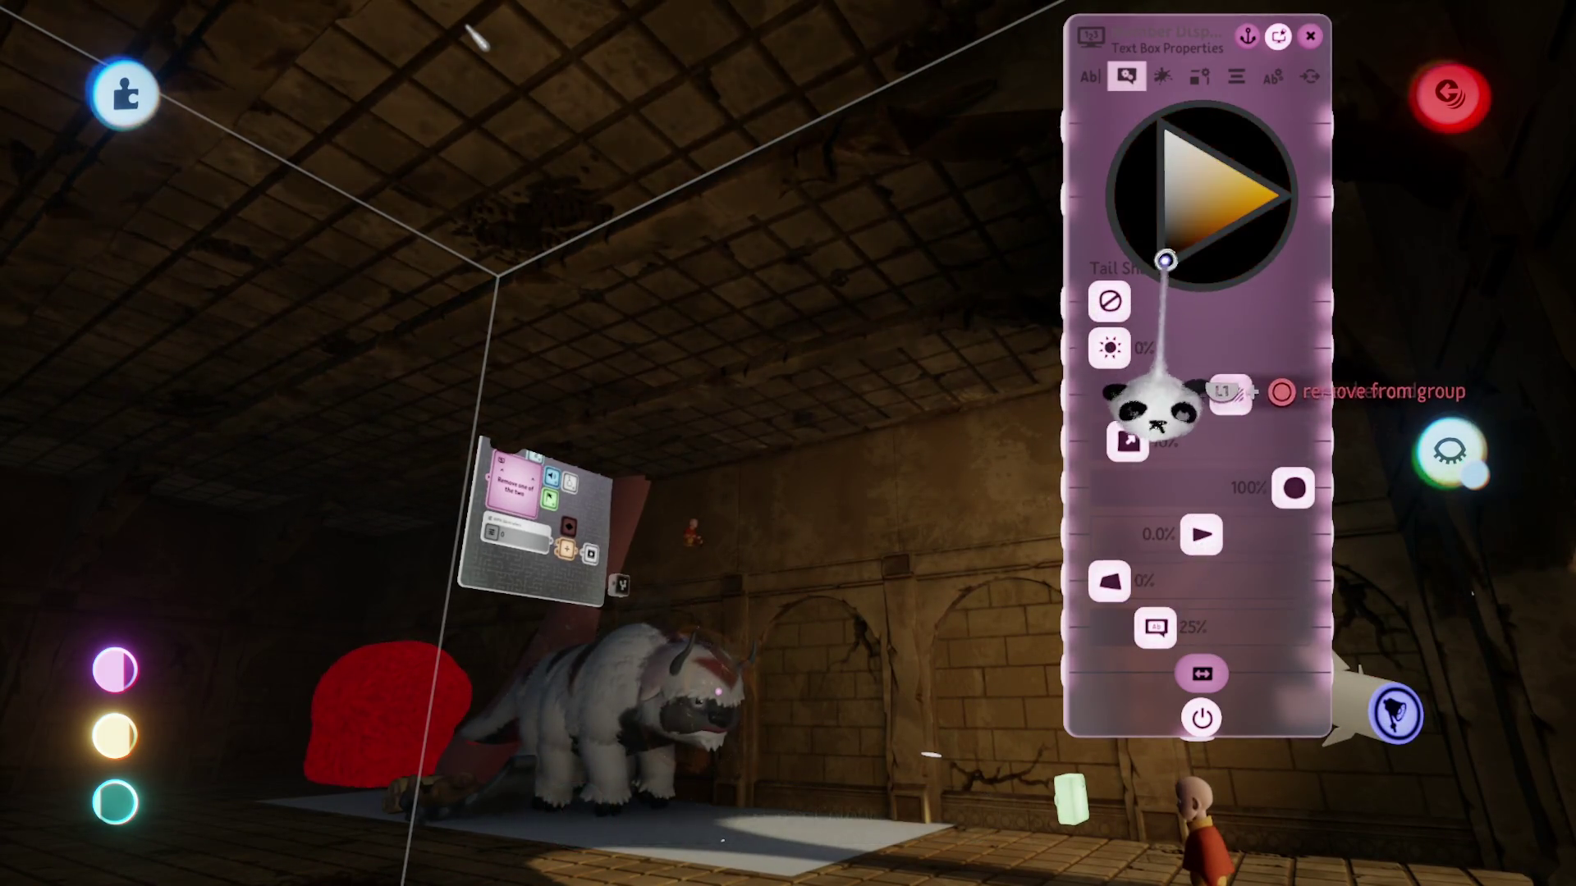
key("Escape")
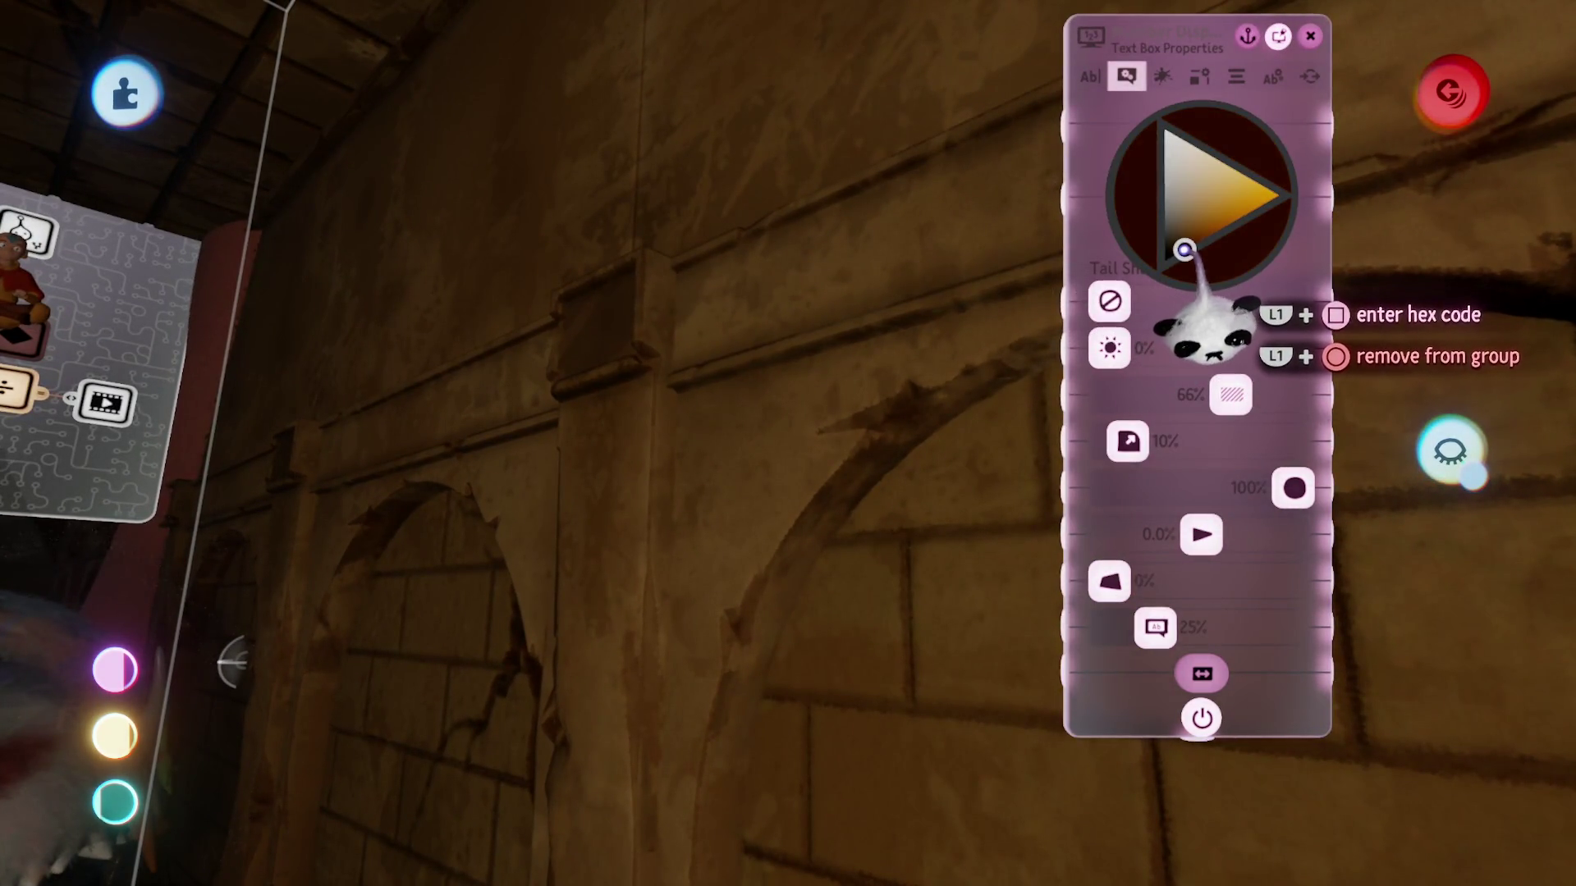
key("Escape")
key("Escape")
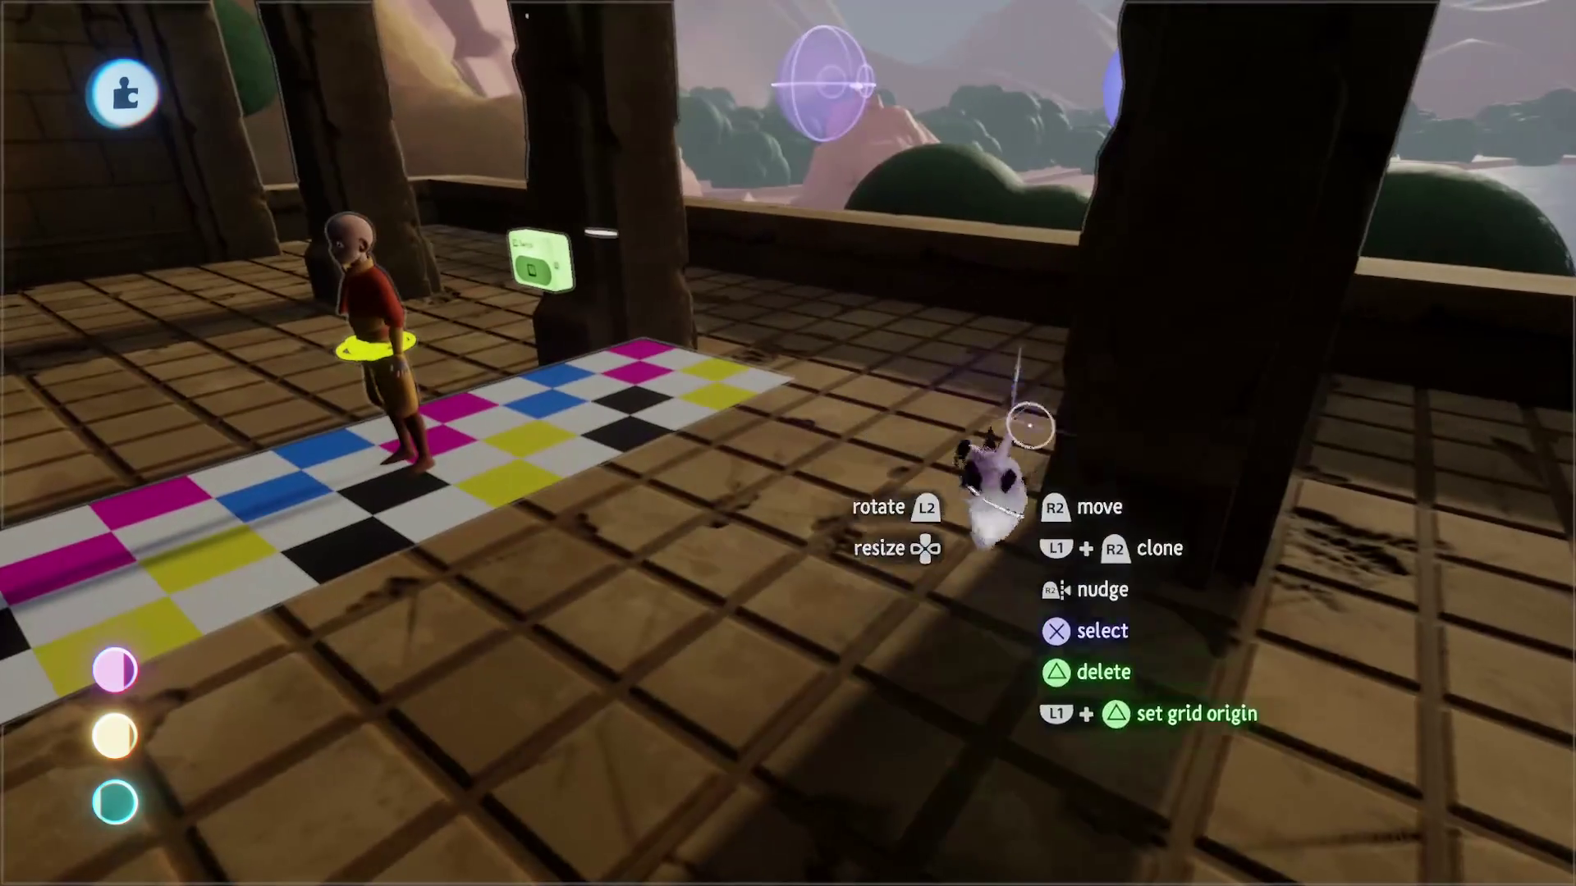
Step: Playtest the level, walking and running the character through the hall toward the arches, then pause
key("Escape")
key("w")
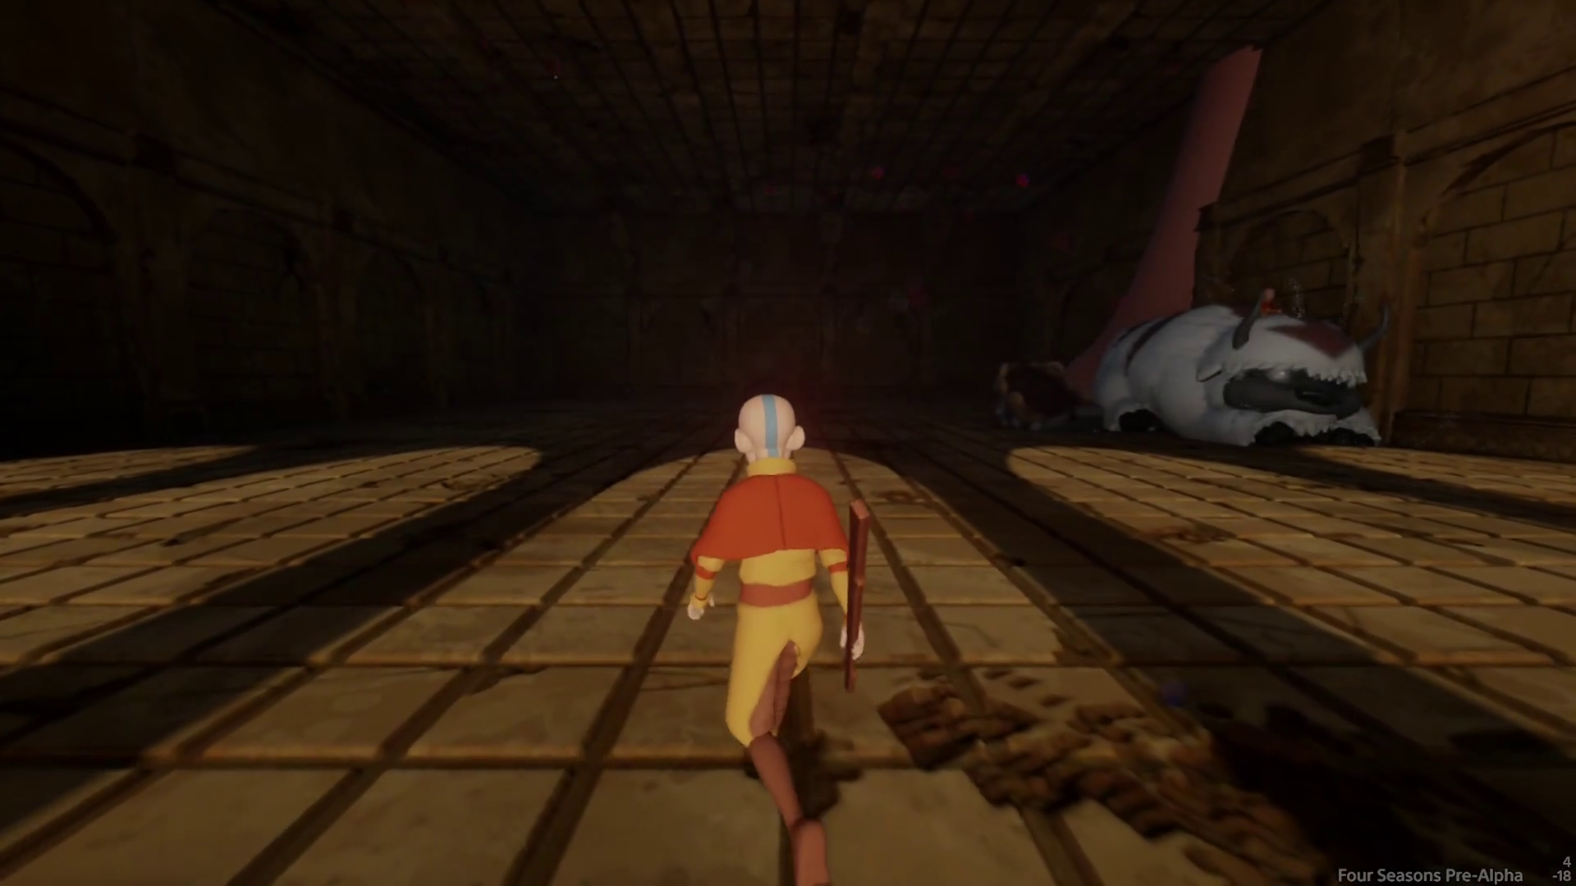
key("a")
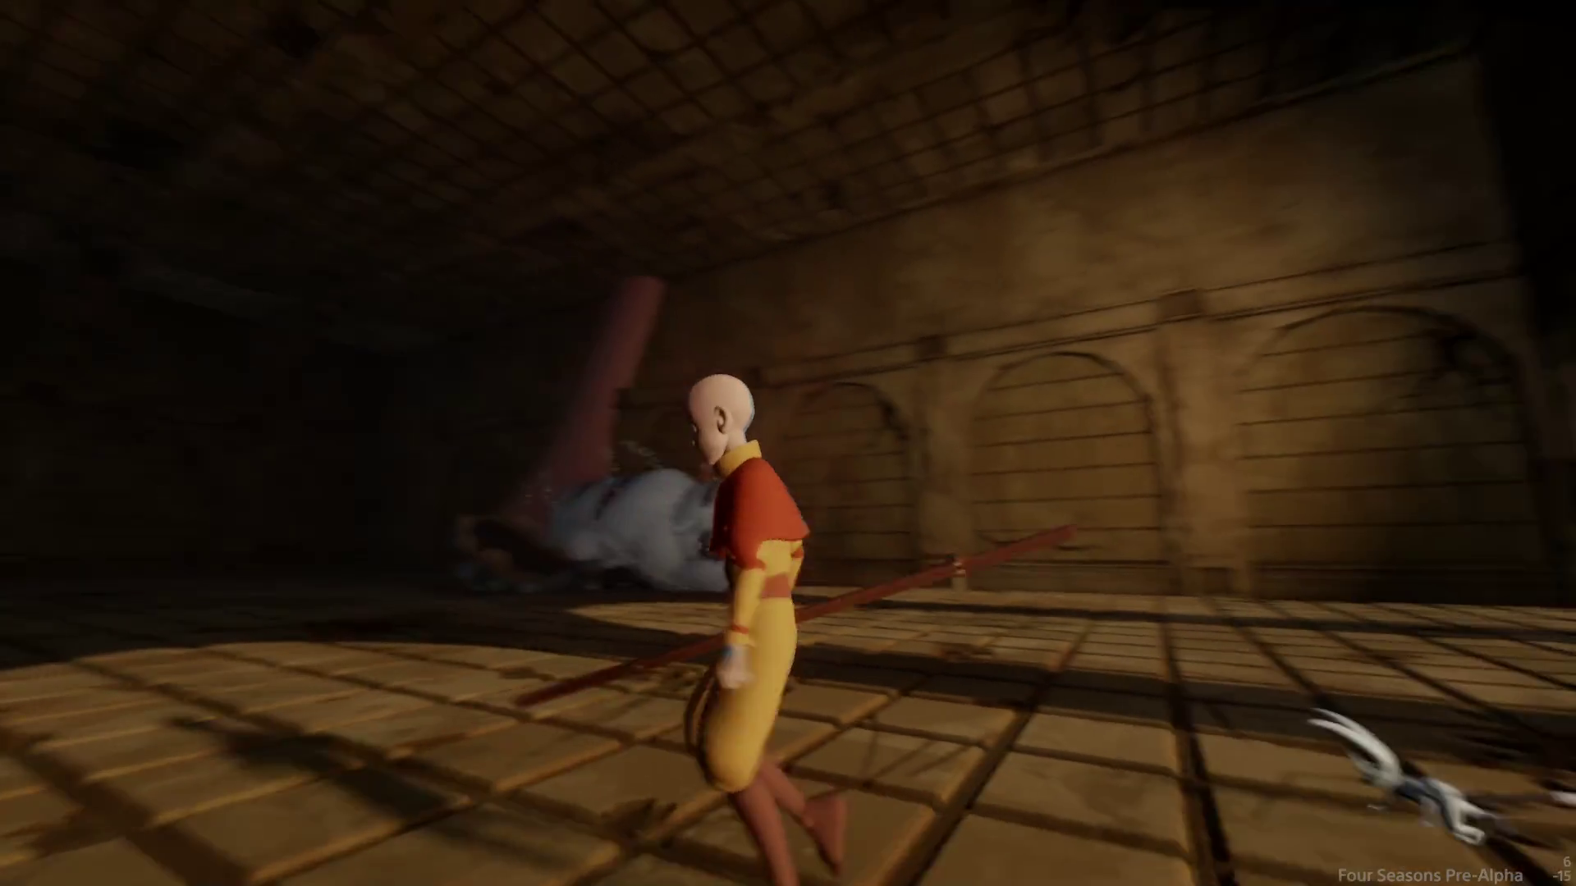
key("a")
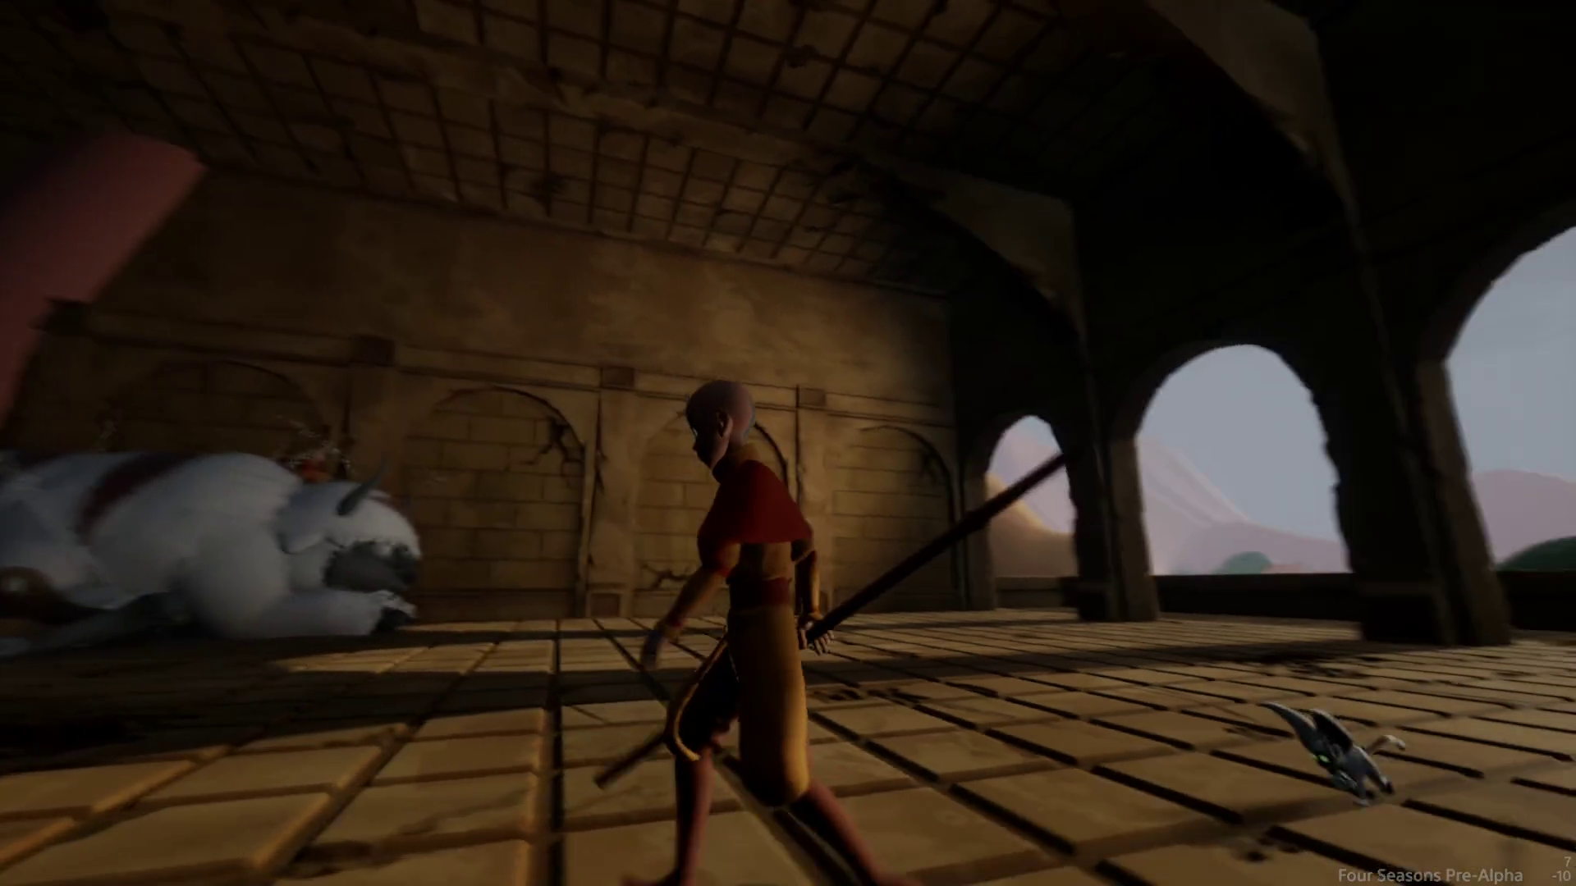
key("d")
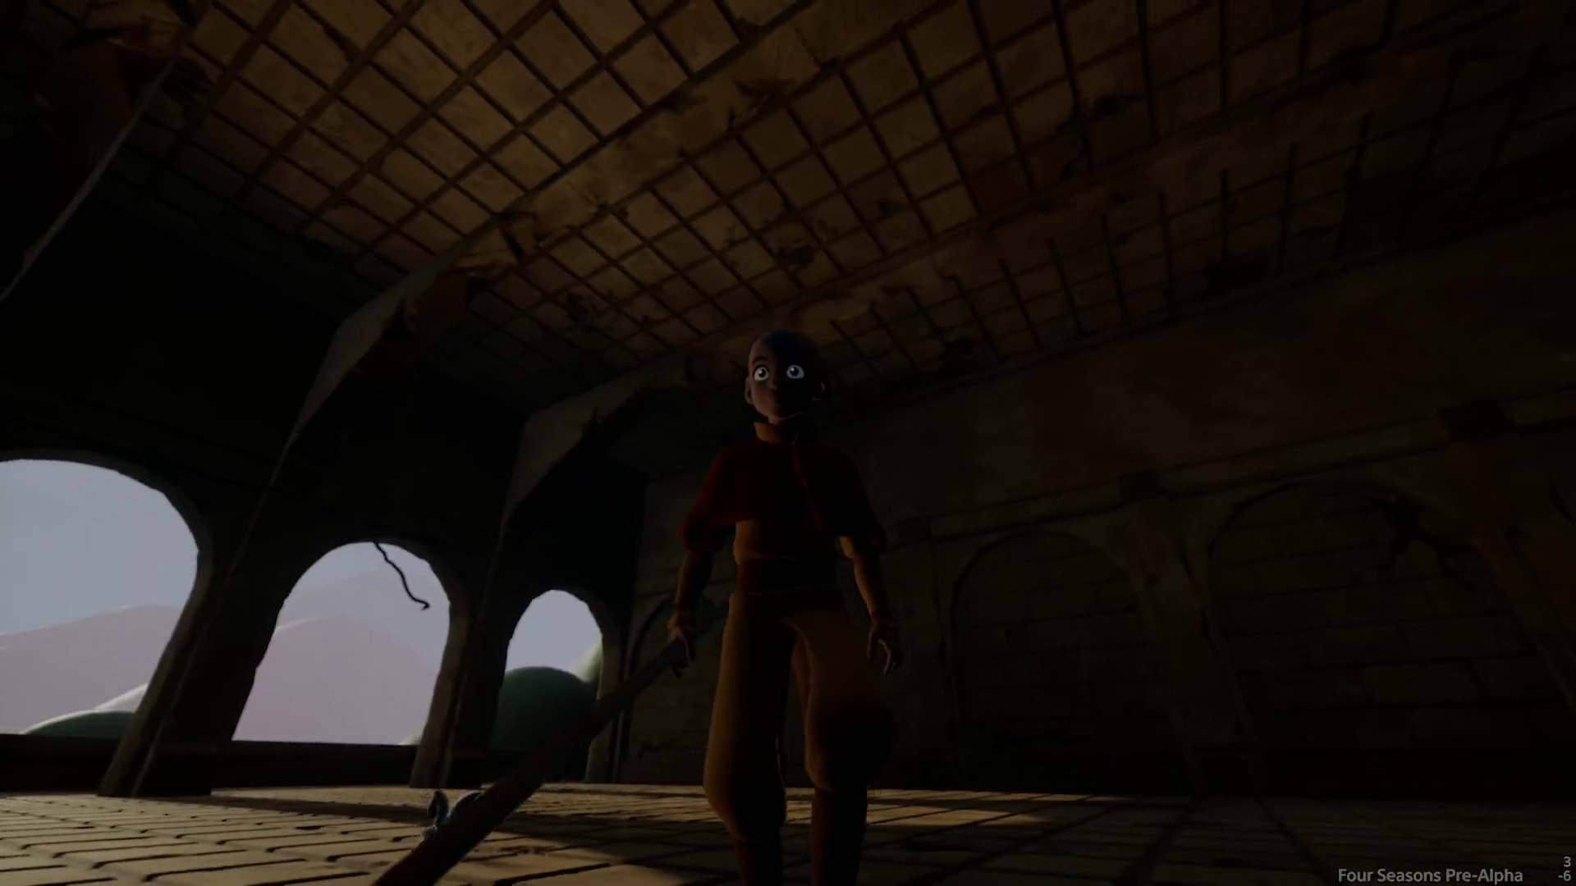
key("d")
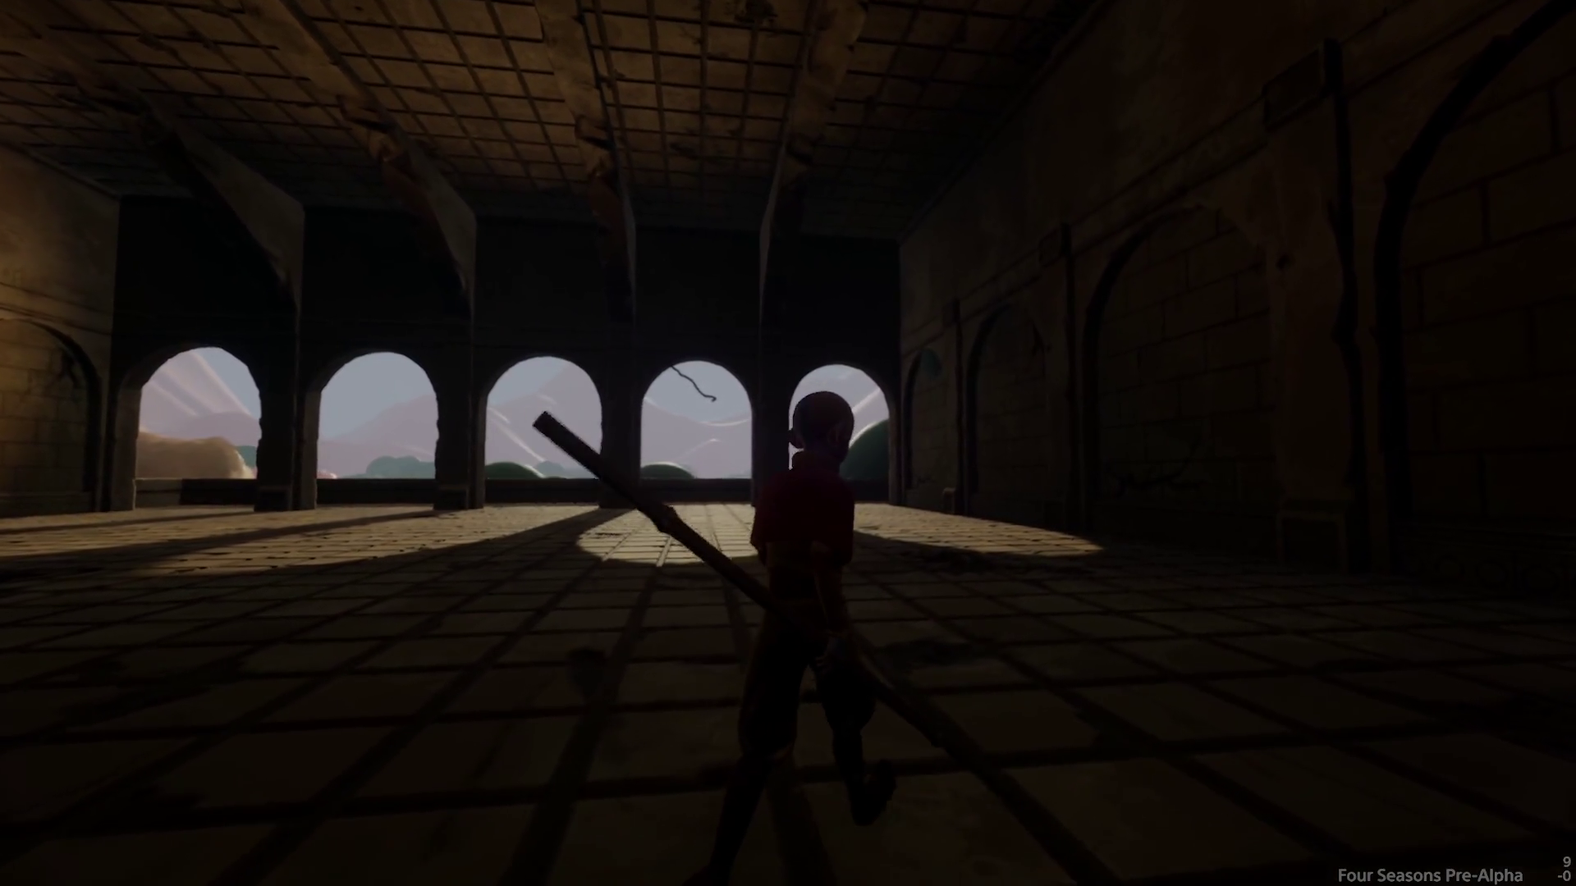
key("w")
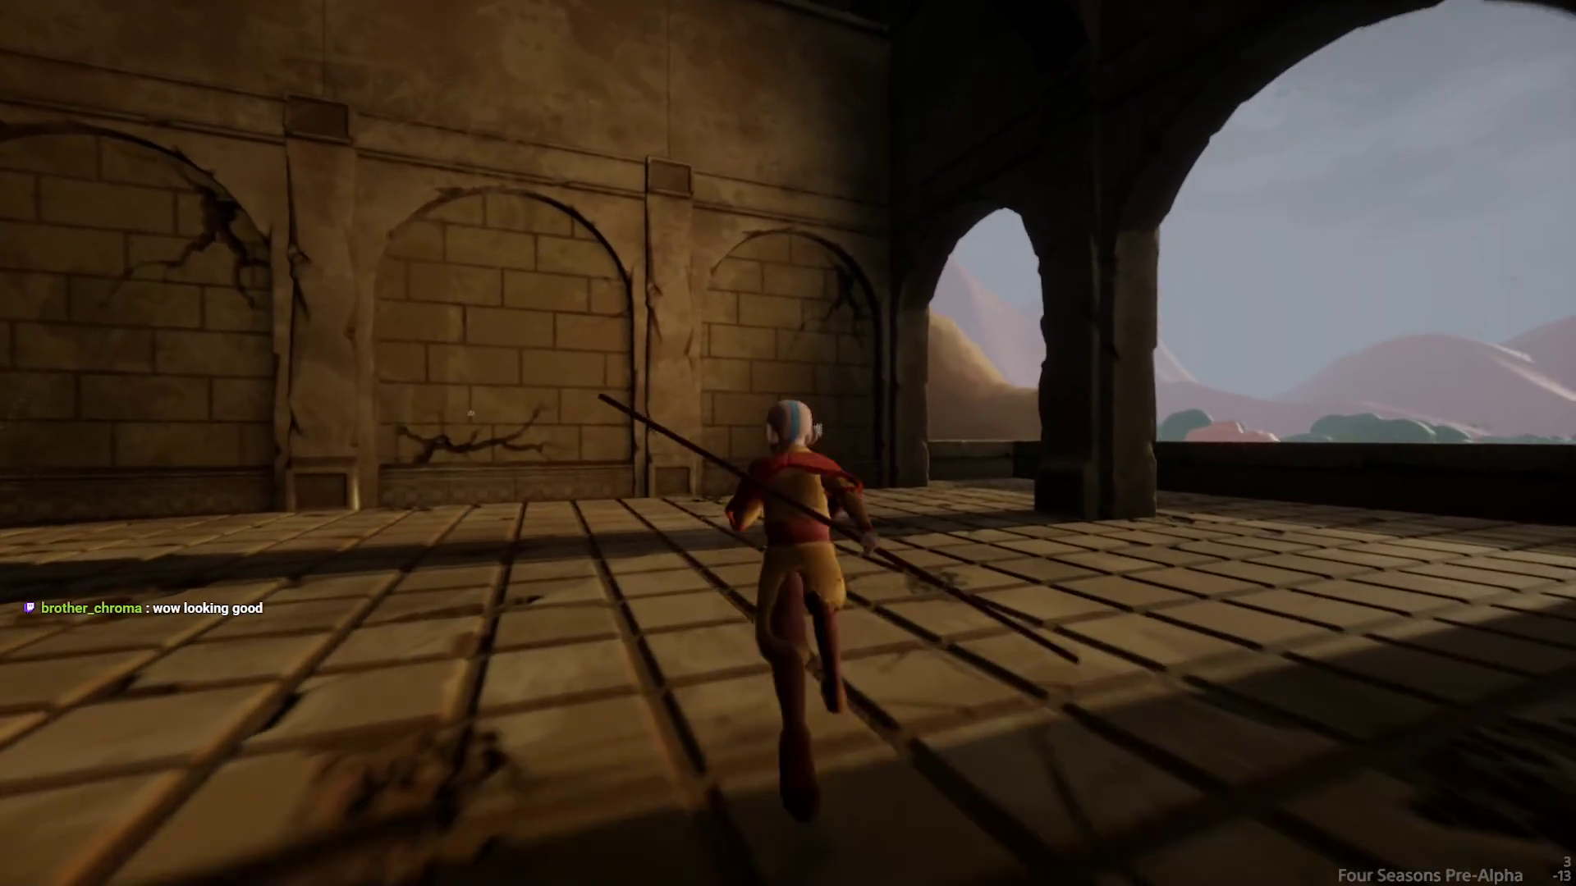
key("Escape")
Step: Return to edit mode and check the Guides tool row for snapping options
left_click(382, 649)
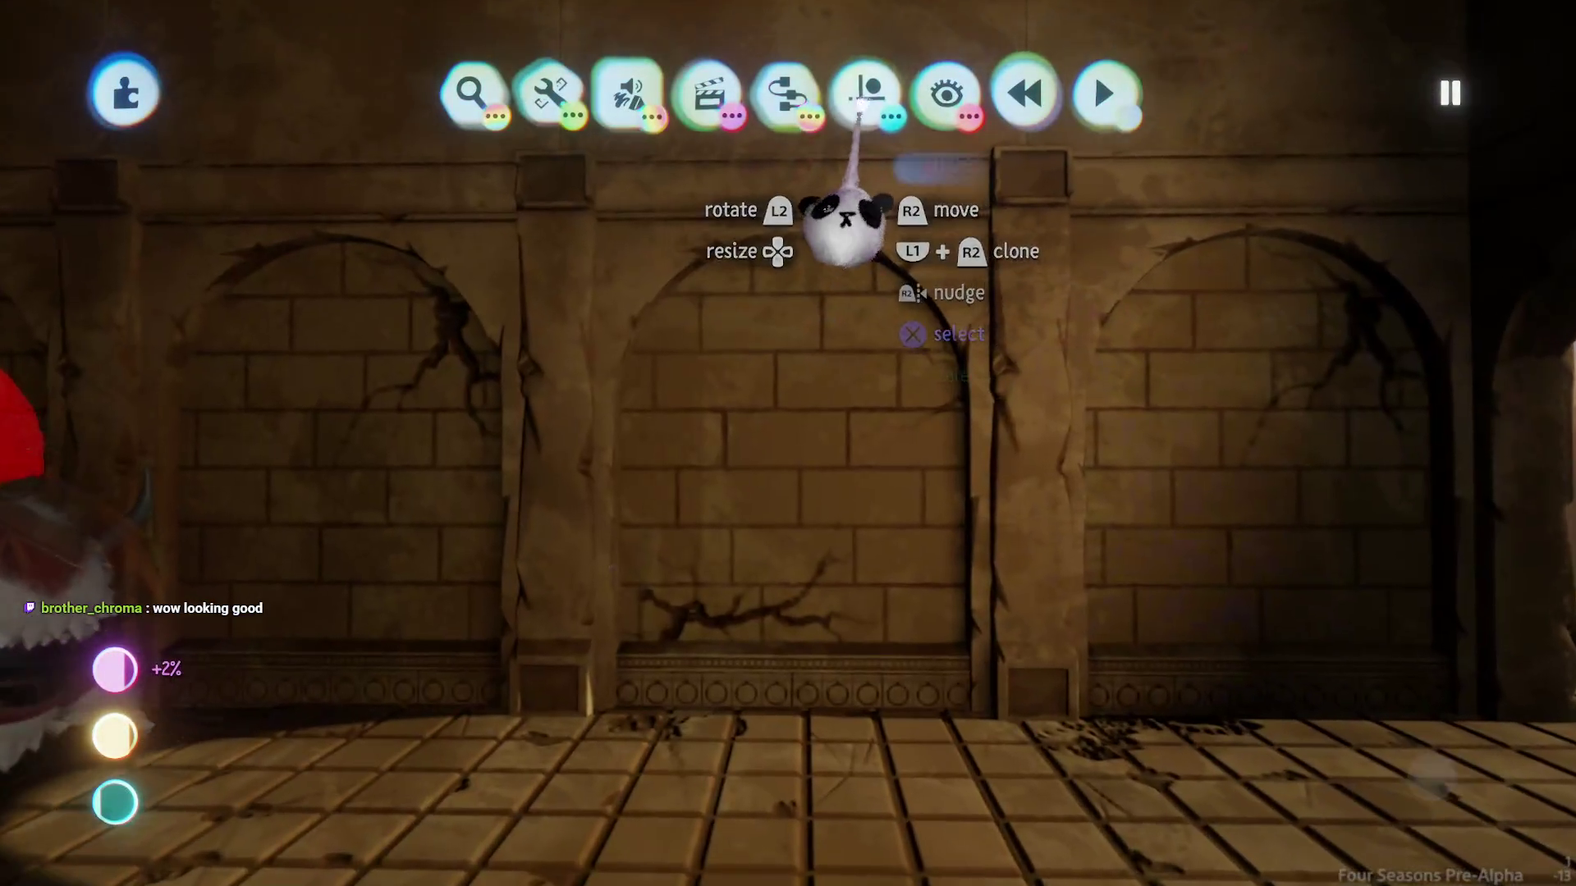
left_click(866, 92)
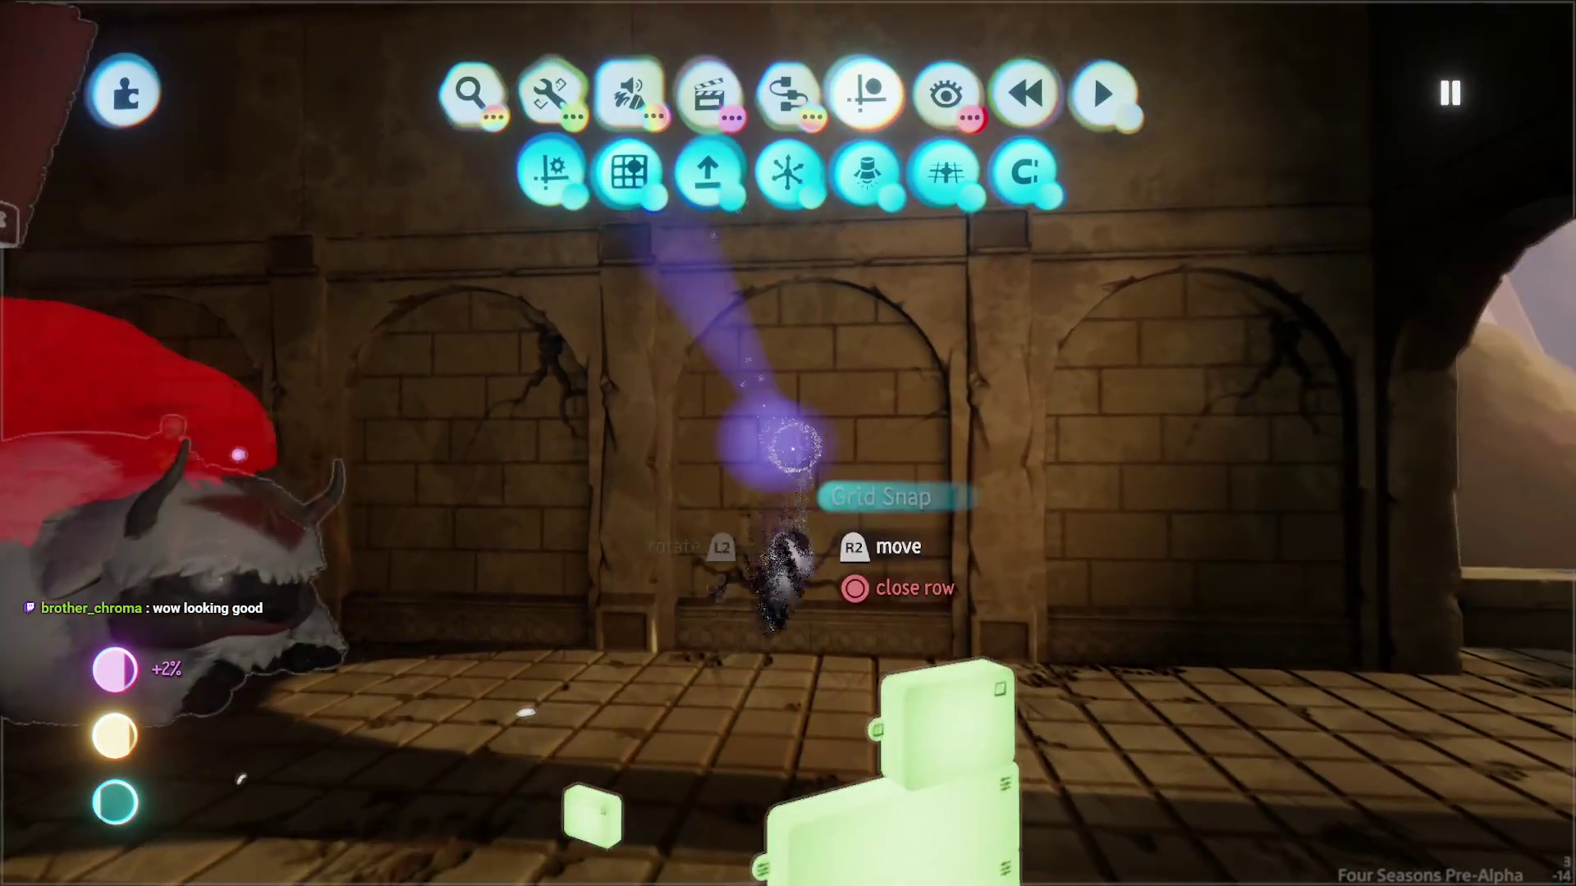
key("Escape")
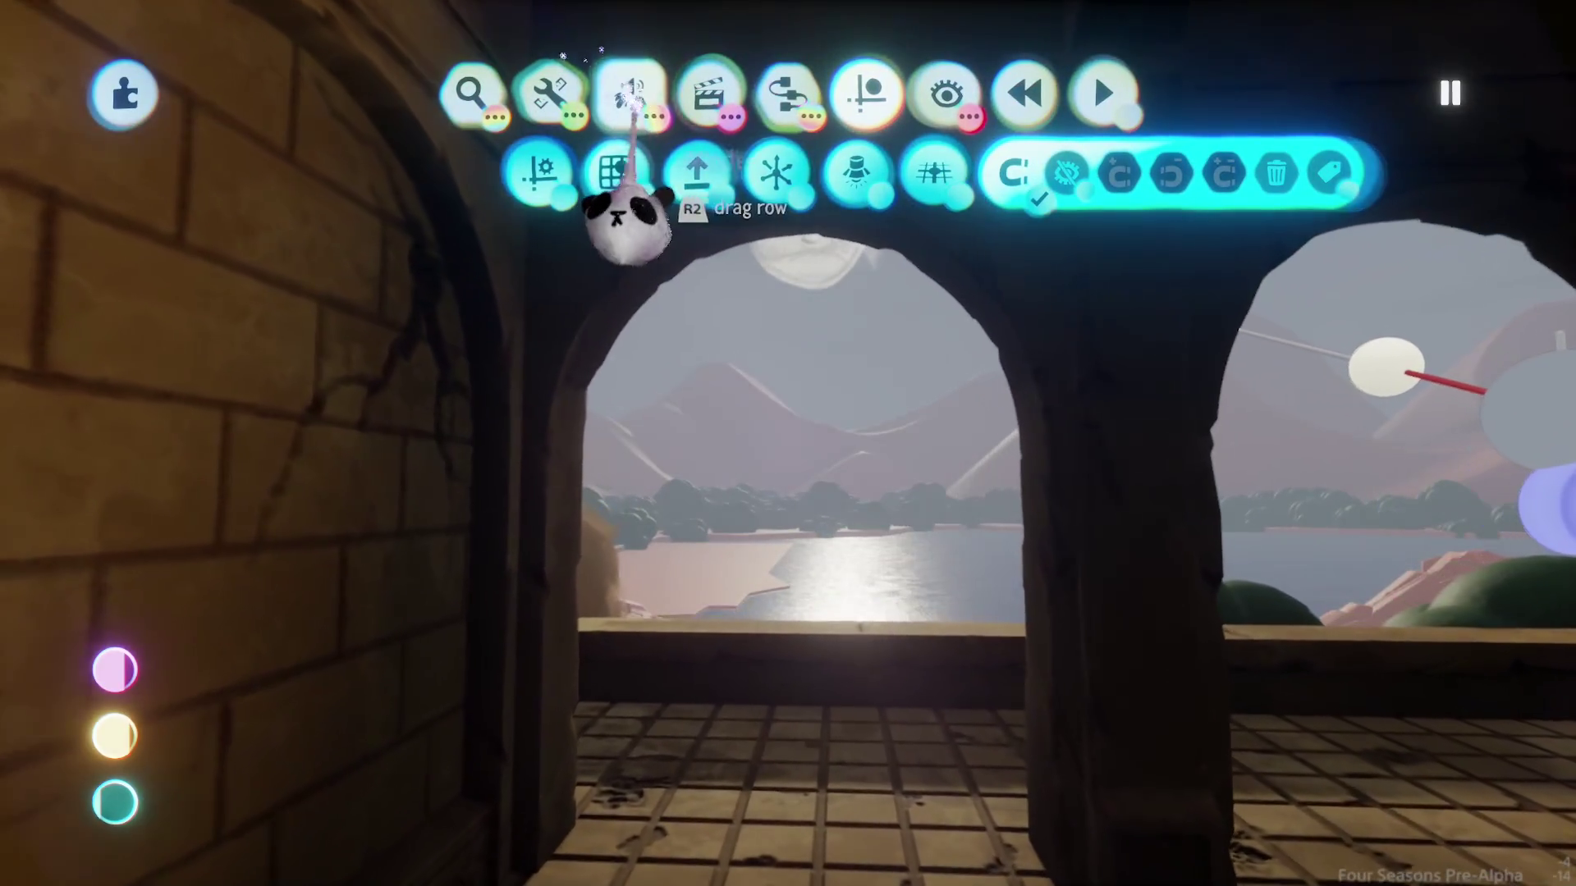
Step: Paint a pale stroke along the left arch, then open that painting's properties
left_click(549, 172)
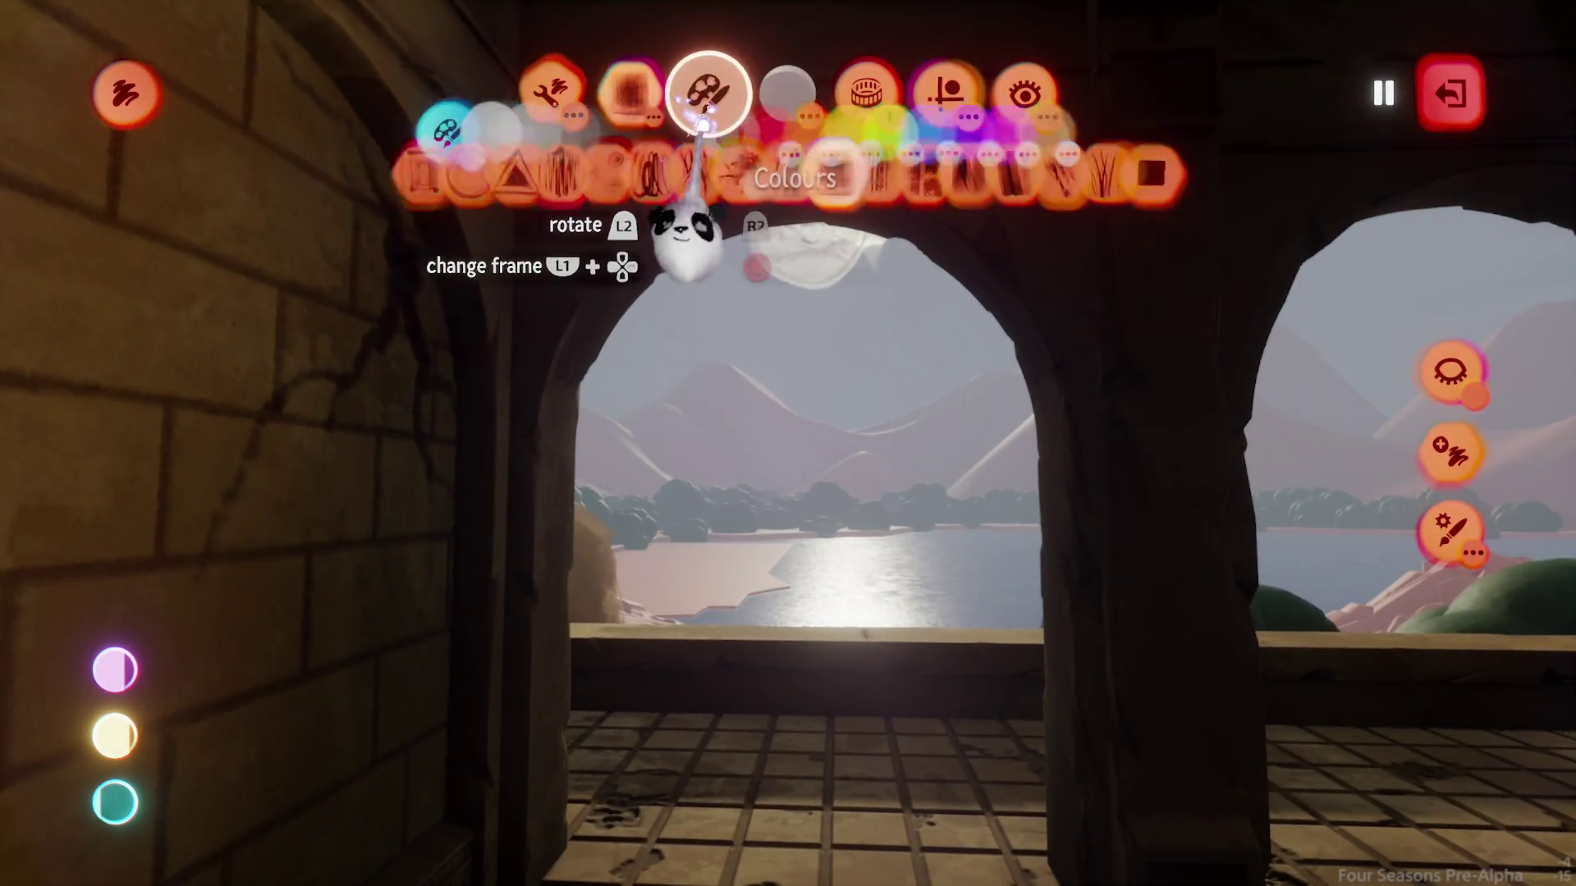
left_click(1104, 443)
key("Escape")
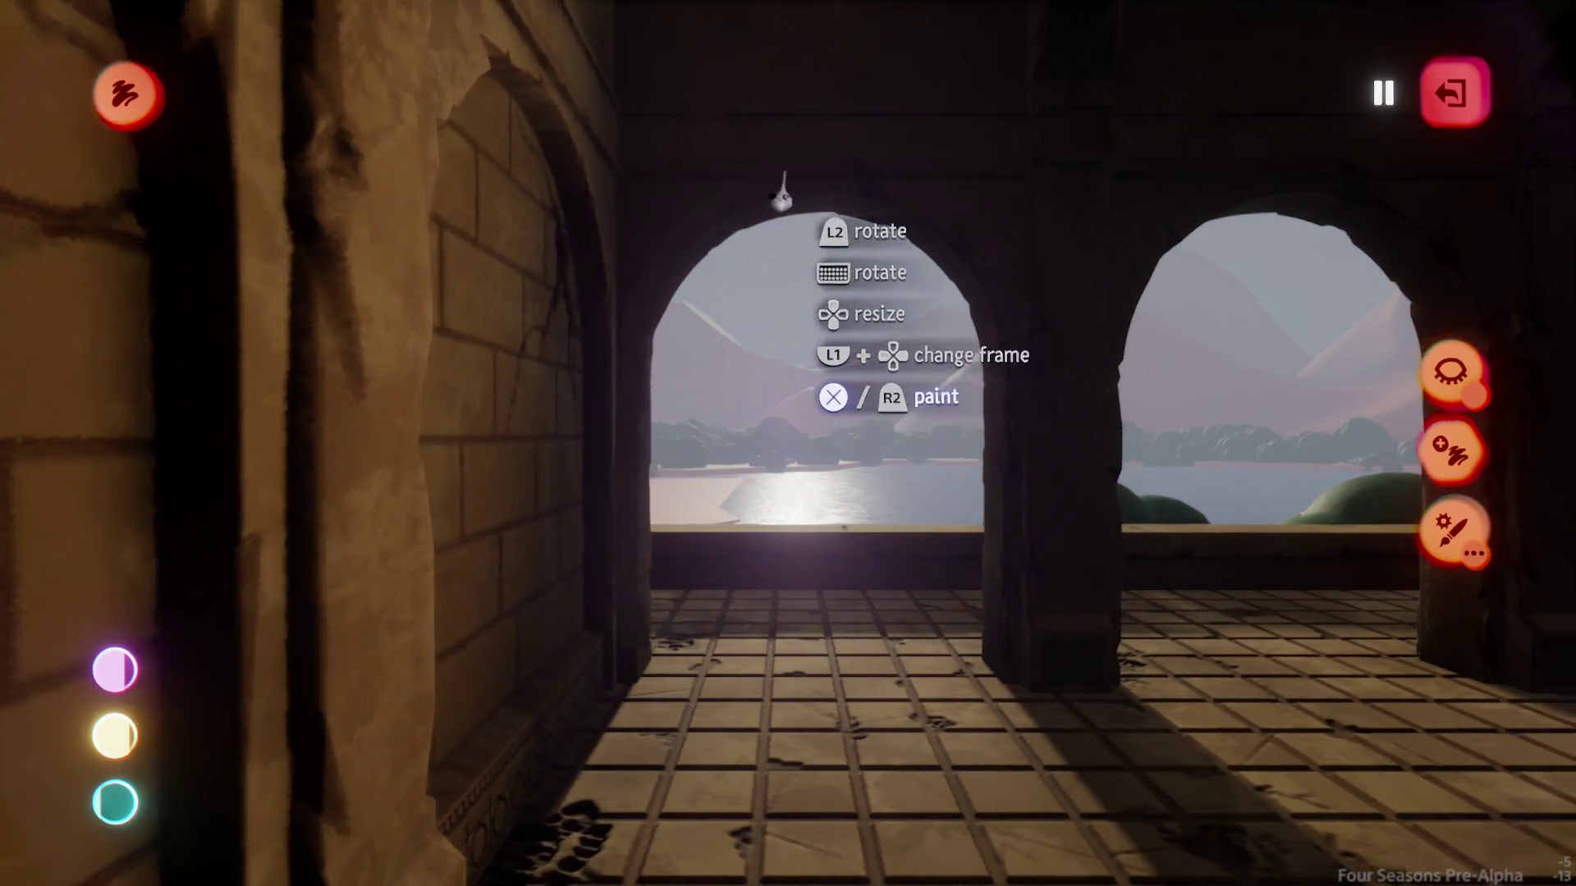
key("Escape")
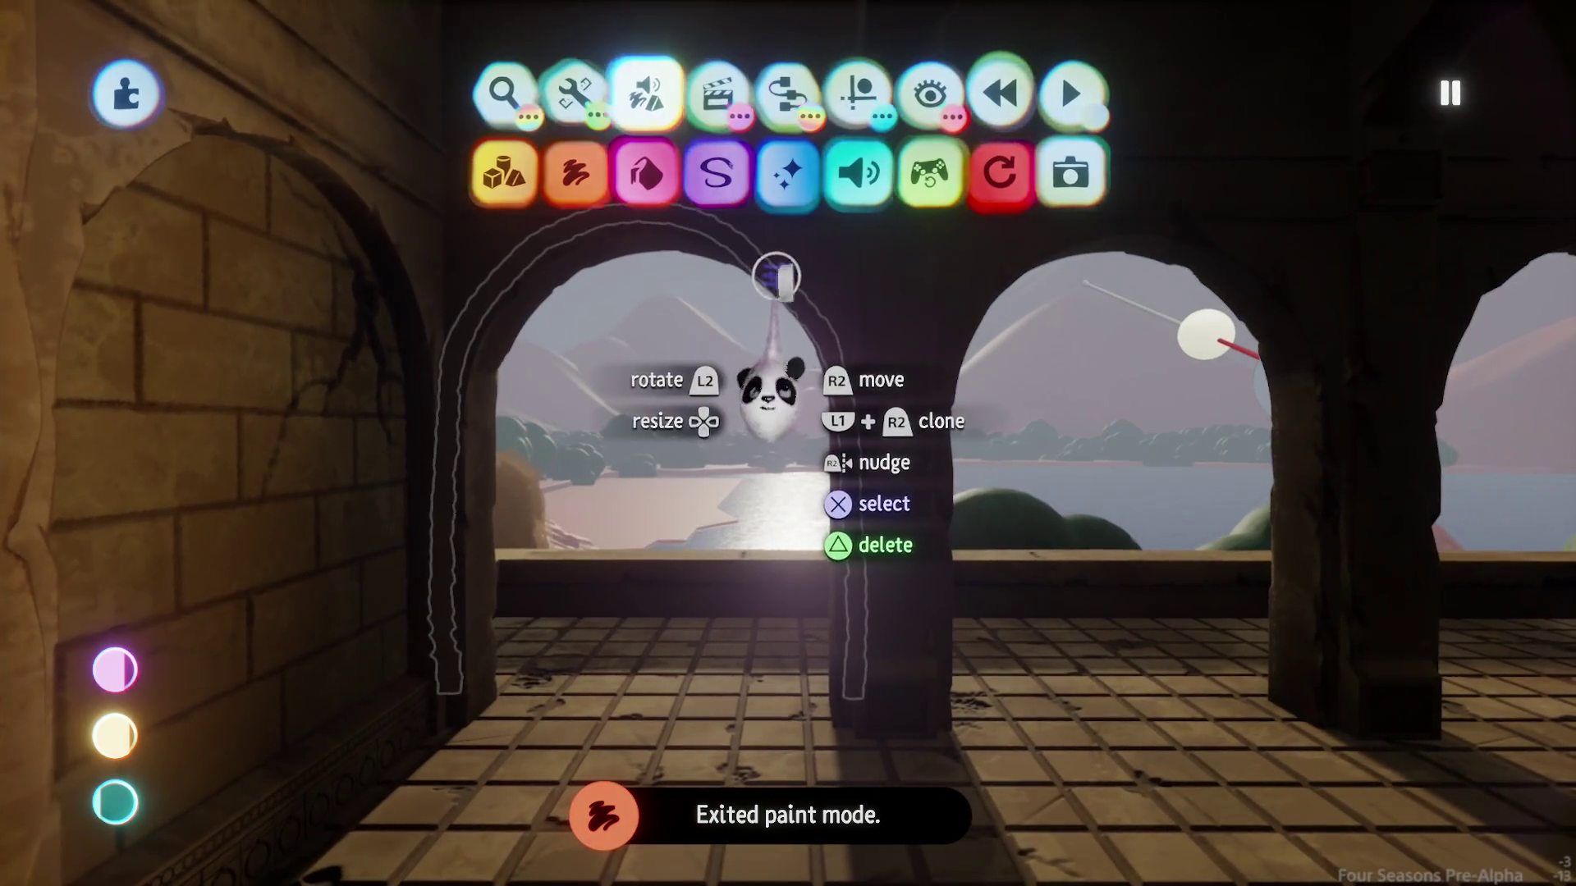
left_click(769, 393)
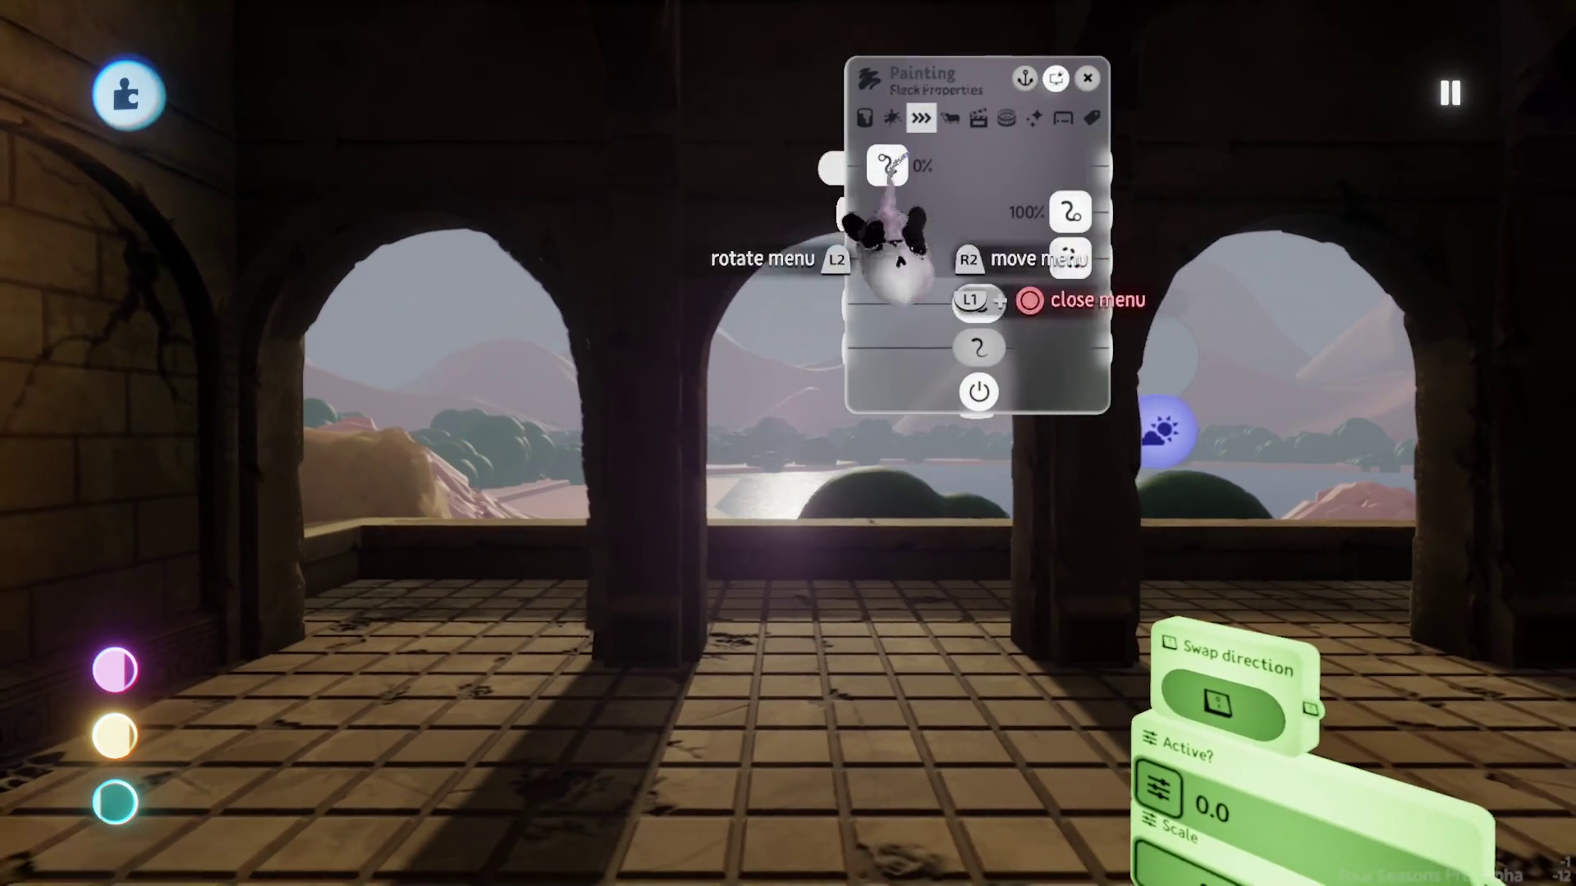
Step: Give the arch stroke's coat 24% glow light emission and 0% opacity, keeping it white
left_click(864, 117)
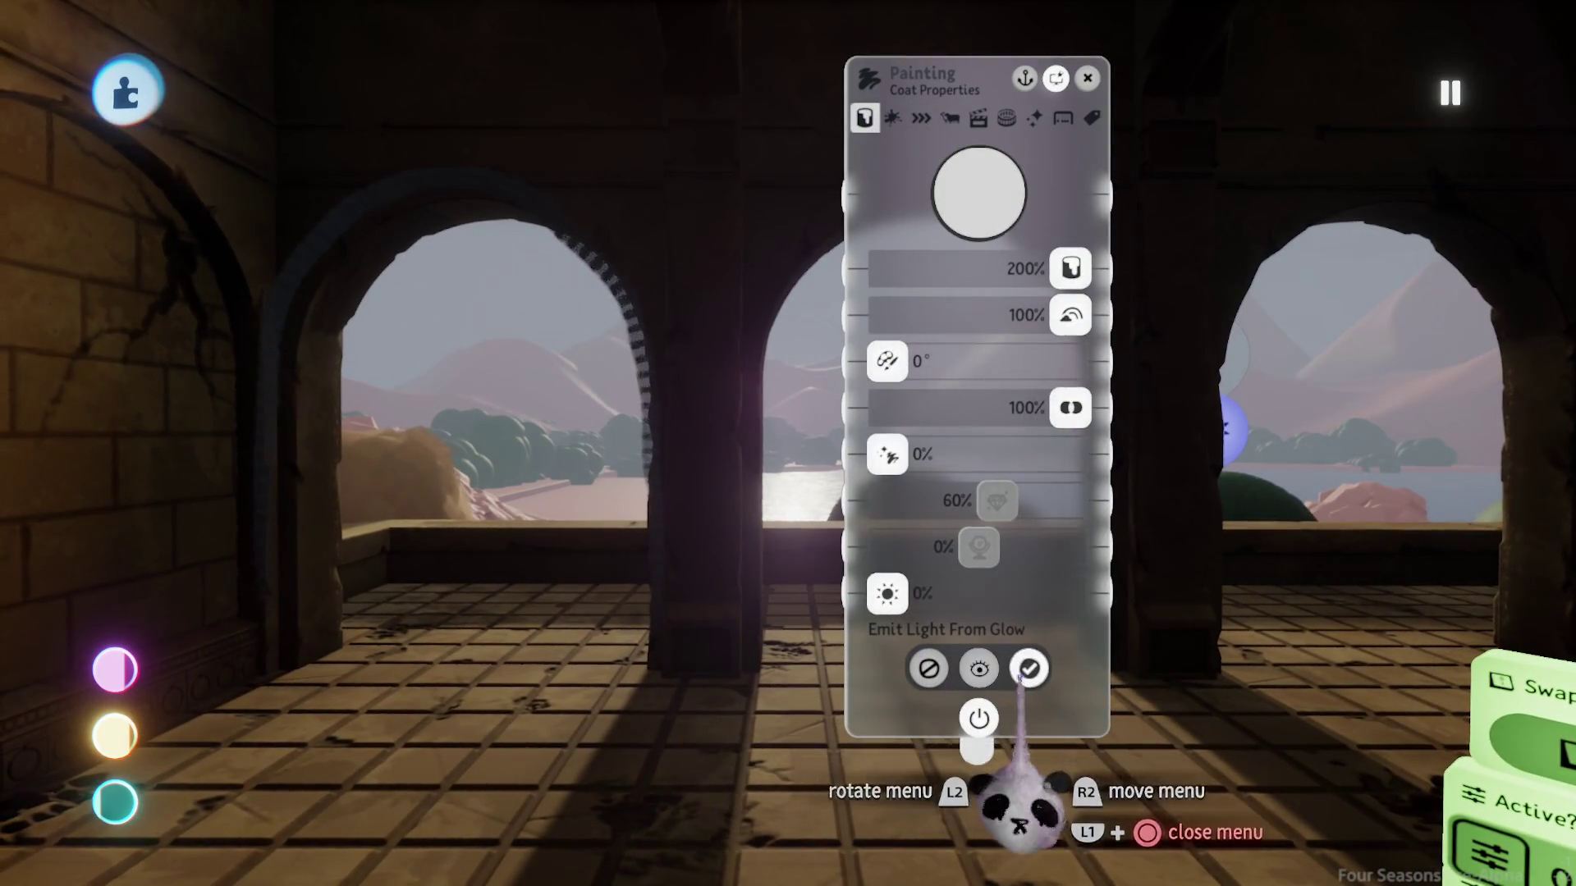
left_click_drag(886, 593, 925, 594)
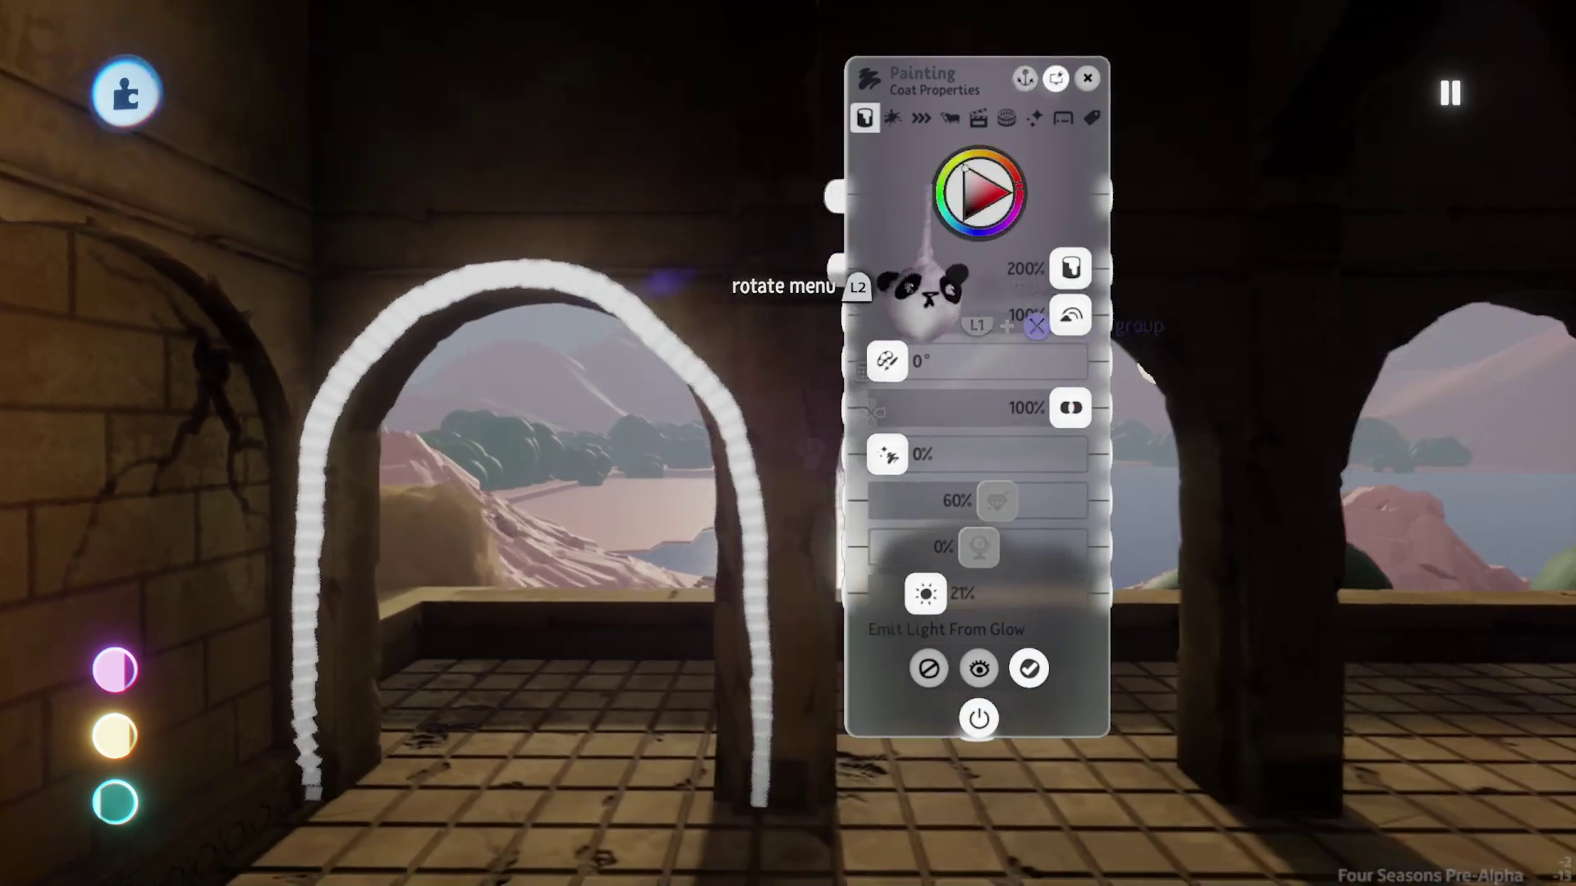
left_click(994, 174)
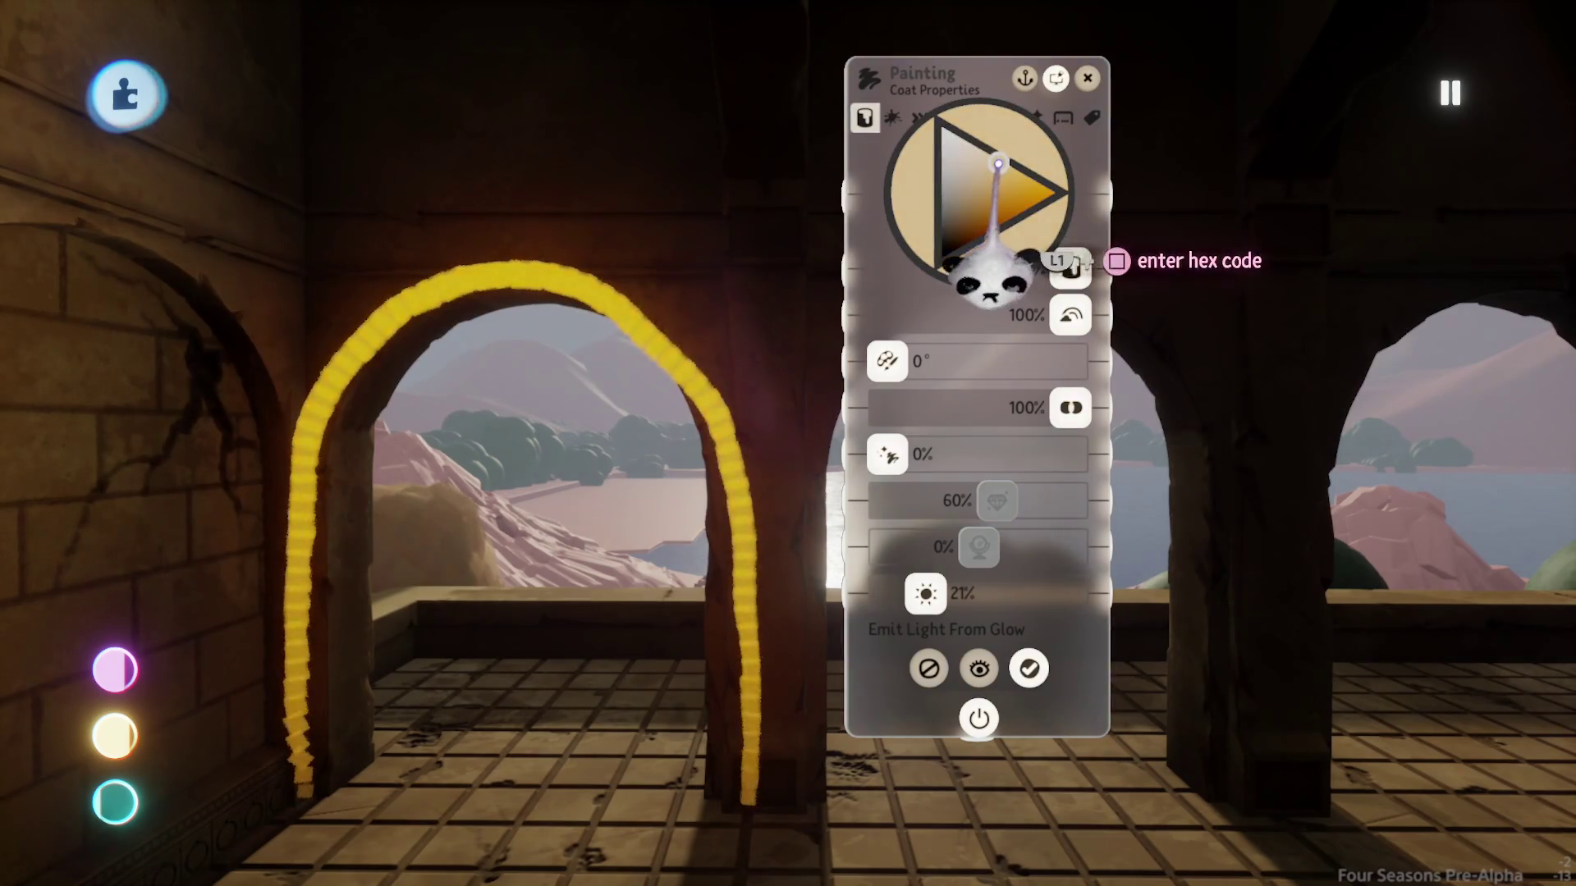
left_click_drag(998, 165, 952, 133)
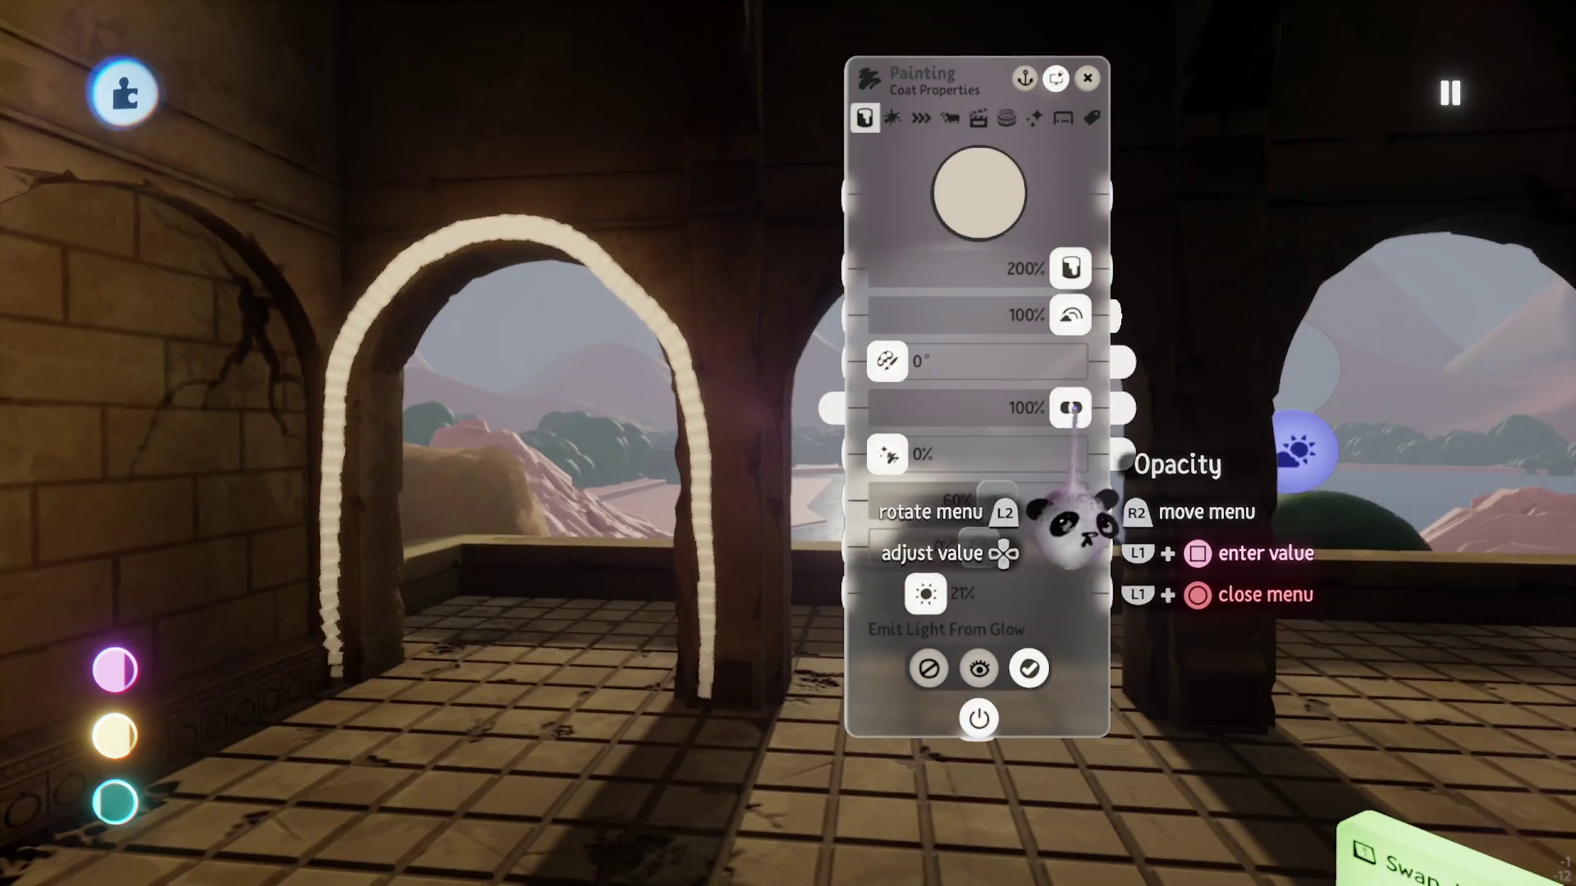
left_click_drag(1071, 408, 942, 407)
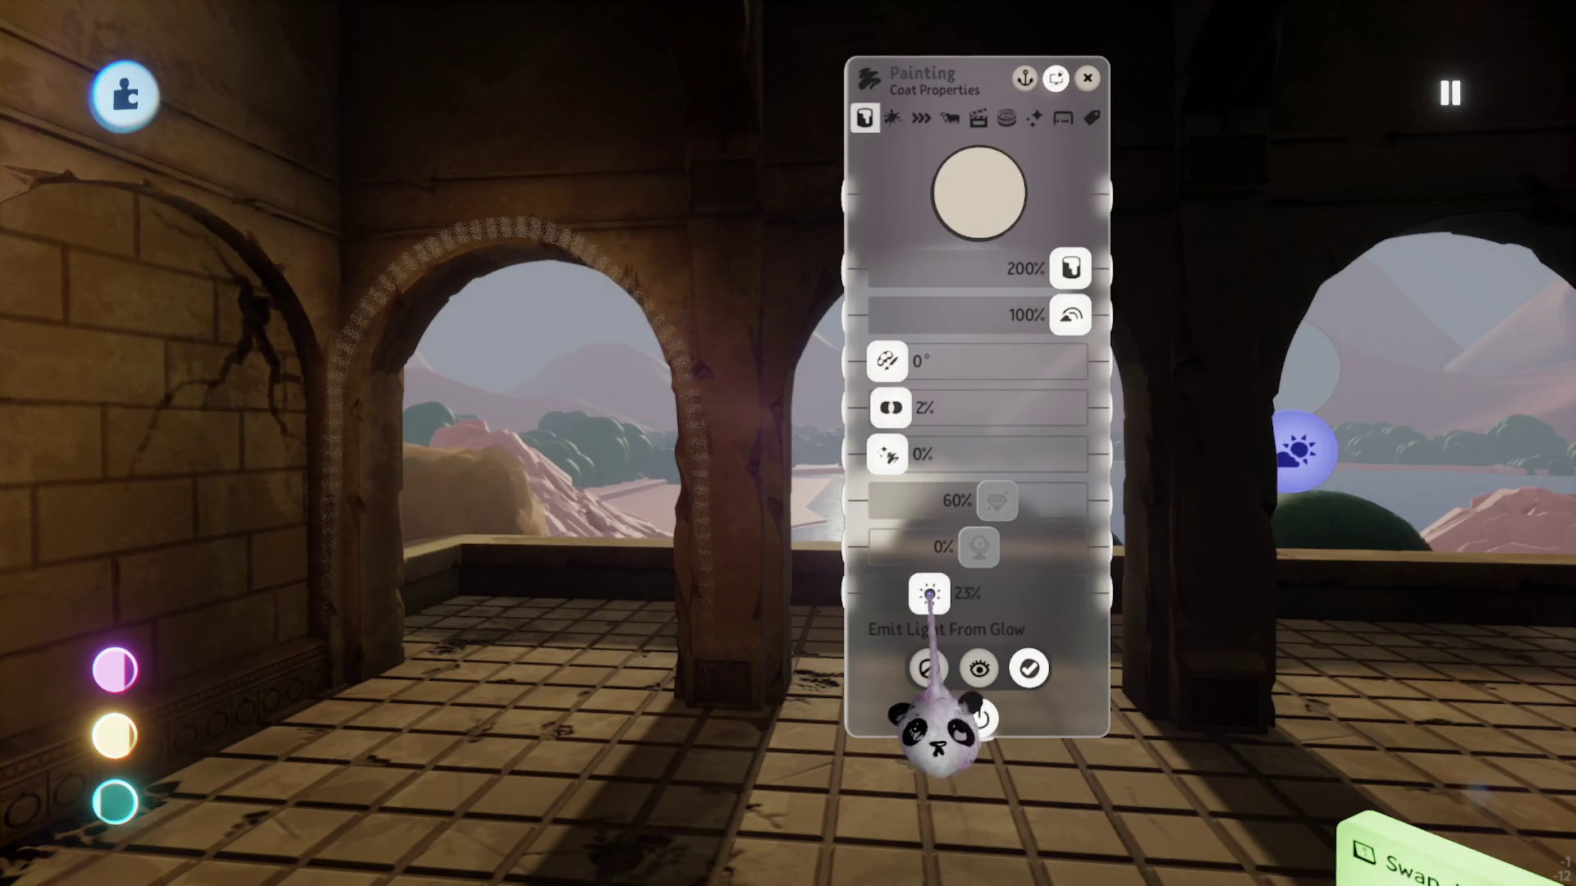
left_click_drag(908, 408, 830, 408)
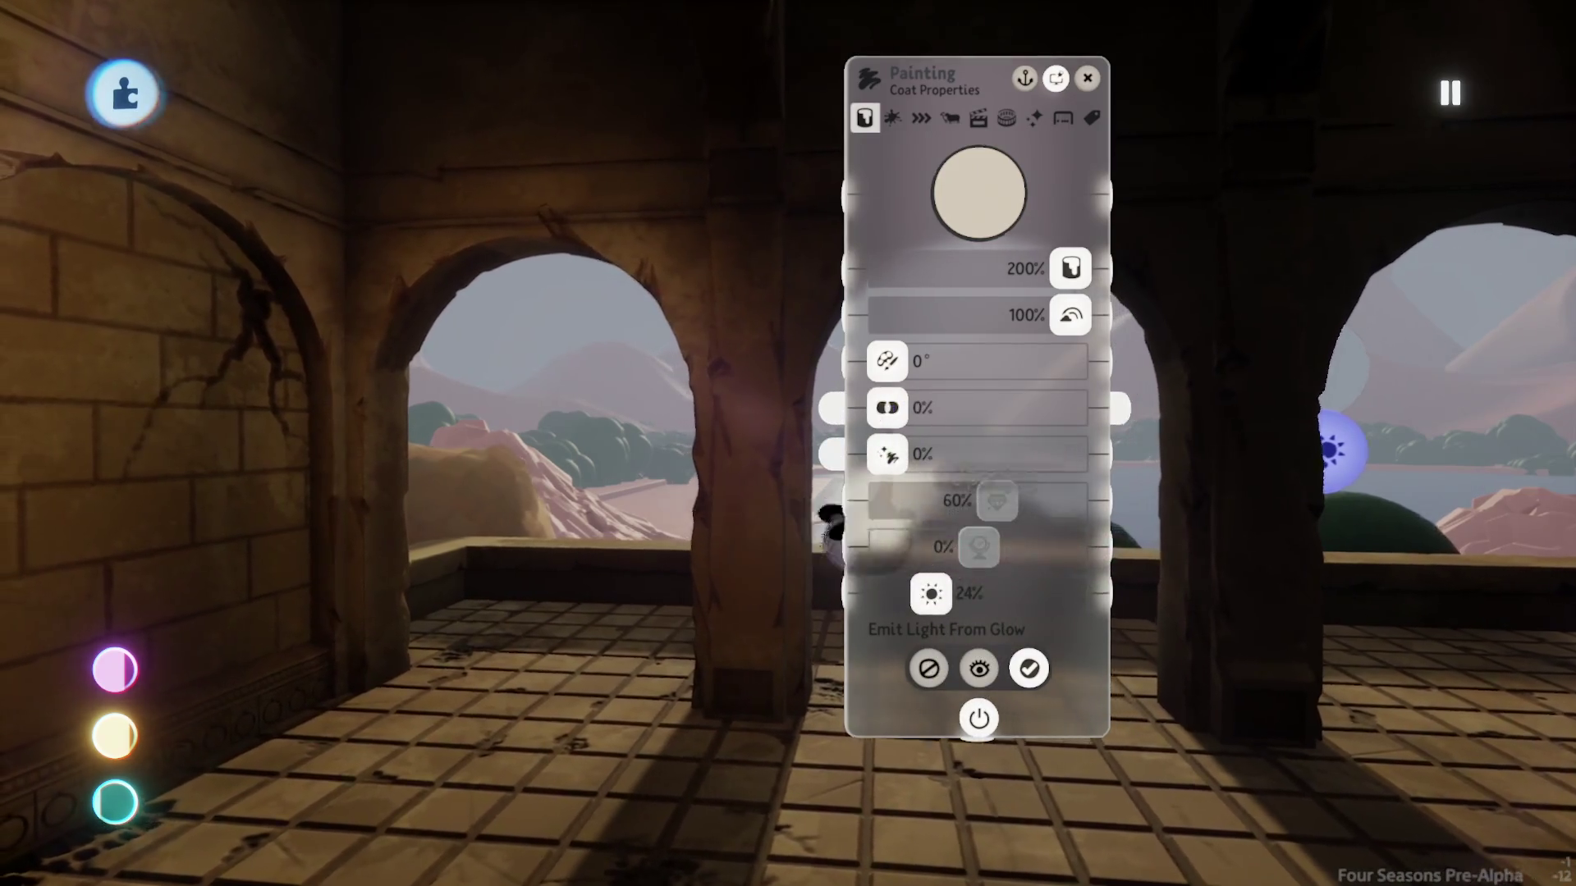
key("Escape")
left_click(870, 92)
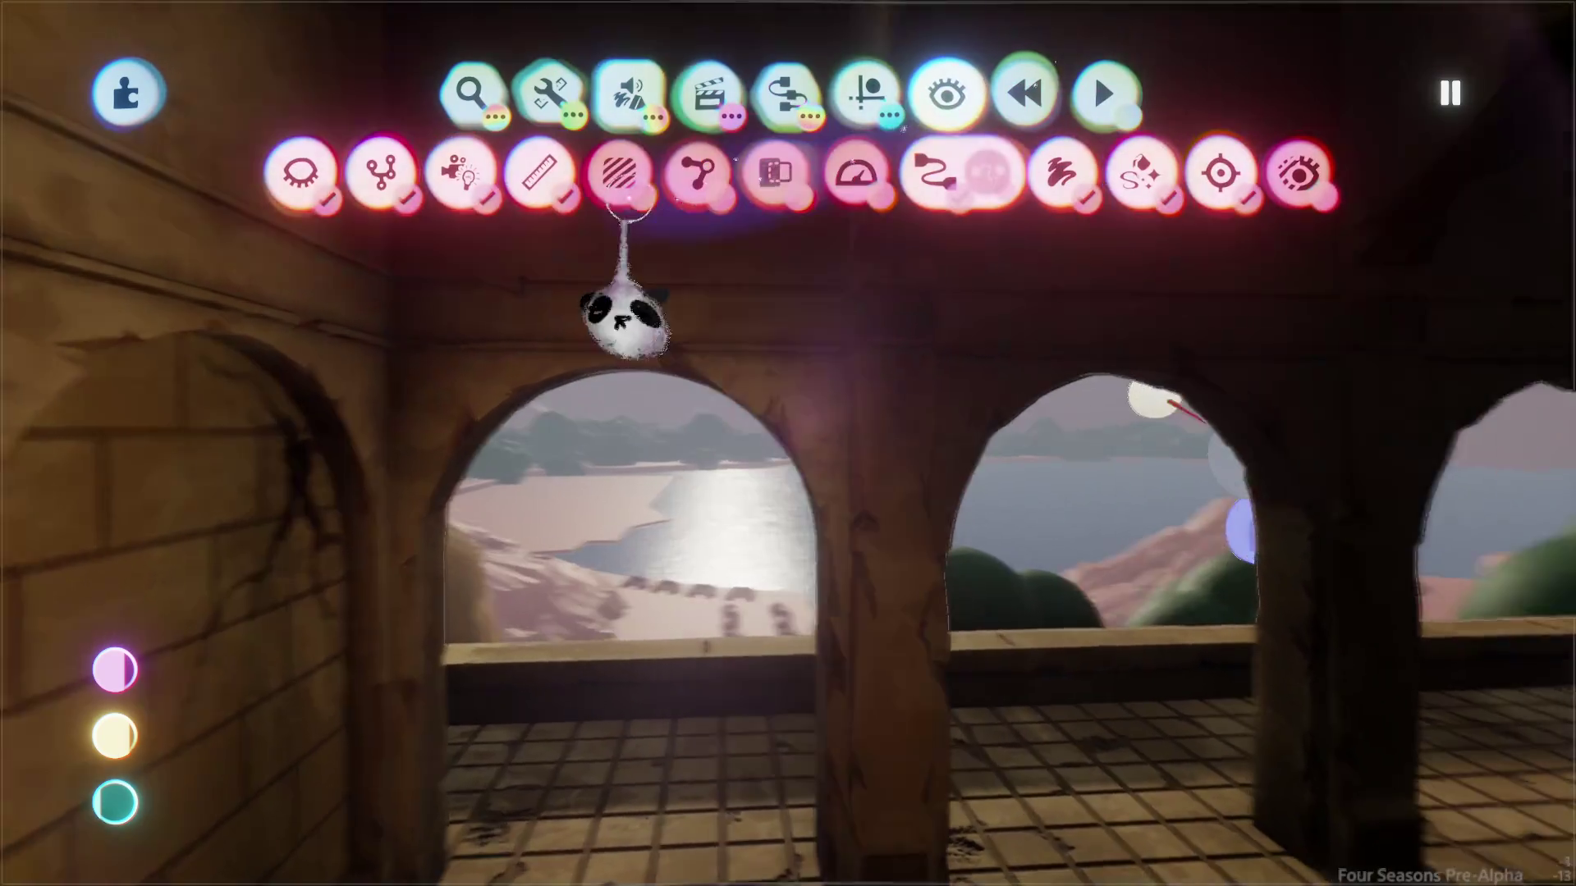
Step: Leave paint mode to return to the assemble tools by the corridor
key("Escape")
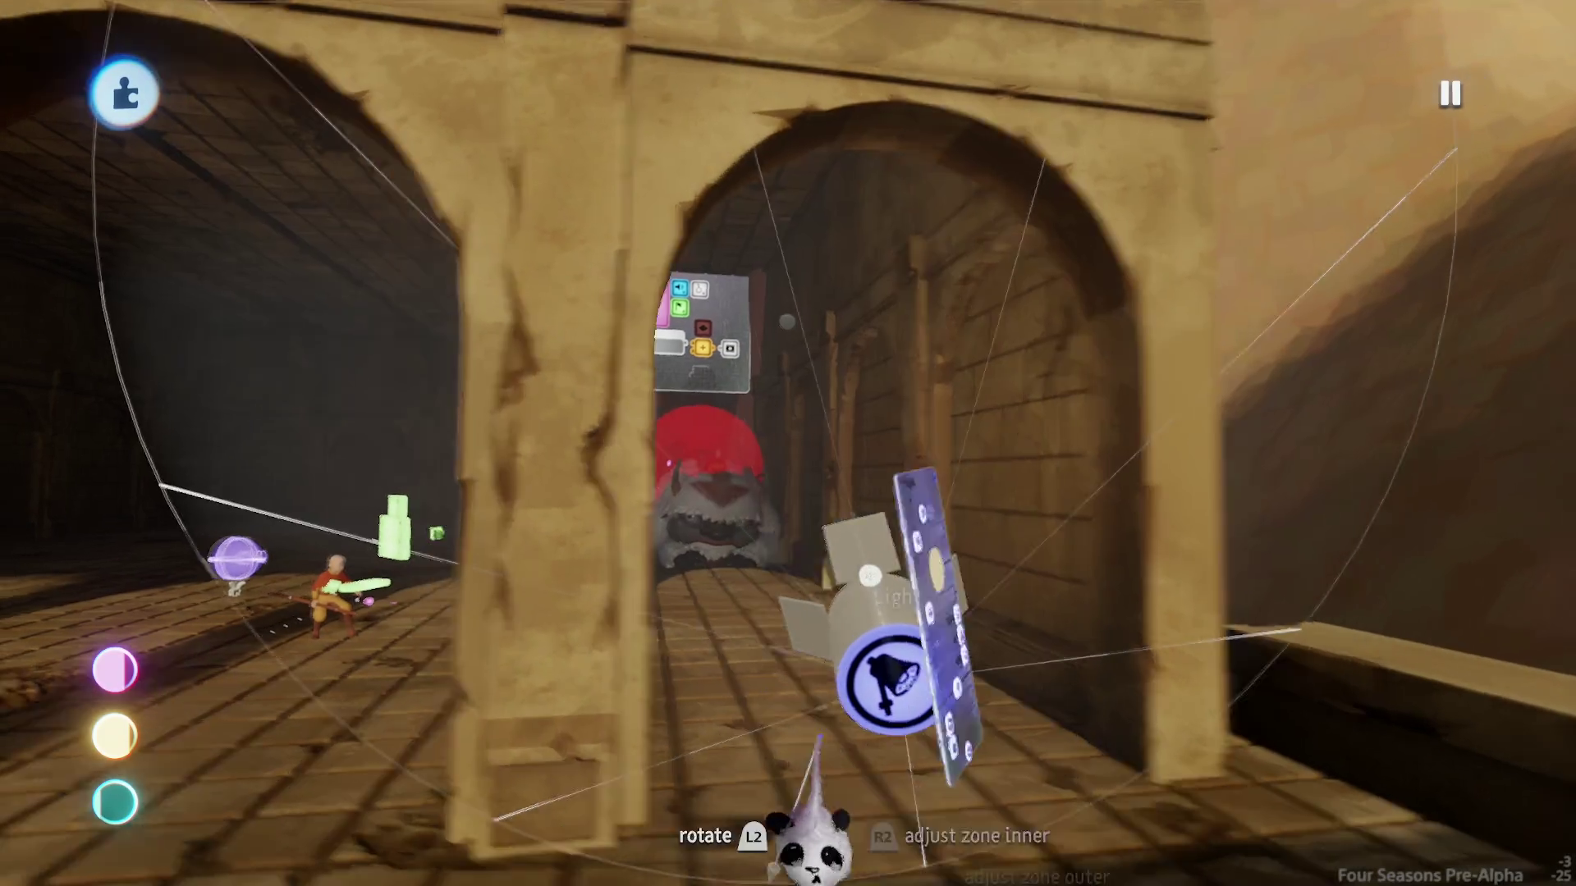
Step: Drag the spotlight's distance to about 24.6 m and close its Light settings
left_click(767, 660)
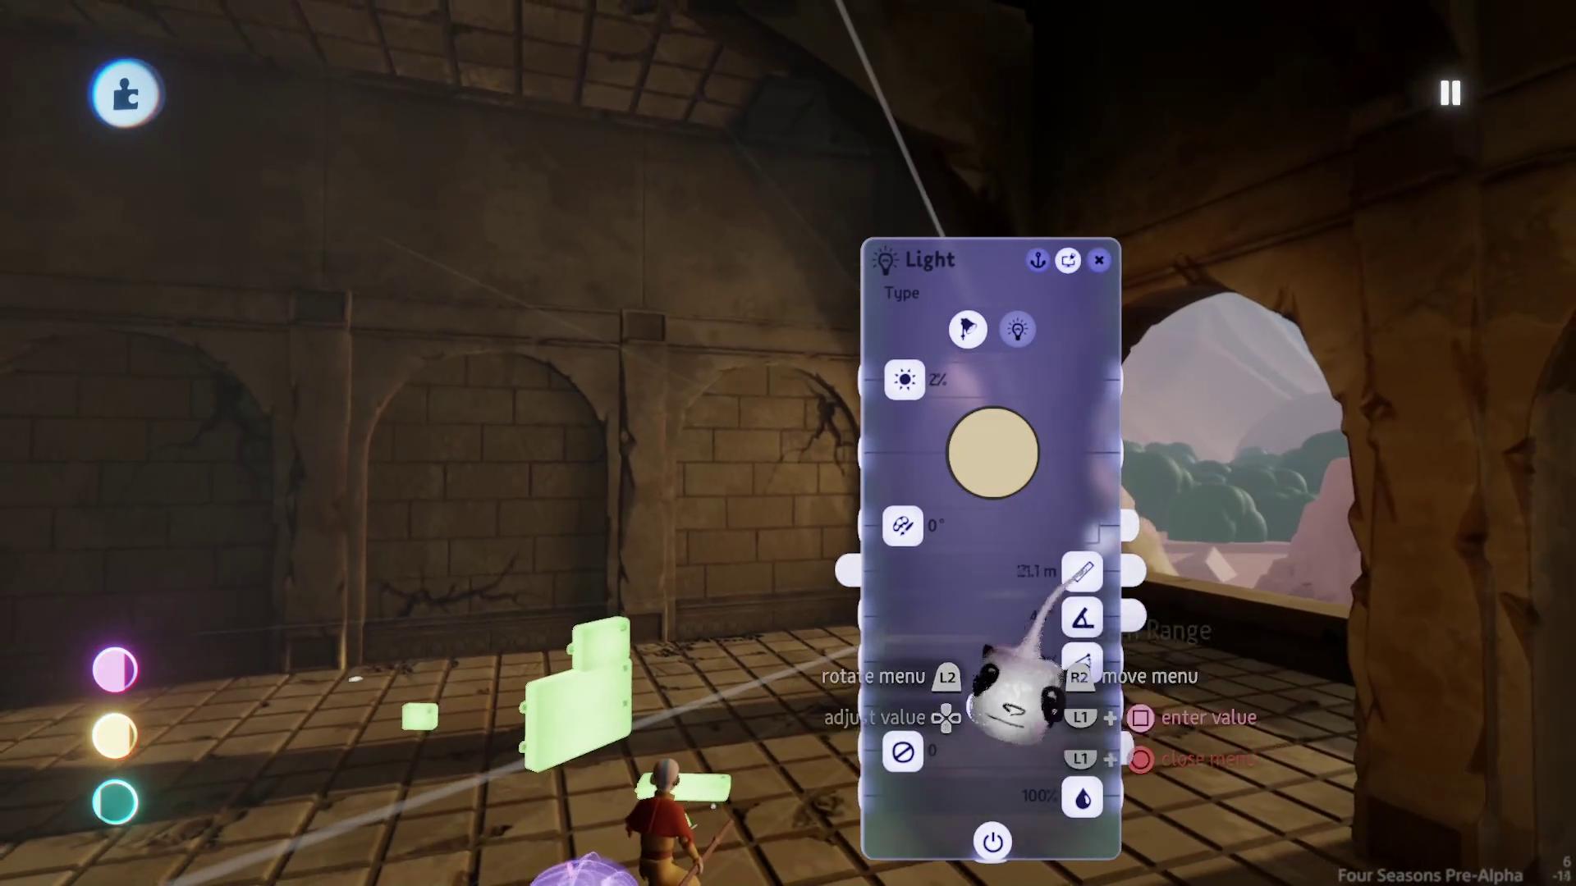
left_click_drag(1021, 702, 1067, 694)
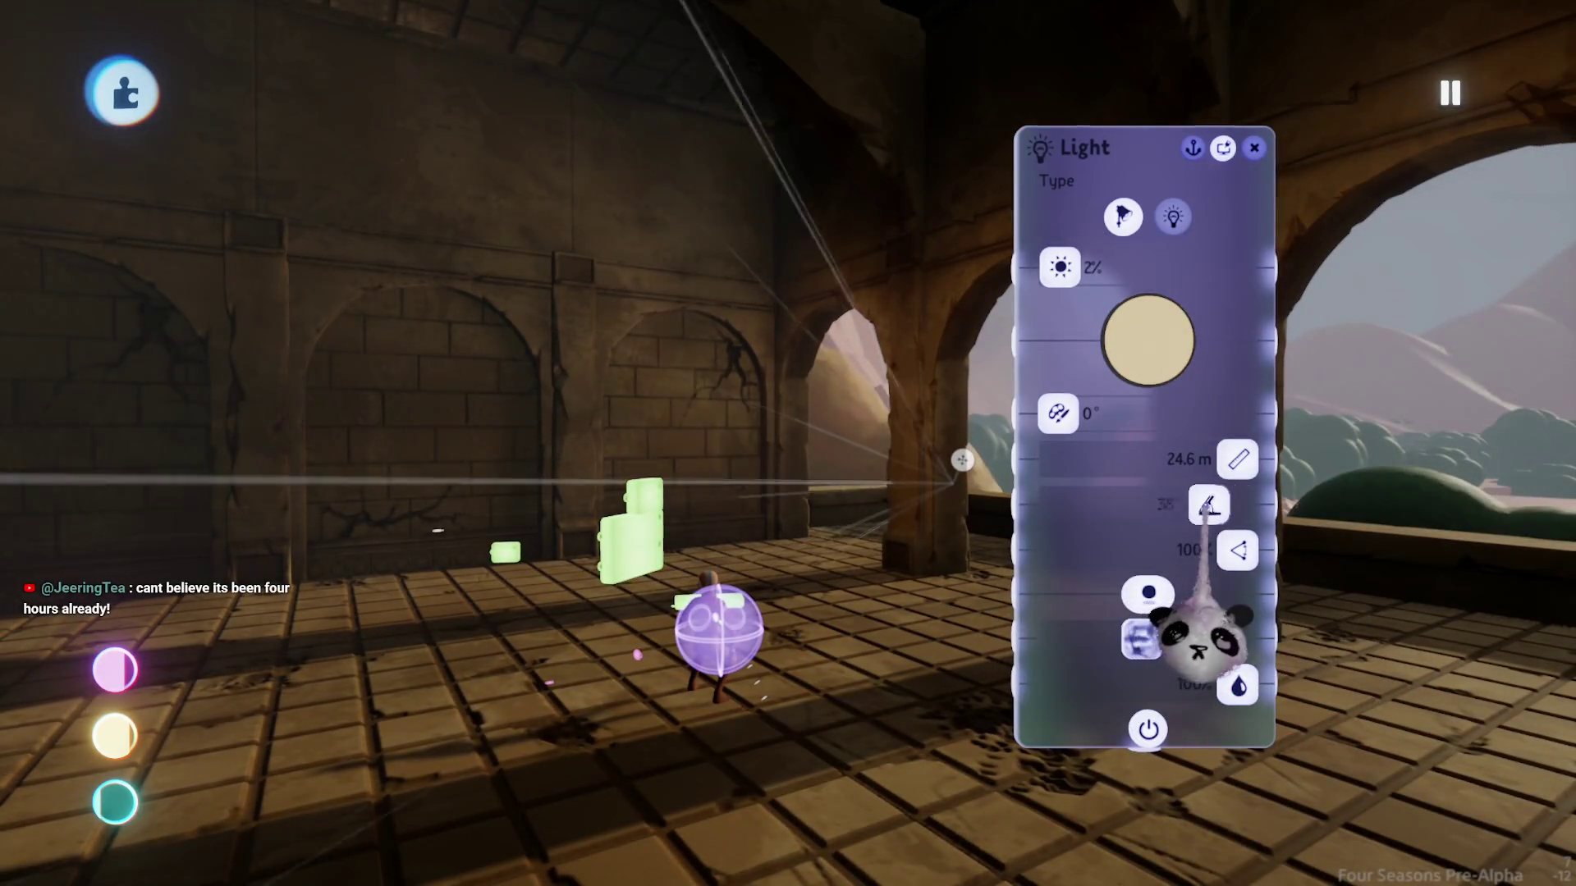
key("Escape")
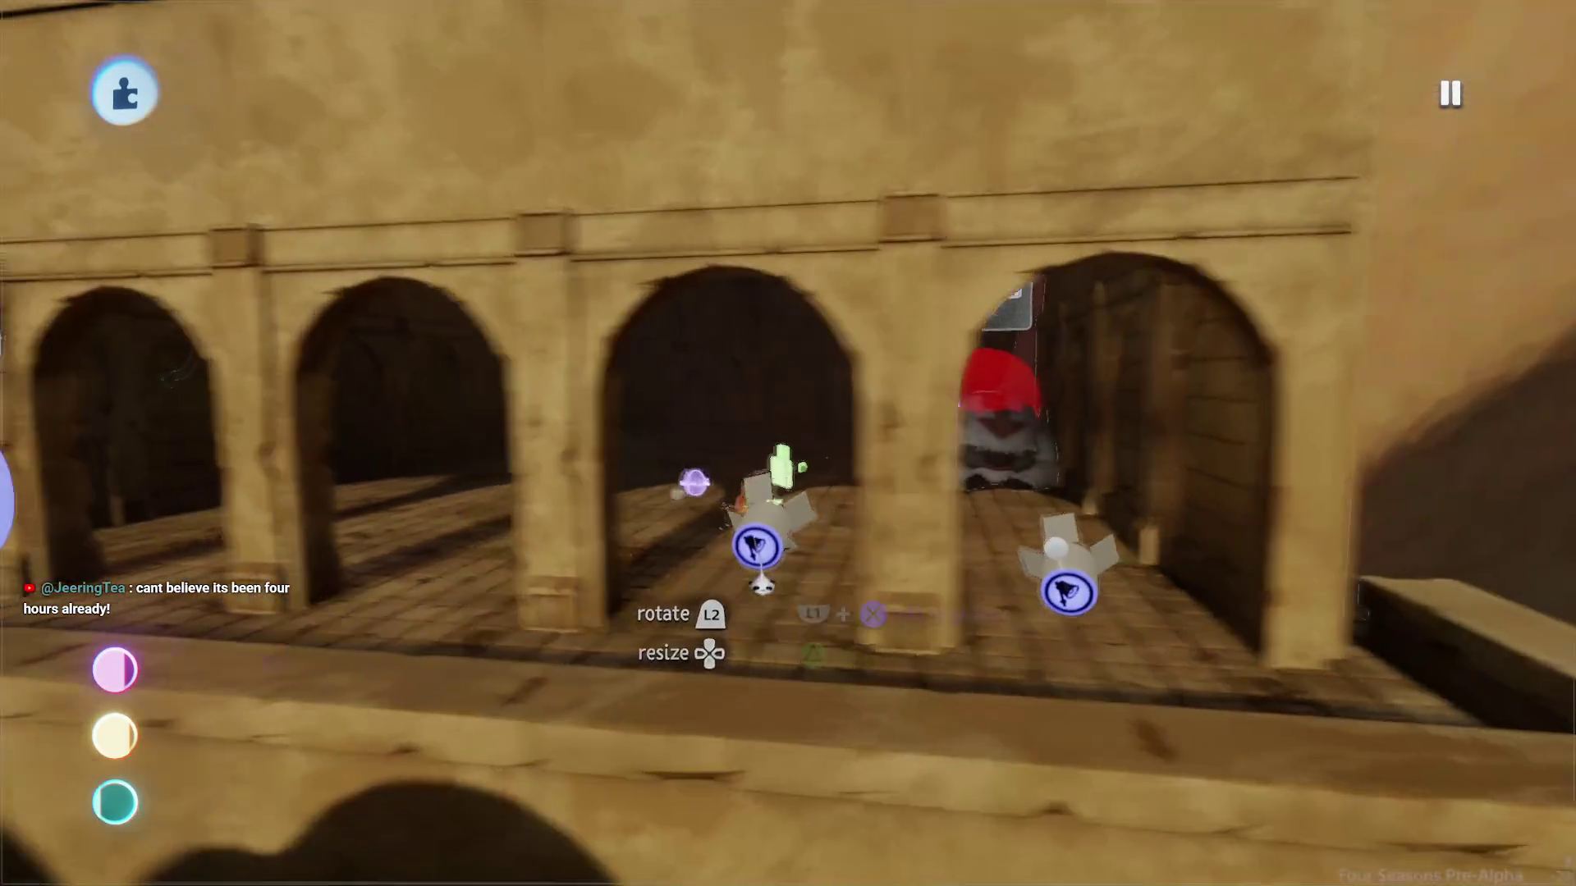
Step: Set the small gadget down on the floor, then move the purple pillar to the left
mouse_move(756, 546)
left_mouse_down()
mouse_move(738, 474)
mouse_move(766, 485)
mouse_move(756, 468)
mouse_move(764, 497)
left_mouse_up()
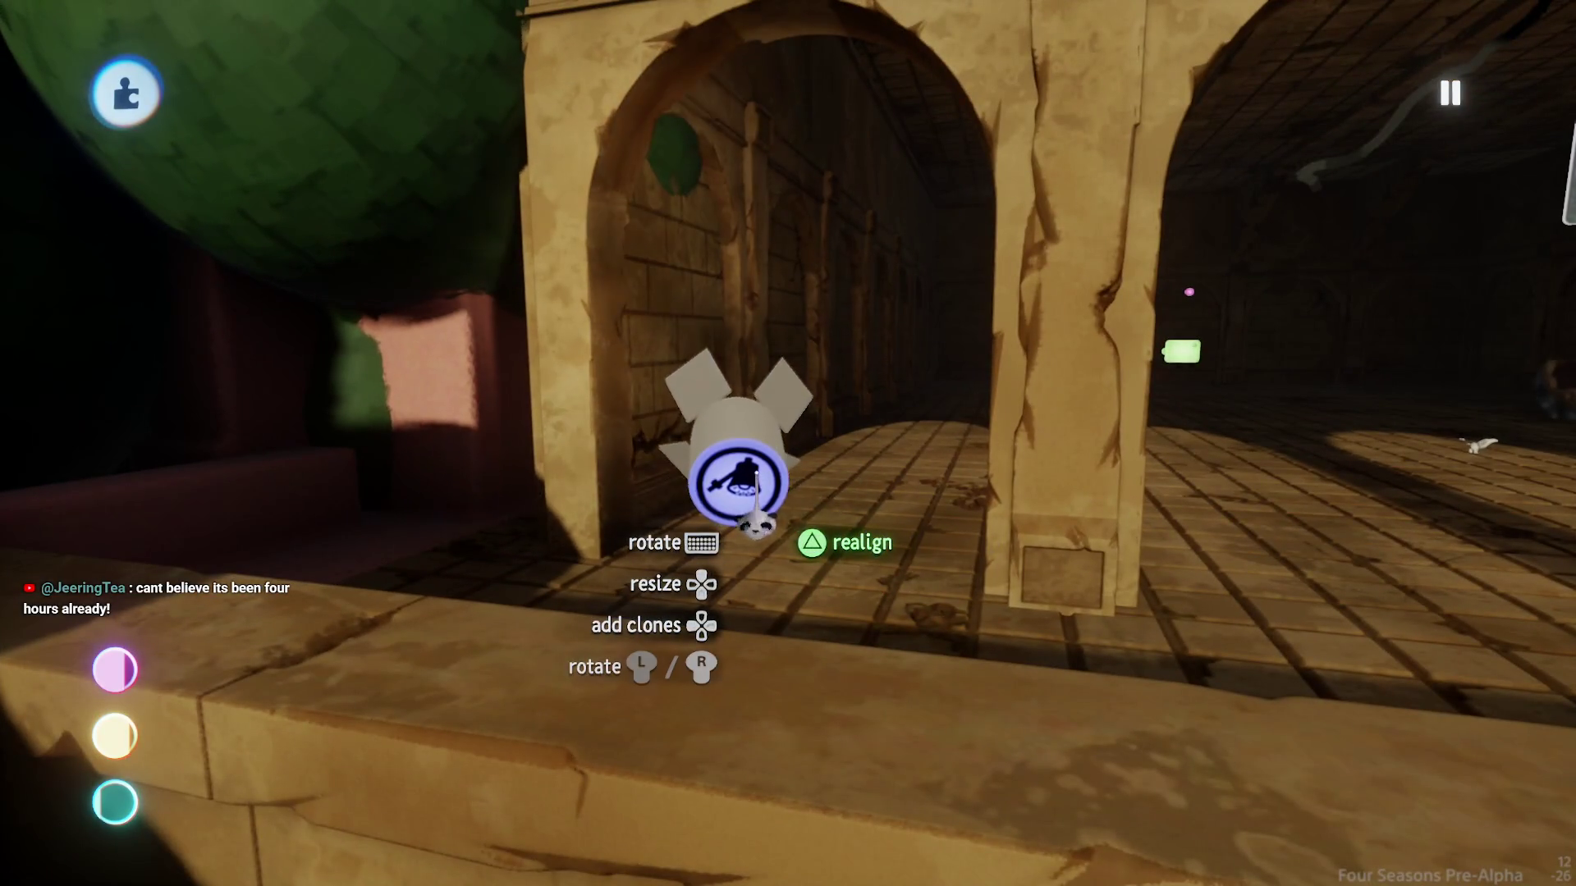
left_click_drag(756, 537, 764, 525)
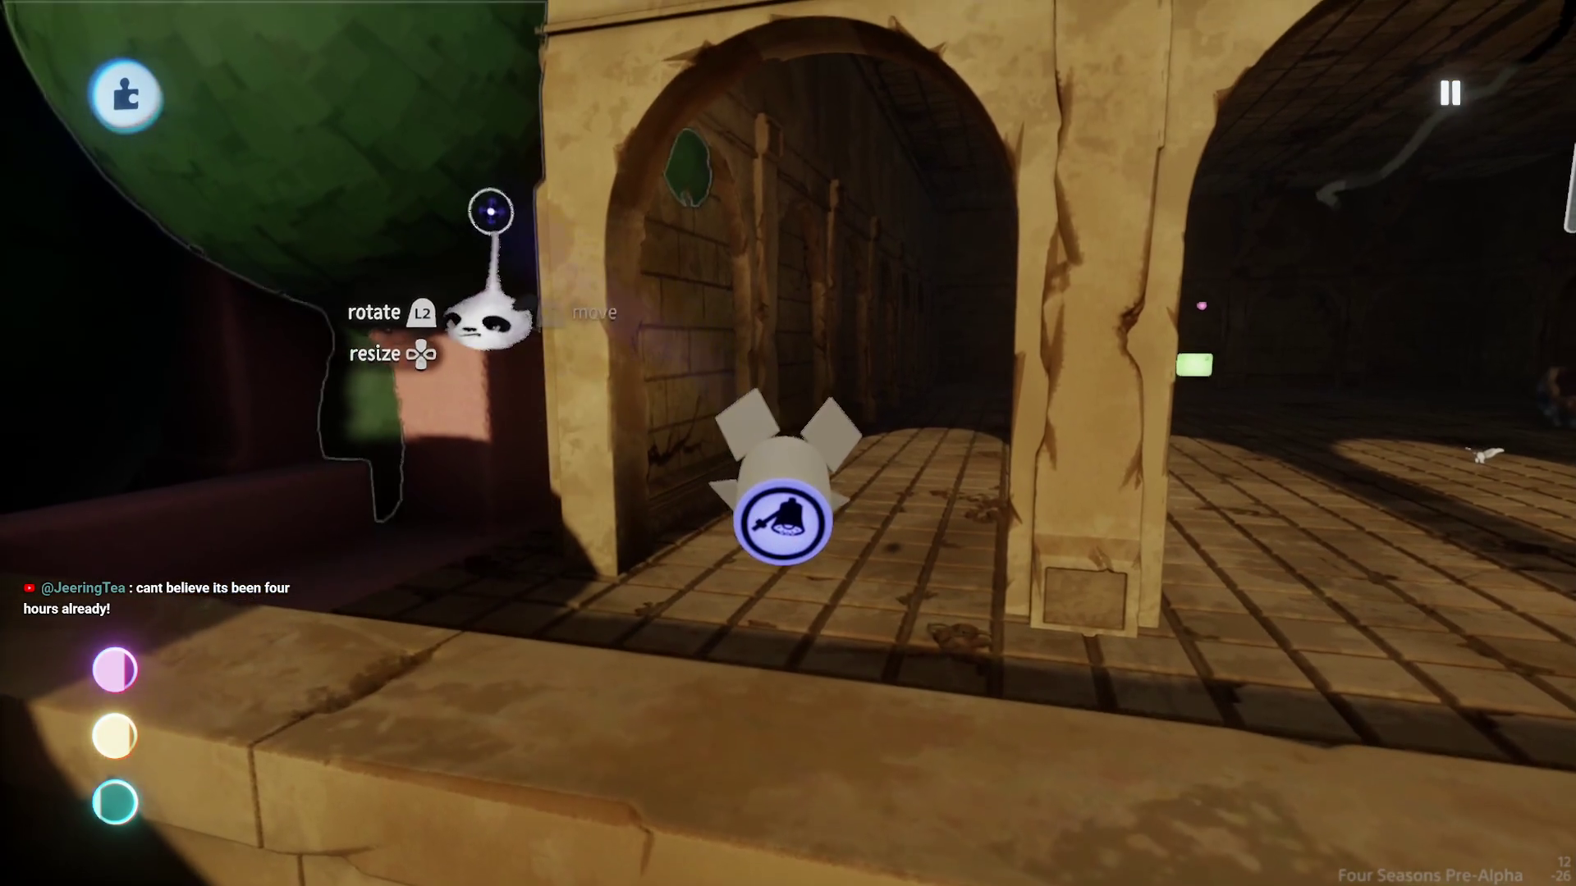
key("Escape")
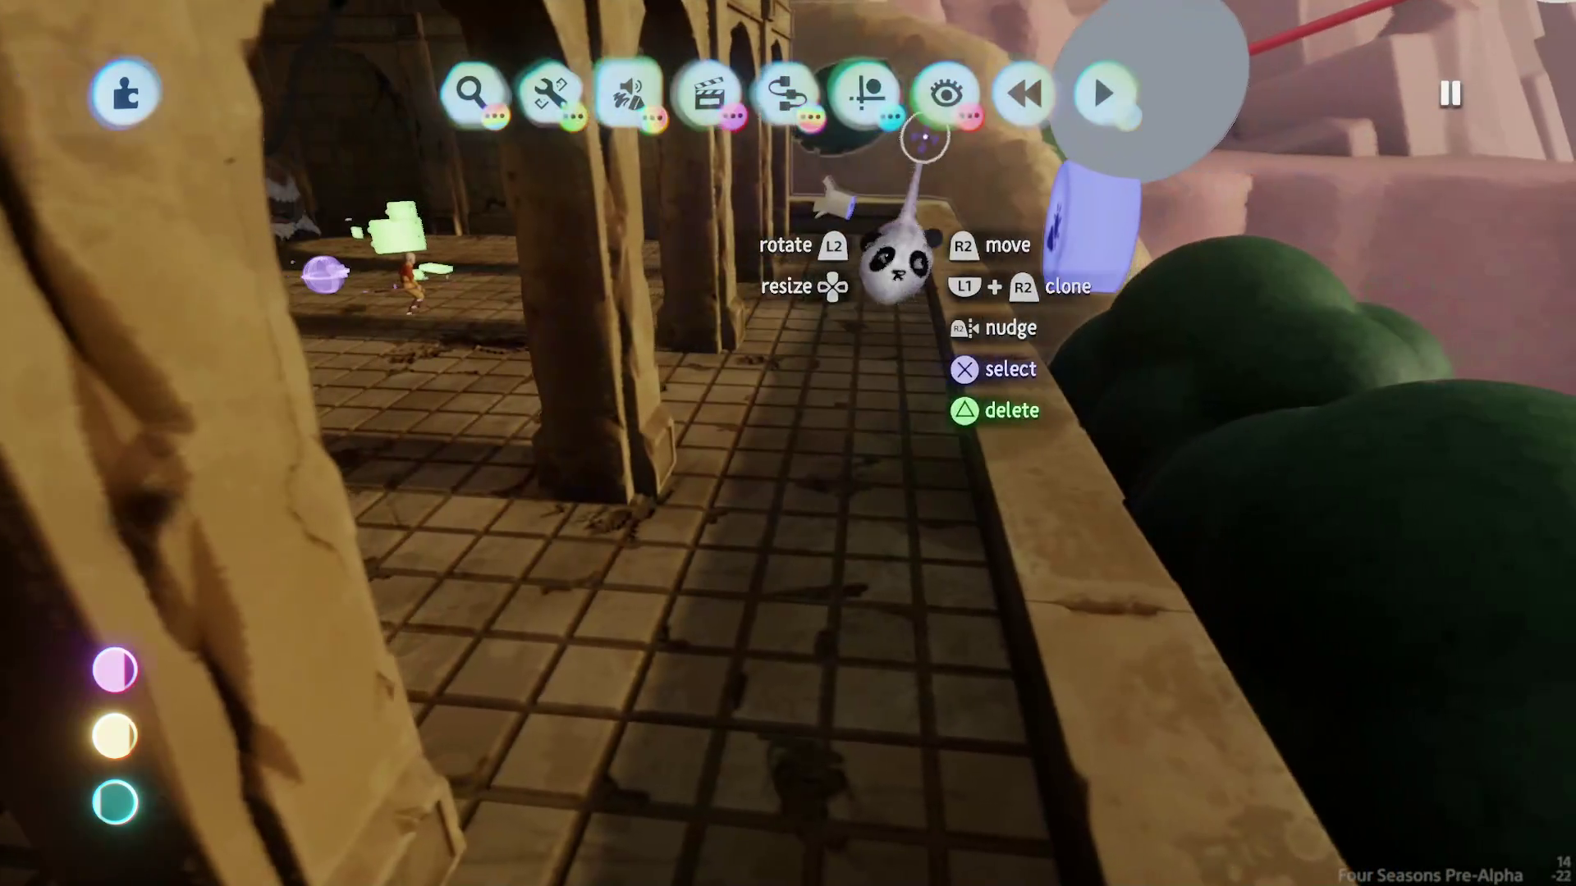
key("Escape")
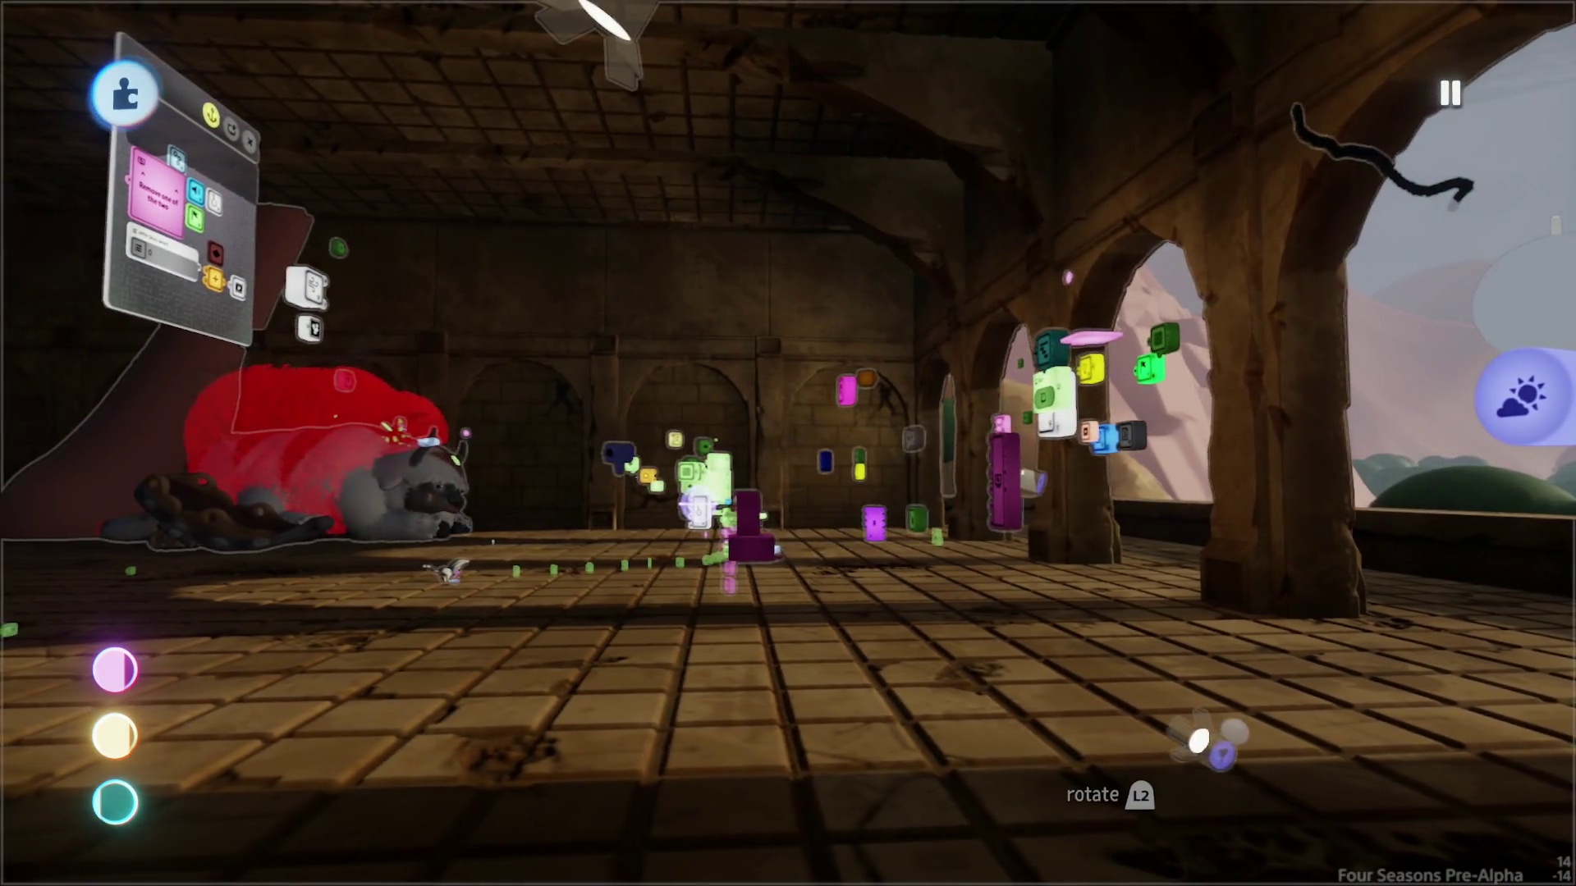
mouse_move(696, 509)
left_mouse_down()
mouse_move(746, 493)
mouse_move(756, 510)
mouse_move(657, 511)
mouse_move(693, 528)
mouse_move(819, 461)
left_mouse_up()
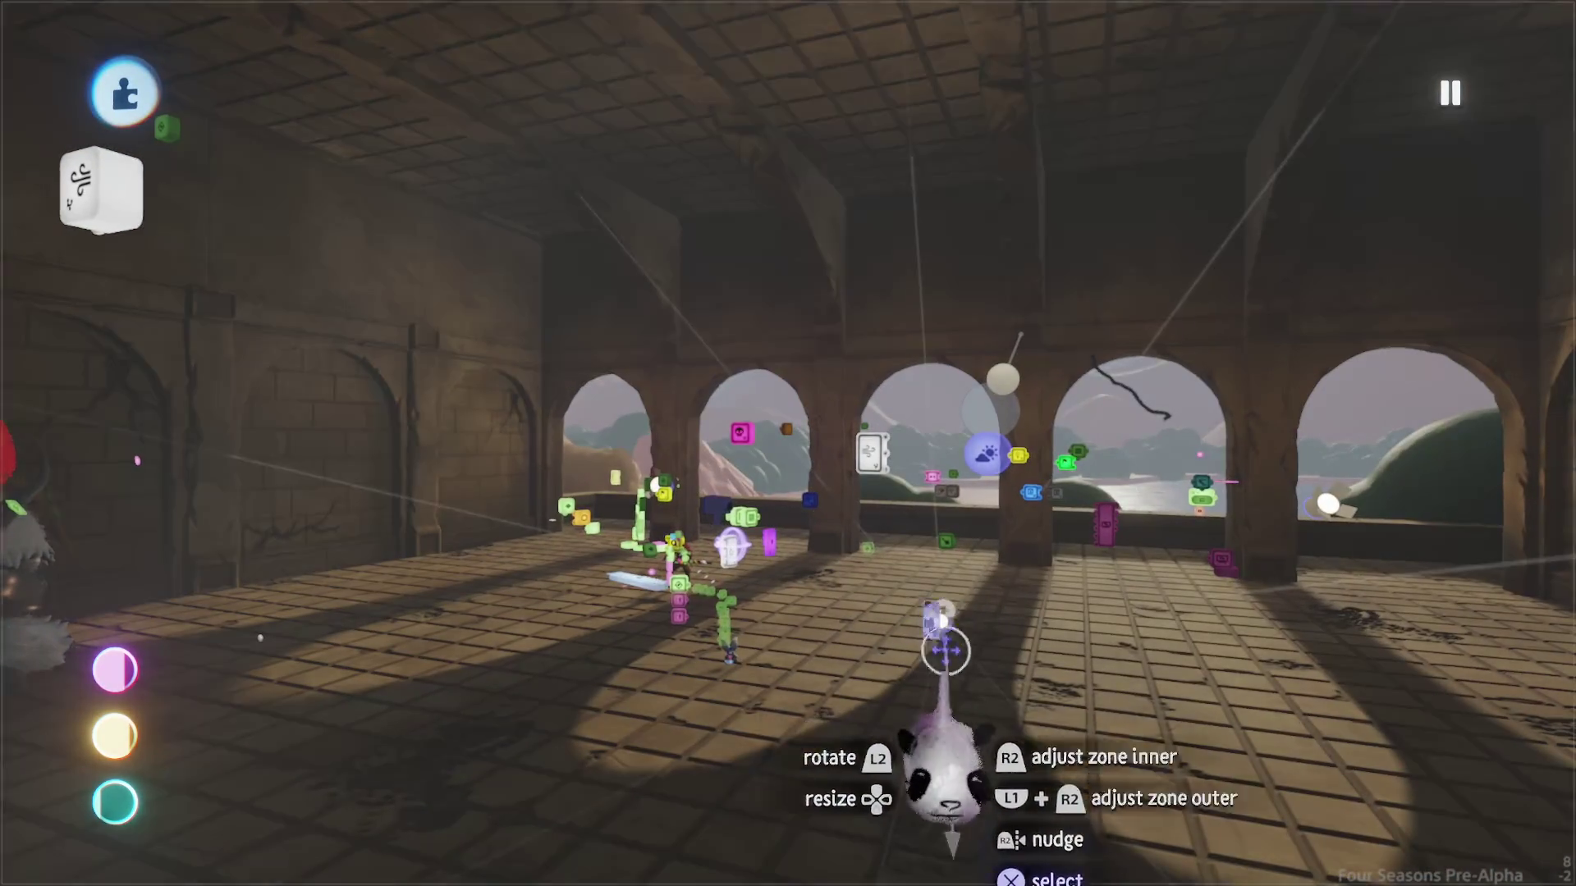
Step: Make the spotlight project image 3 through its beam
left_click(943, 640)
left_click_drag(771, 712, 1110, 652)
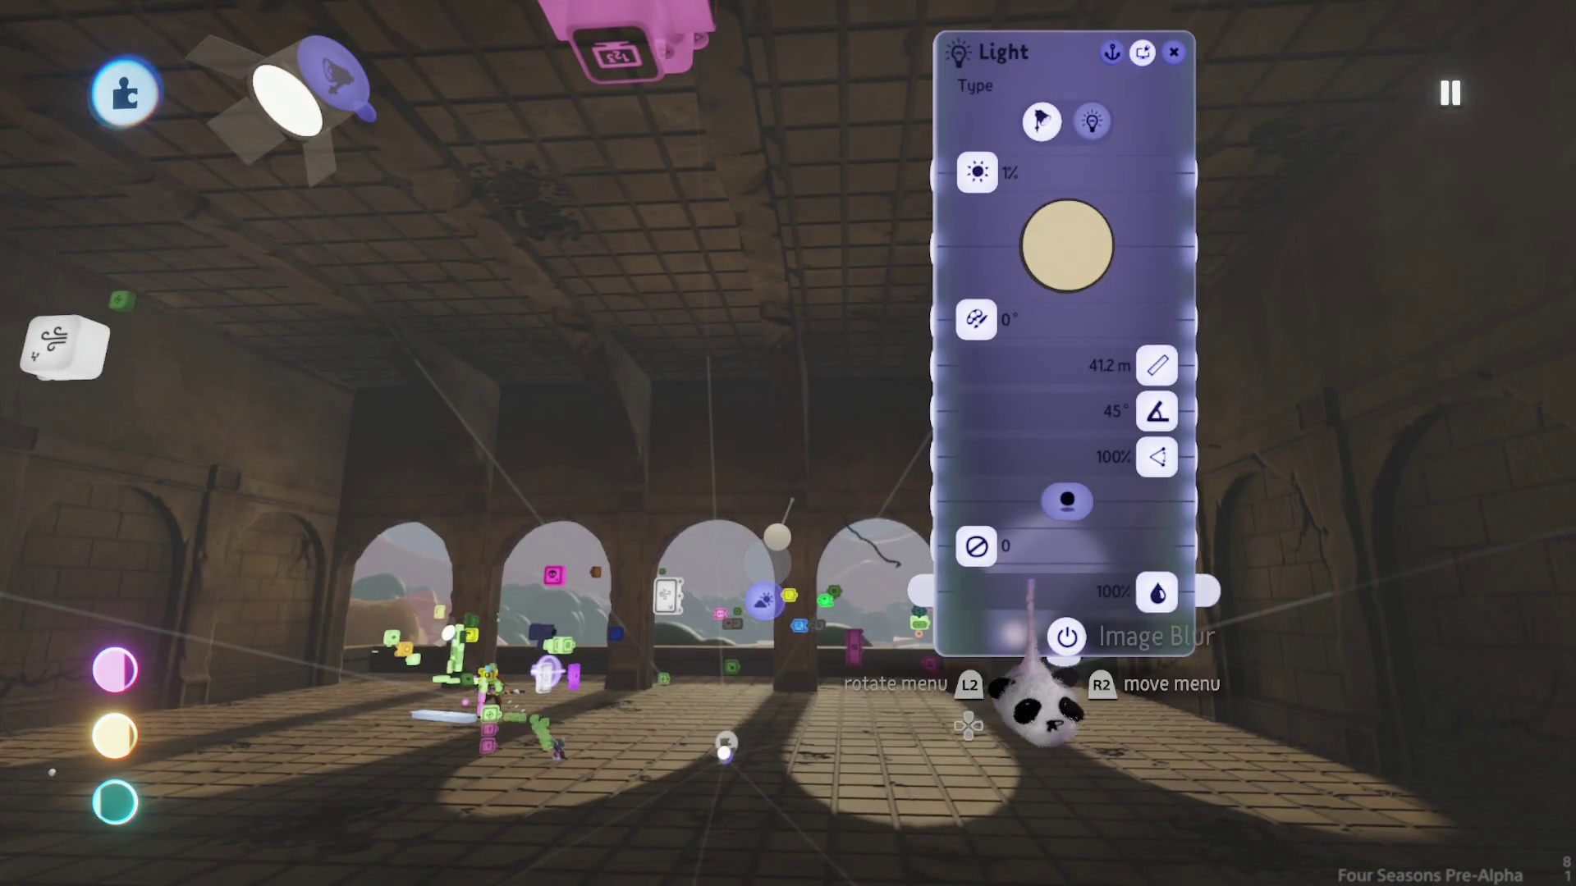
left_click_drag(1003, 669, 993, 662)
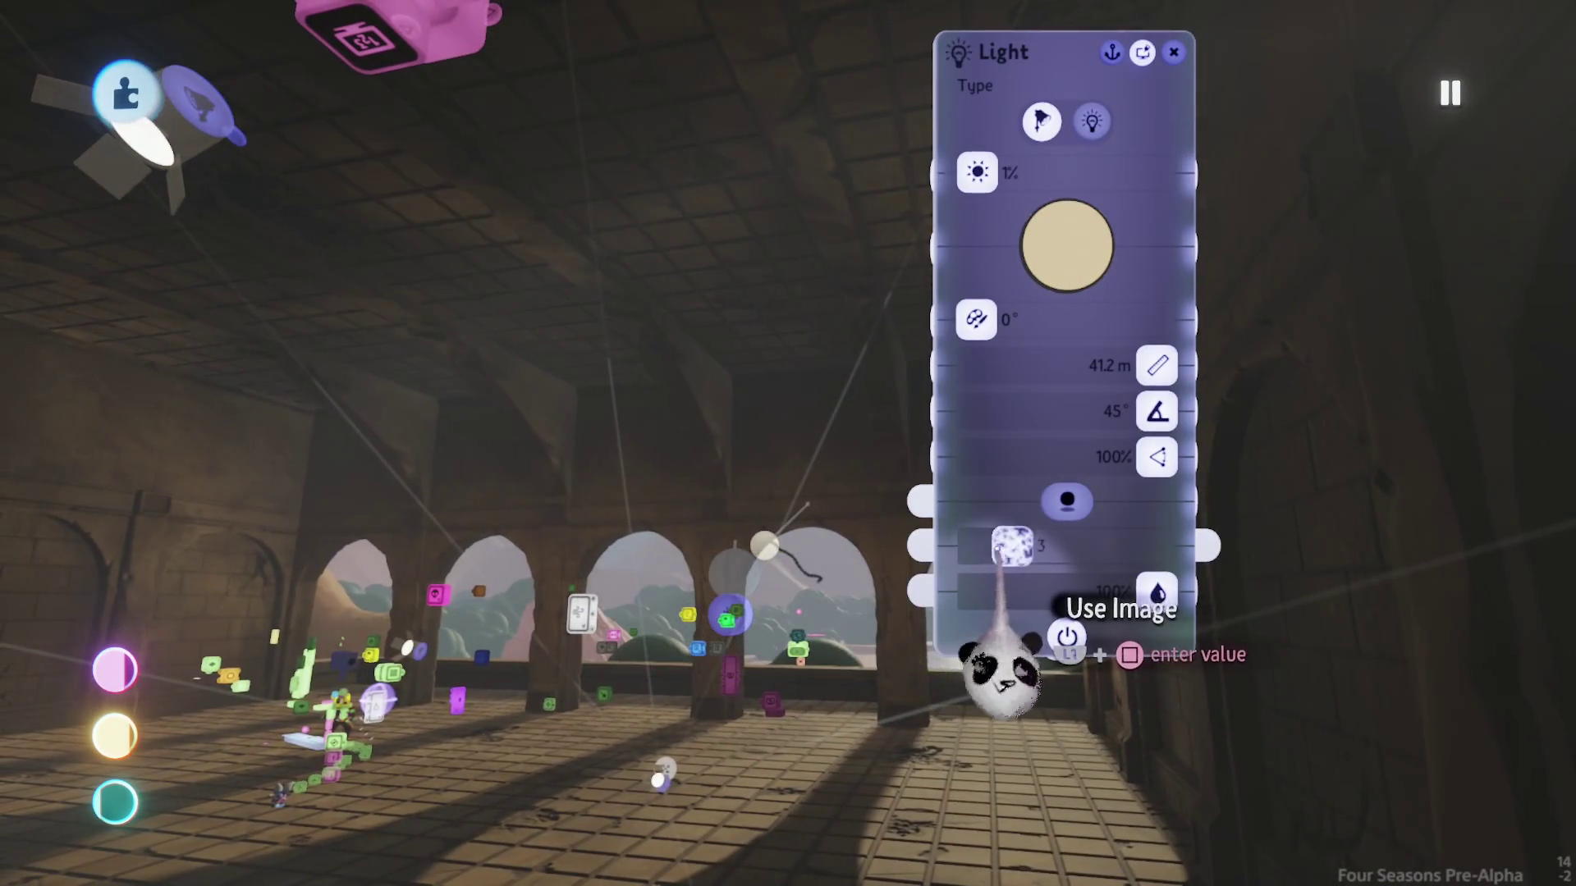
key("Escape")
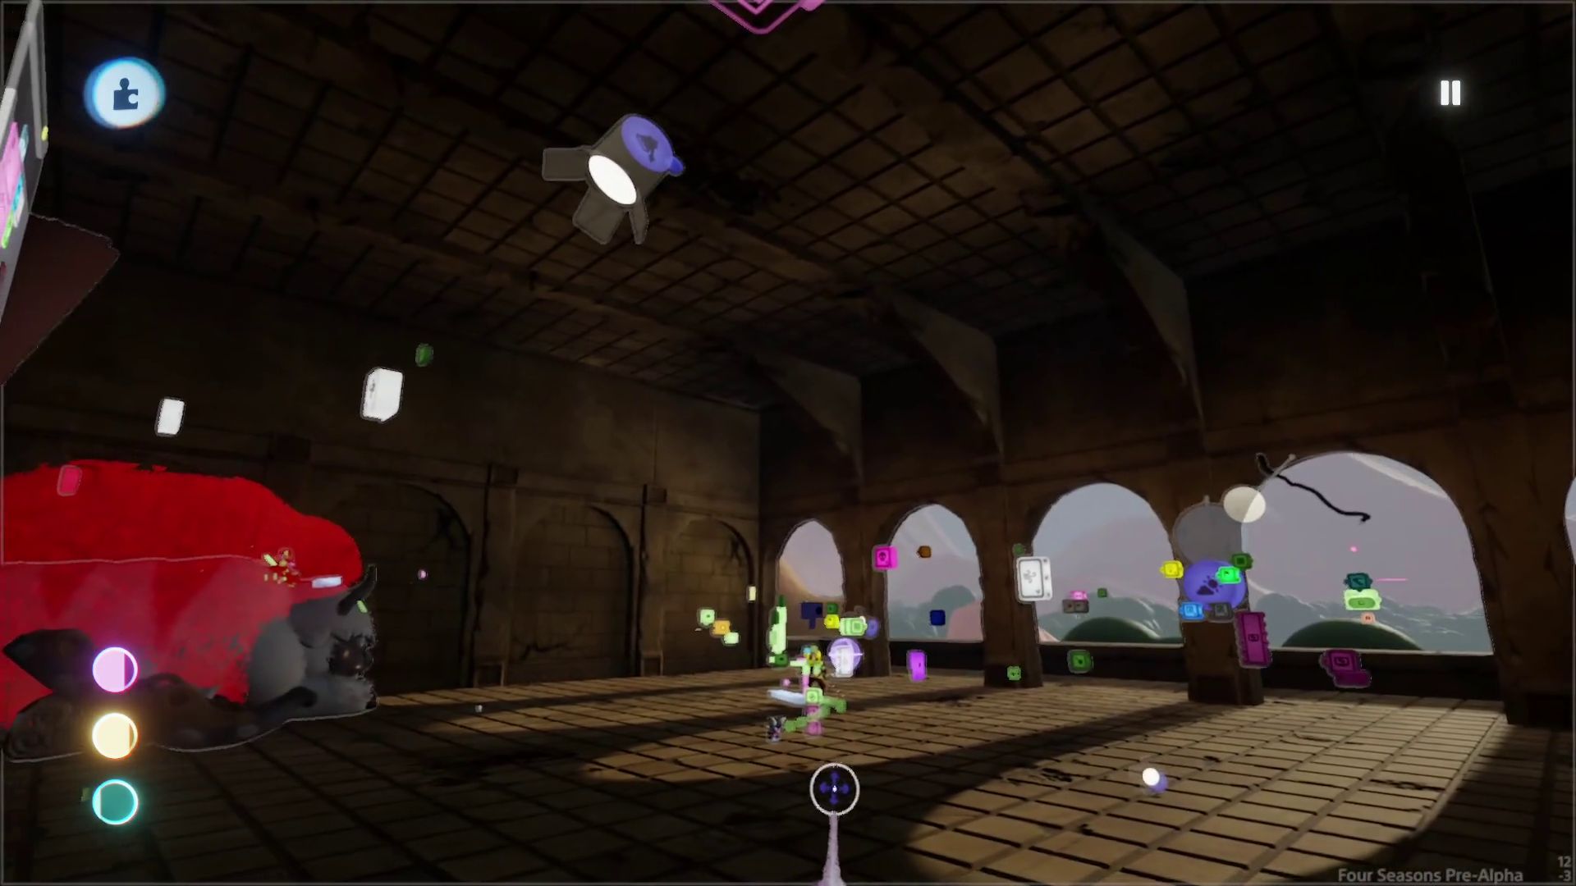
Step: Clone the arched wall section and pick up the spotlight to reposition it
mouse_move(834, 788)
left_mouse_down()
mouse_move(771, 873)
mouse_move(802, 862)
mouse_move(831, 761)
mouse_move(825, 656)
mouse_move(735, 317)
mouse_move(777, 306)
mouse_move(723, 261)
left_mouse_up()
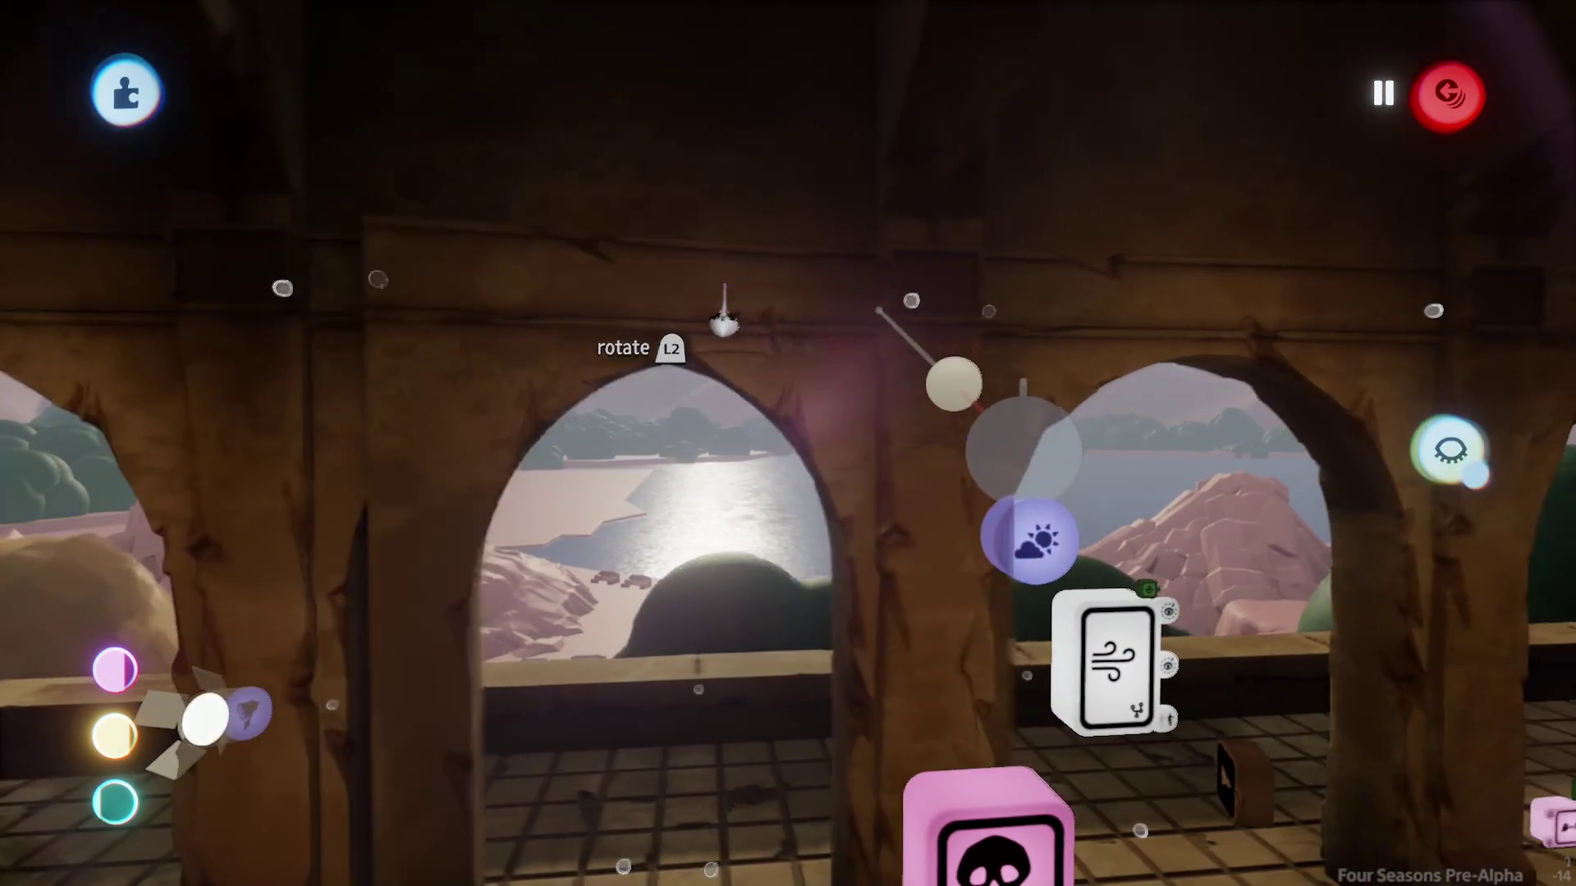
mouse_move(721, 317)
left_mouse_down()
mouse_move(714, 352)
mouse_move(597, 333)
mouse_move(580, 393)
mouse_move(703, 394)
mouse_move(791, 492)
mouse_move(801, 549)
left_mouse_up()
mouse_move(808, 438)
left_mouse_down()
mouse_move(754, 345)
mouse_move(682, 287)
left_mouse_up()
mouse_move(750, 359)
left_mouse_down()
mouse_move(720, 352)
mouse_move(932, 449)
mouse_move(809, 591)
mouse_move(834, 588)
mouse_move(728, 457)
mouse_move(708, 324)
mouse_move(807, 386)
mouse_move(825, 459)
mouse_move(792, 370)
mouse_move(813, 399)
mouse_move(796, 436)
mouse_move(808, 416)
mouse_move(810, 472)
mouse_move(771, 337)
mouse_move(777, 377)
mouse_move(851, 401)
mouse_move(826, 459)
mouse_move(813, 415)
mouse_move(802, 563)
mouse_move(819, 547)
mouse_move(791, 527)
mouse_move(829, 445)
mouse_move(615, 394)
mouse_move(714, 439)
mouse_move(763, 184)
left_mouse_up()
Step: Stamp a Grade & Effects gadget, lowering lens flare to about 2% and raising bloom to 55%
key("Escape")
left_click(768, 177)
left_click(1041, 173)
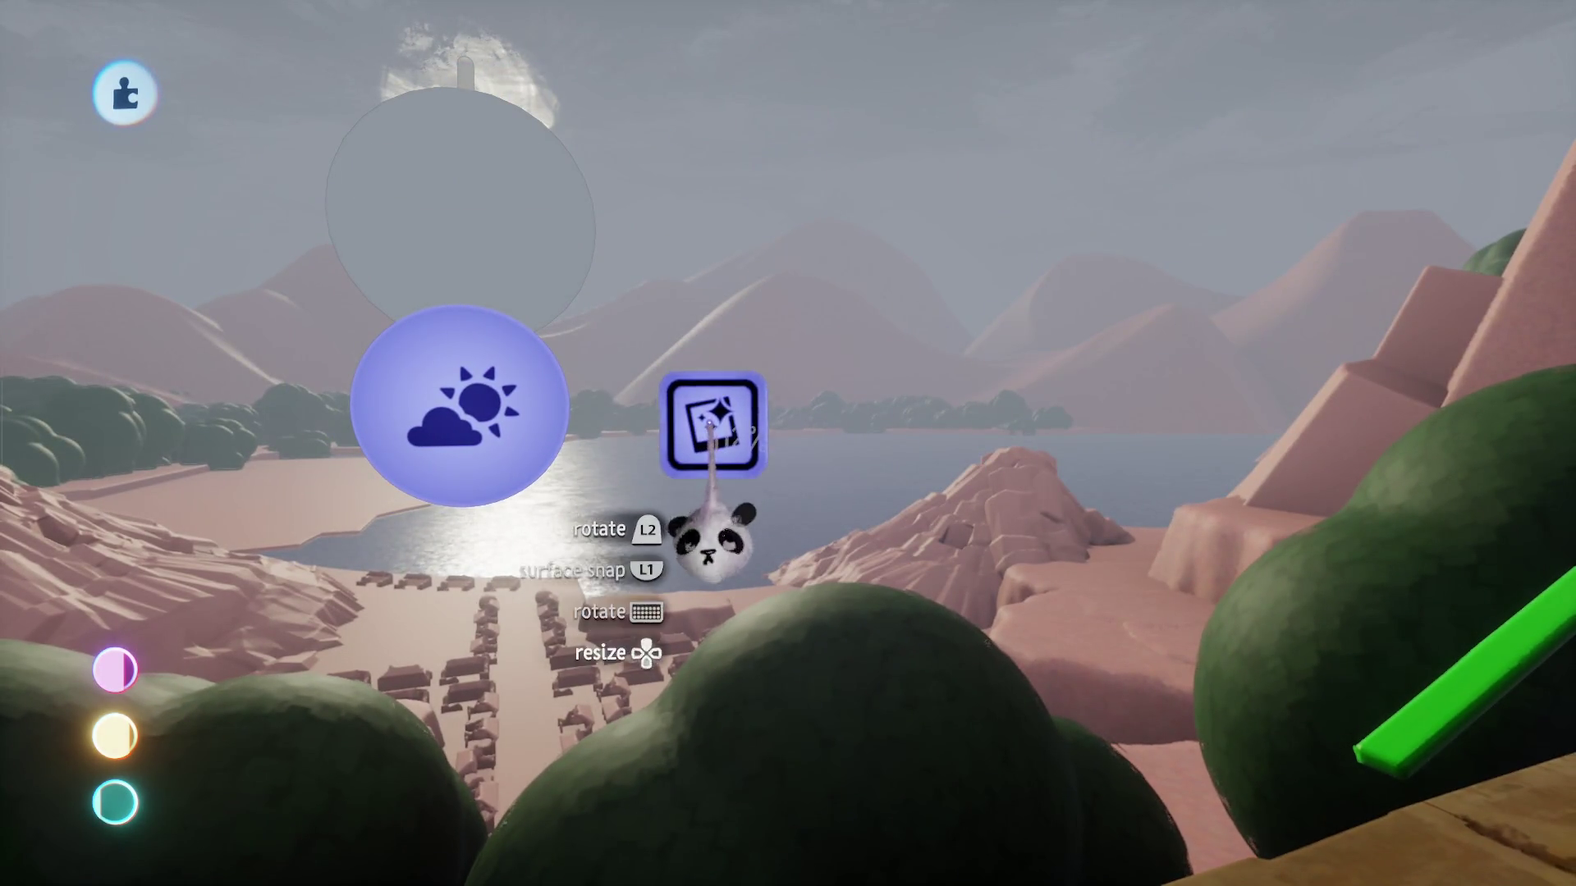
left_click(814, 410)
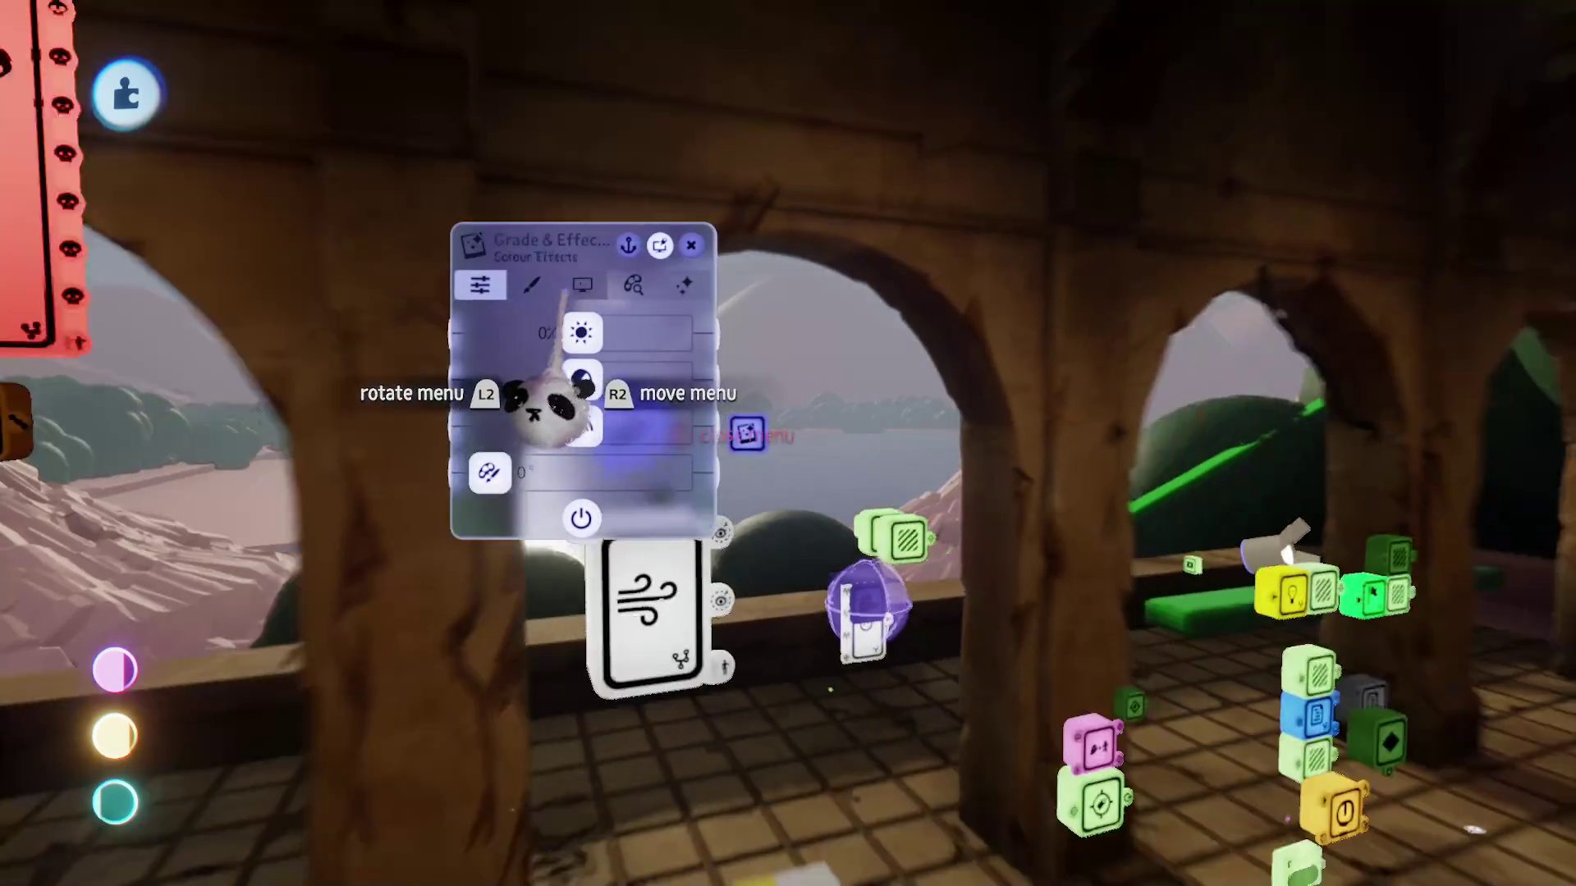
left_click(812, 234)
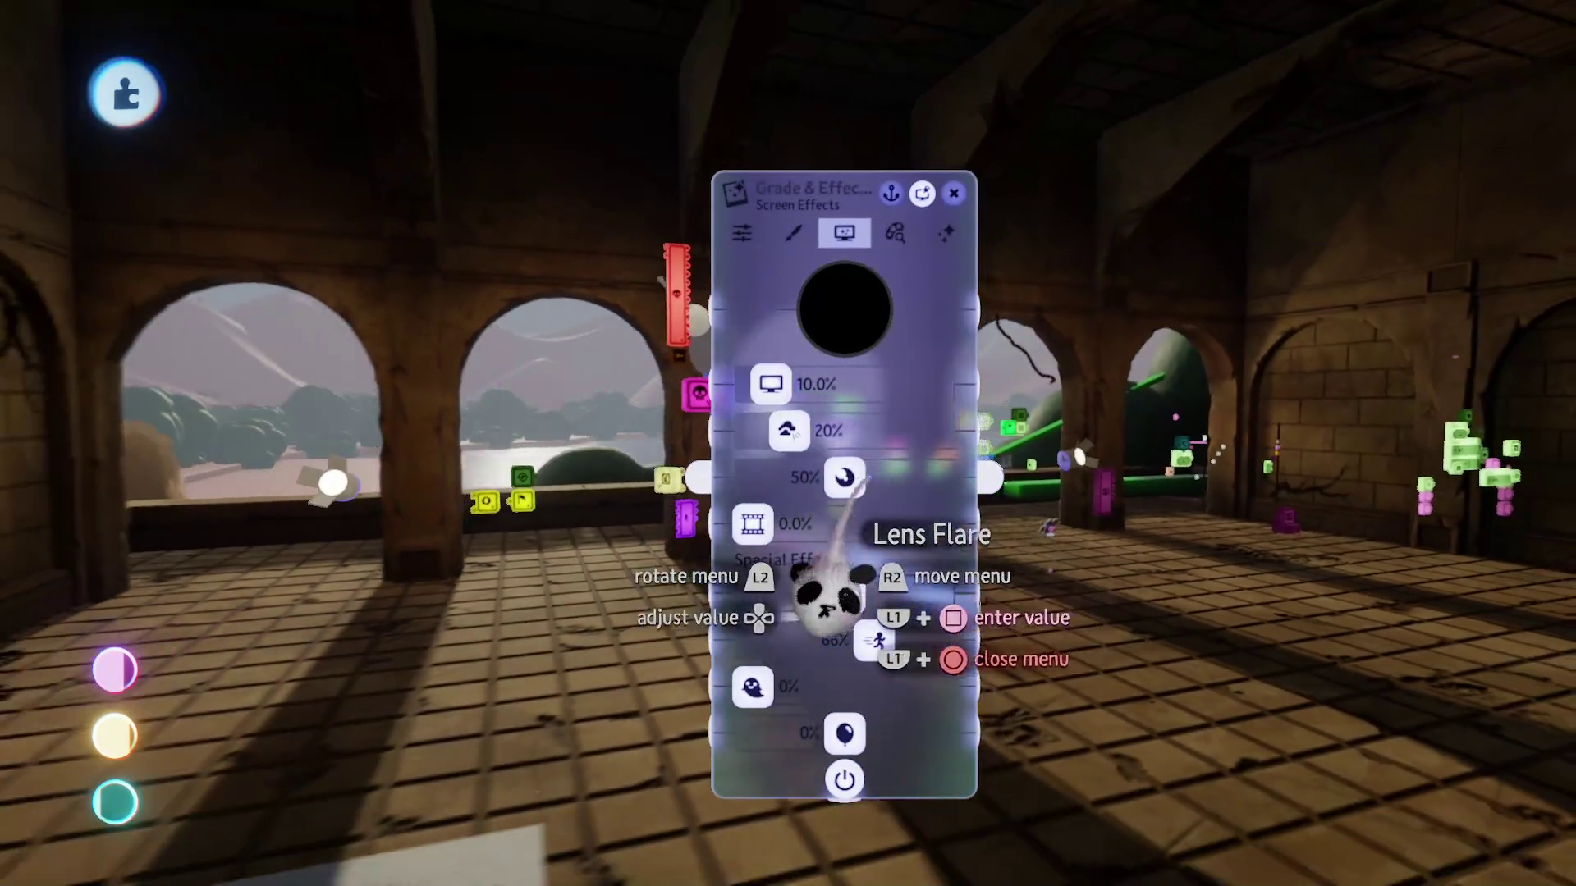
left_click_drag(829, 479, 757, 478)
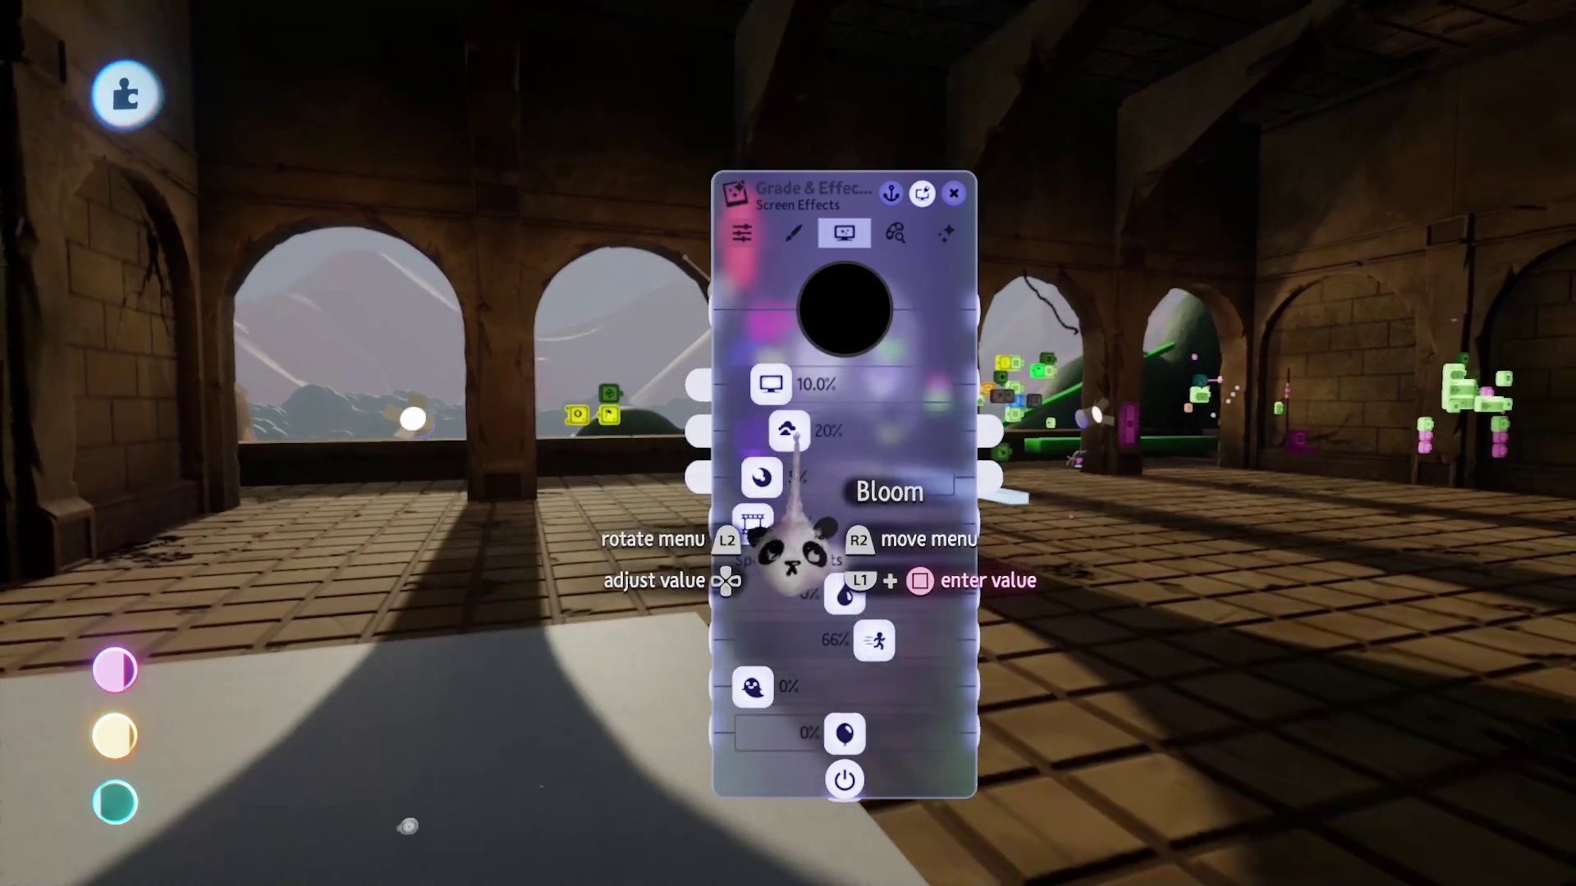
left_click_drag(825, 430, 870, 430)
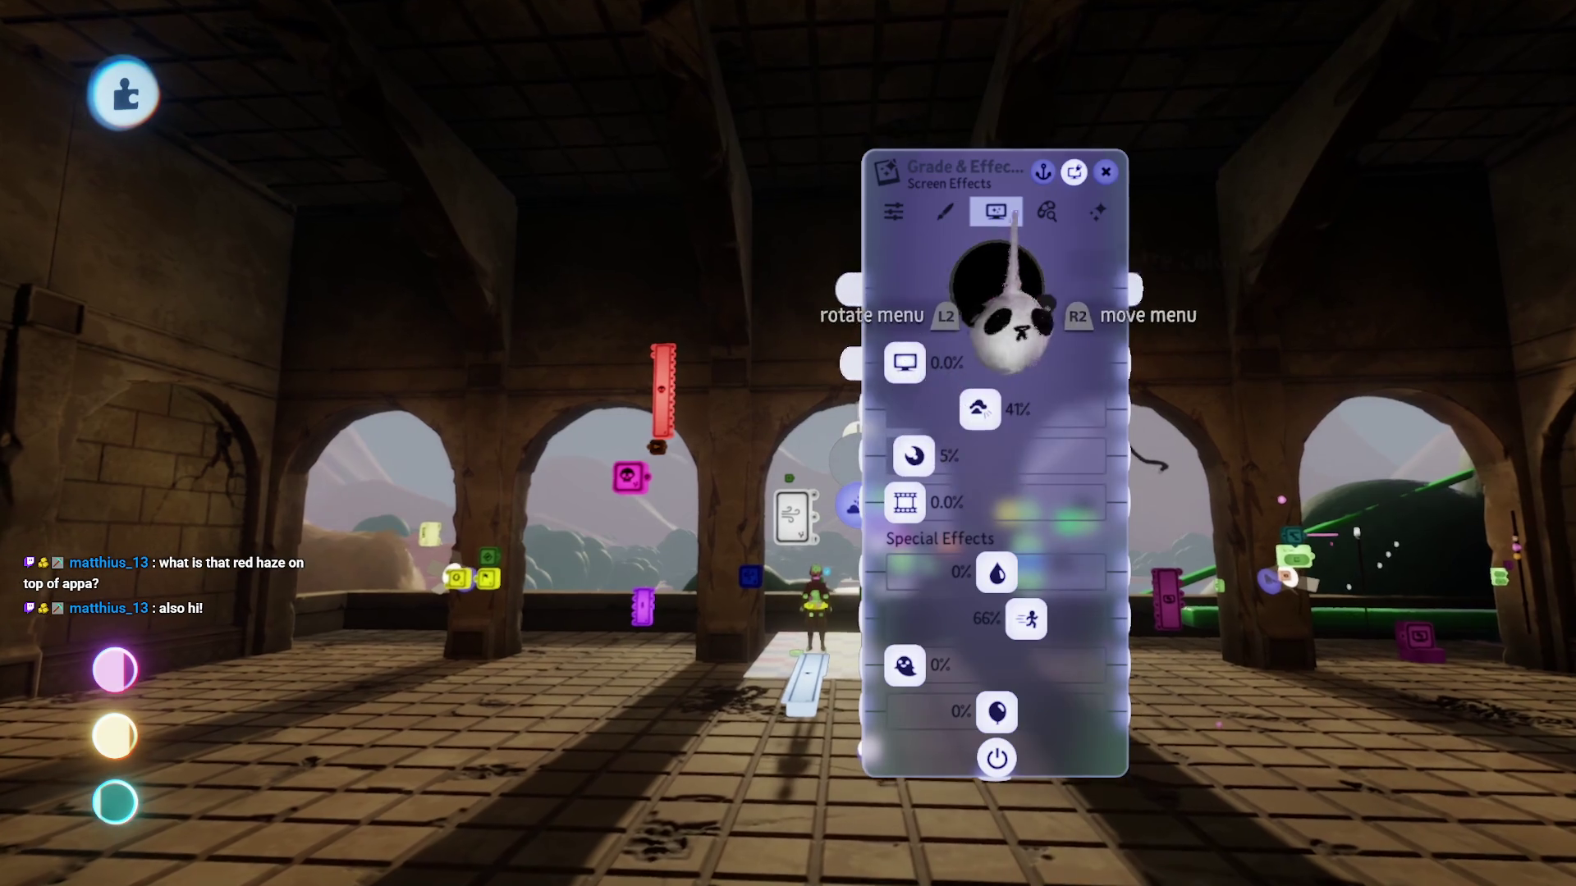
Step: Review the Light & Colour and colour tinting settings, then playtest the hall
left_click(924, 213)
left_click(895, 212)
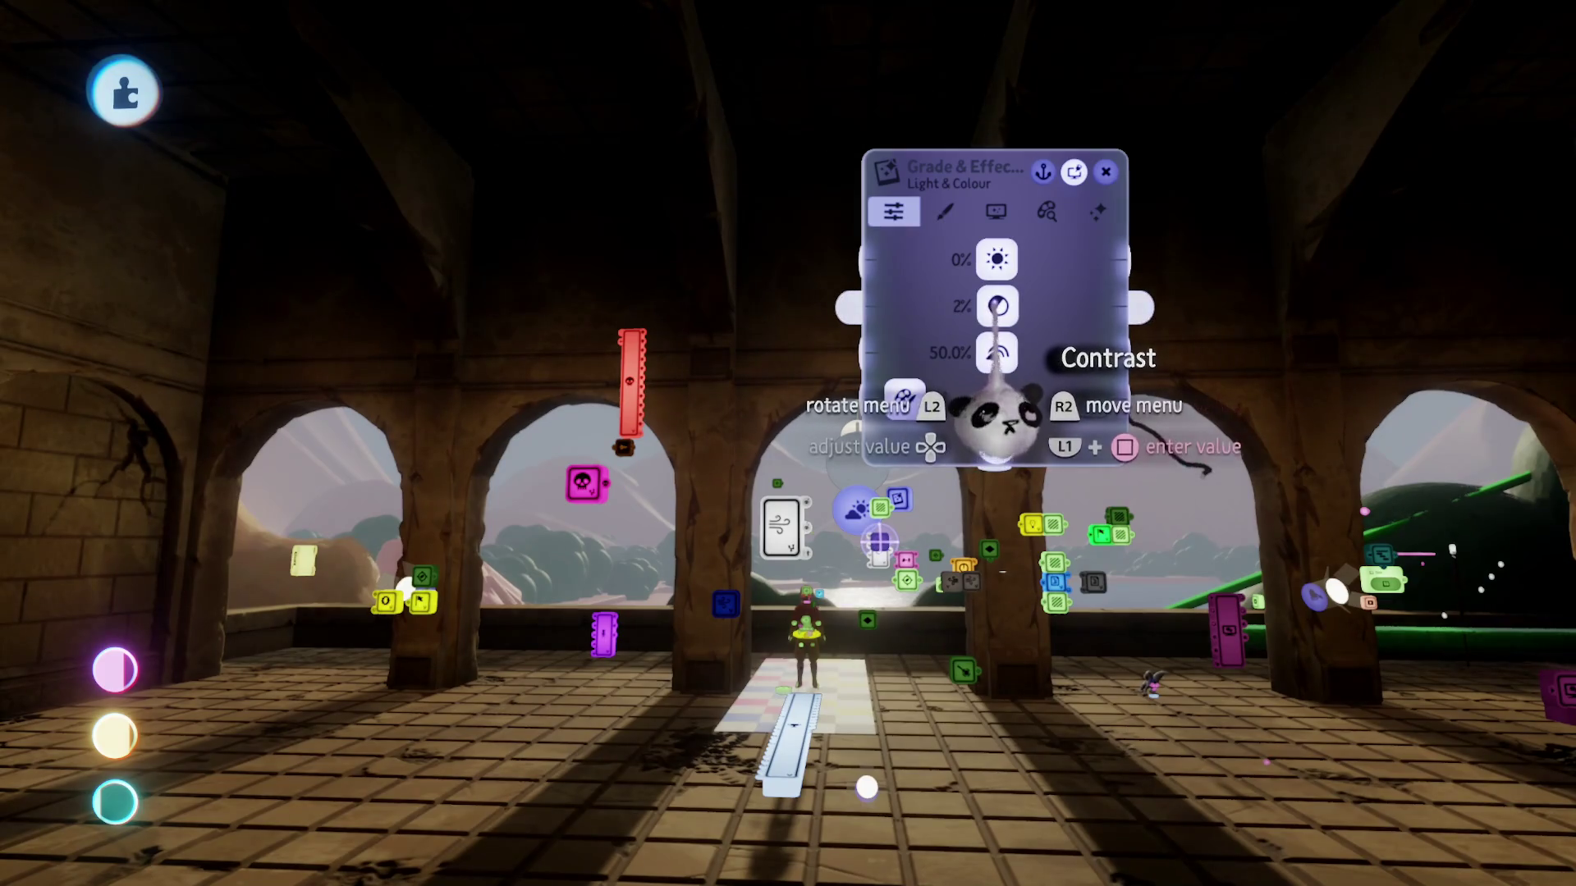
mouse_move(997, 316)
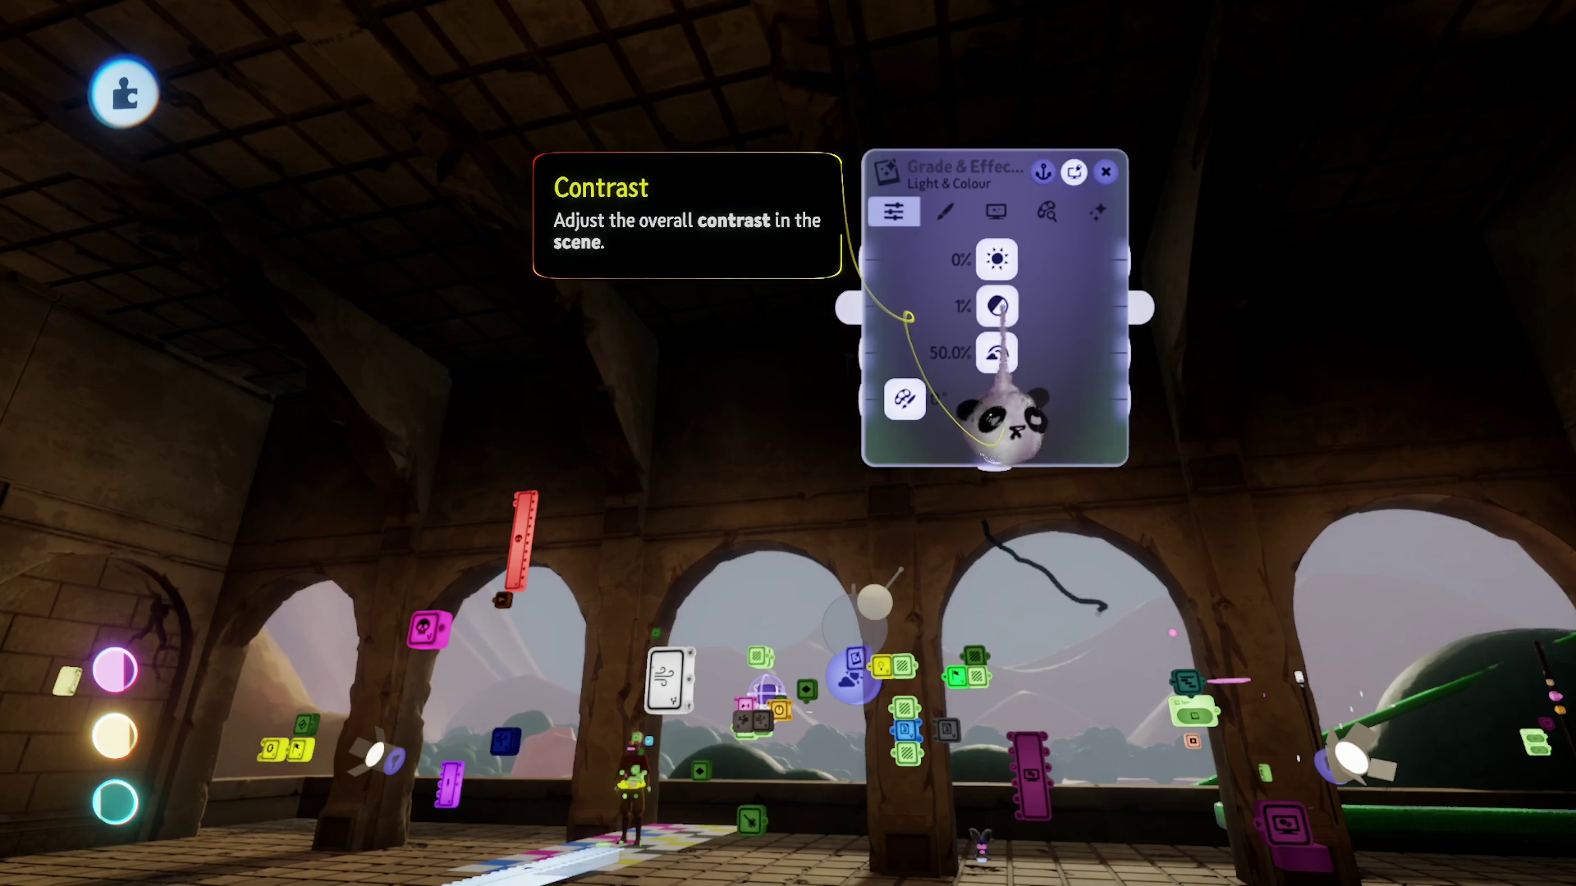
left_click(944, 212)
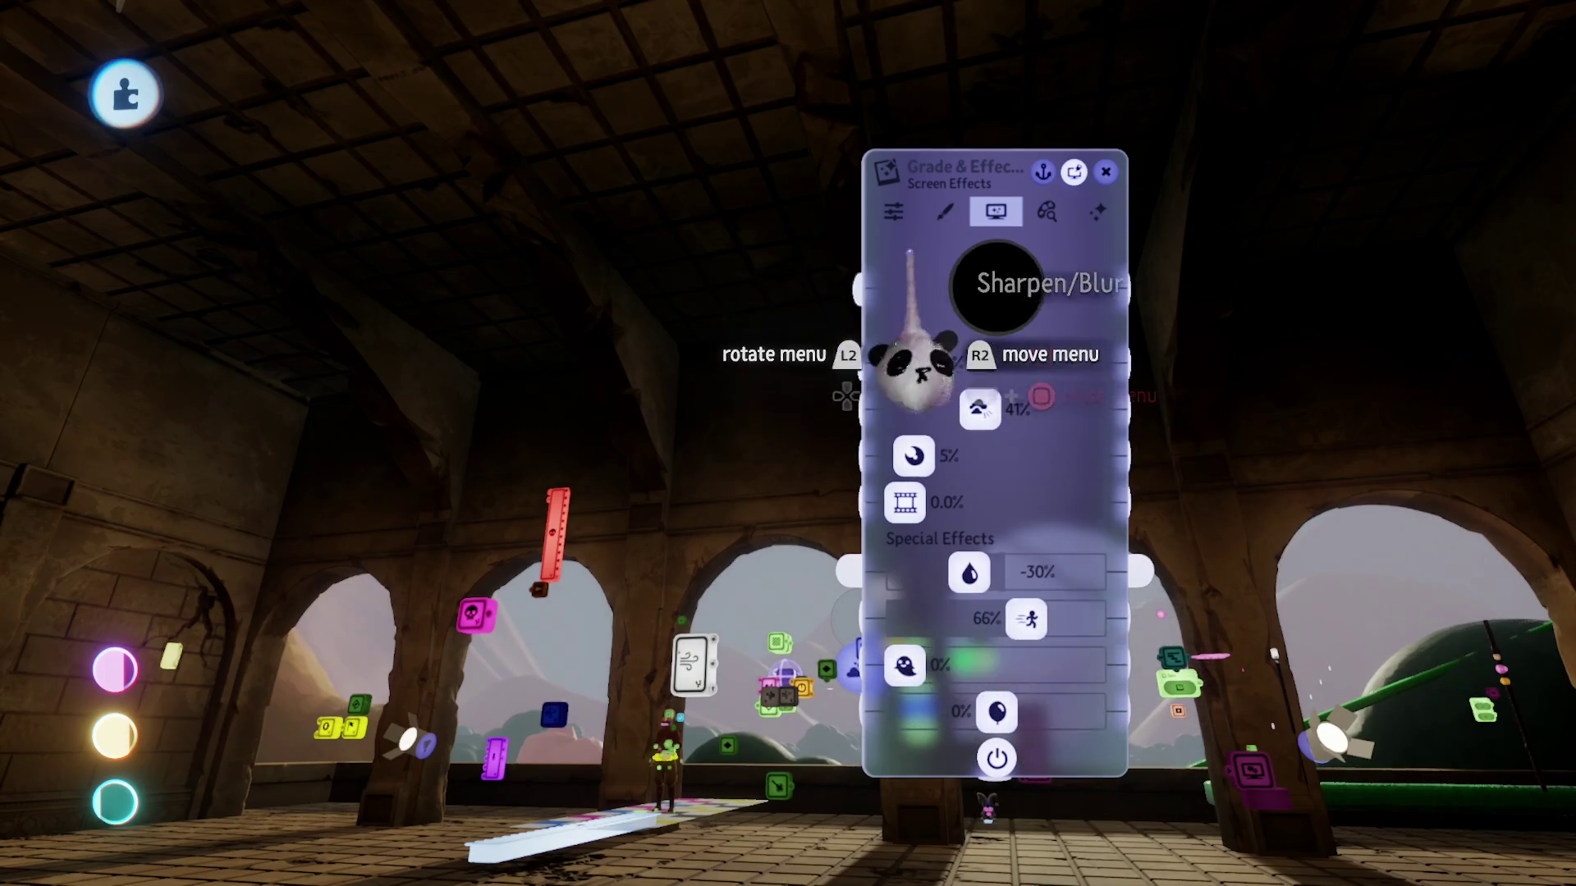
key("Escape")
key("Escape")
left_click(440, 648)
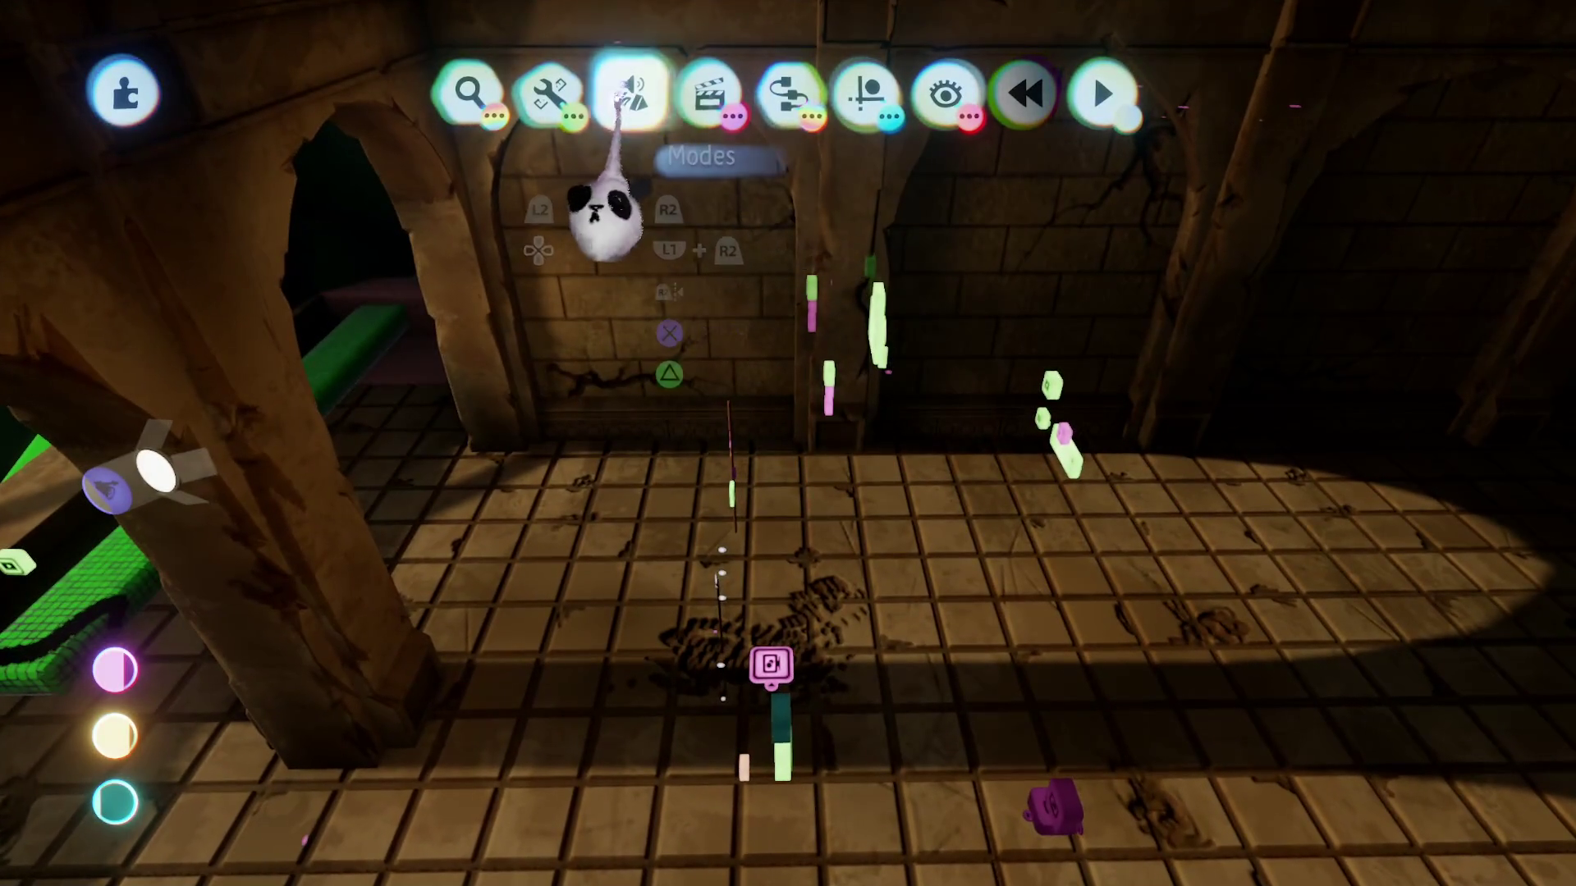
Step: Undo the smeared stroke and paint a pink U-shaped stroke along the floor
left_click(617, 97)
left_click(545, 169)
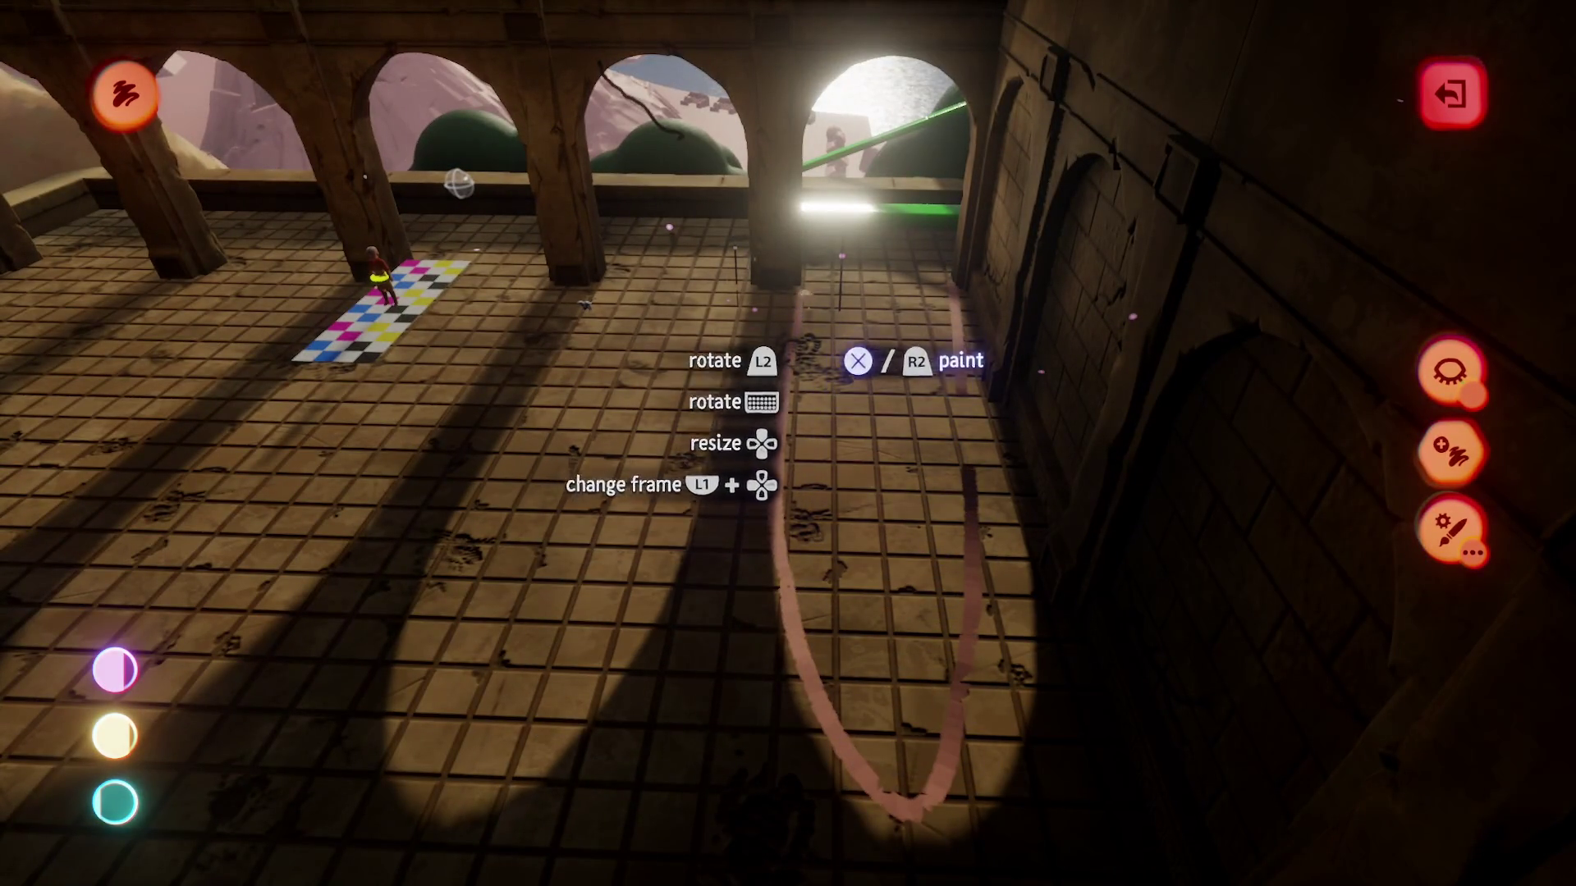
key("ctrl+z")
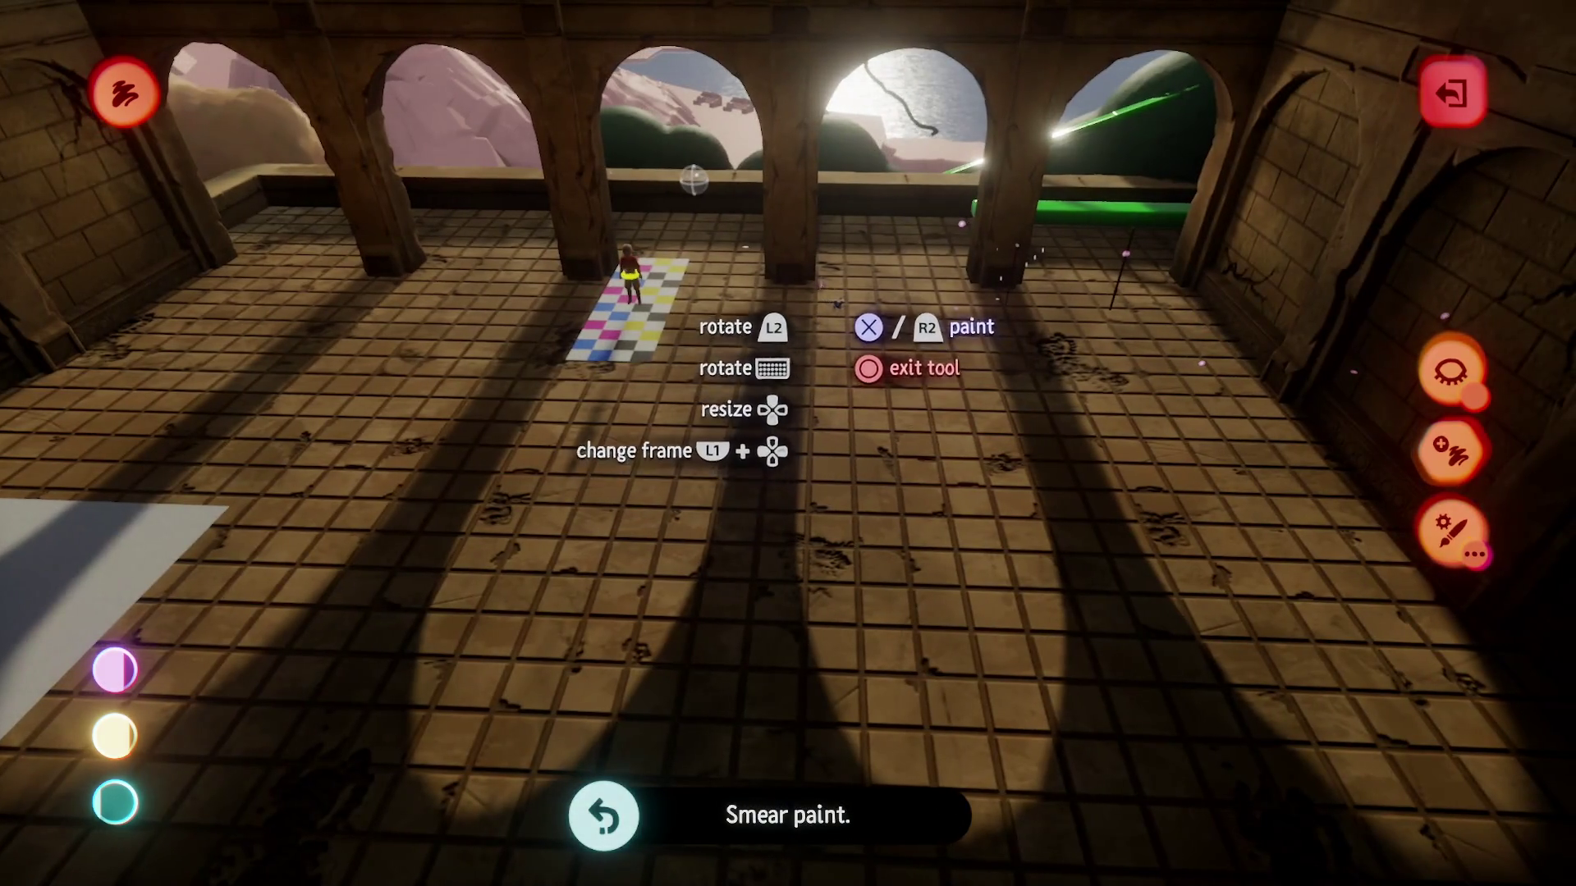
mouse_move(862, 639)
left_mouse_down()
mouse_move(936, 853)
mouse_move(1059, 776)
mouse_move(1025, 397)
left_mouse_up()
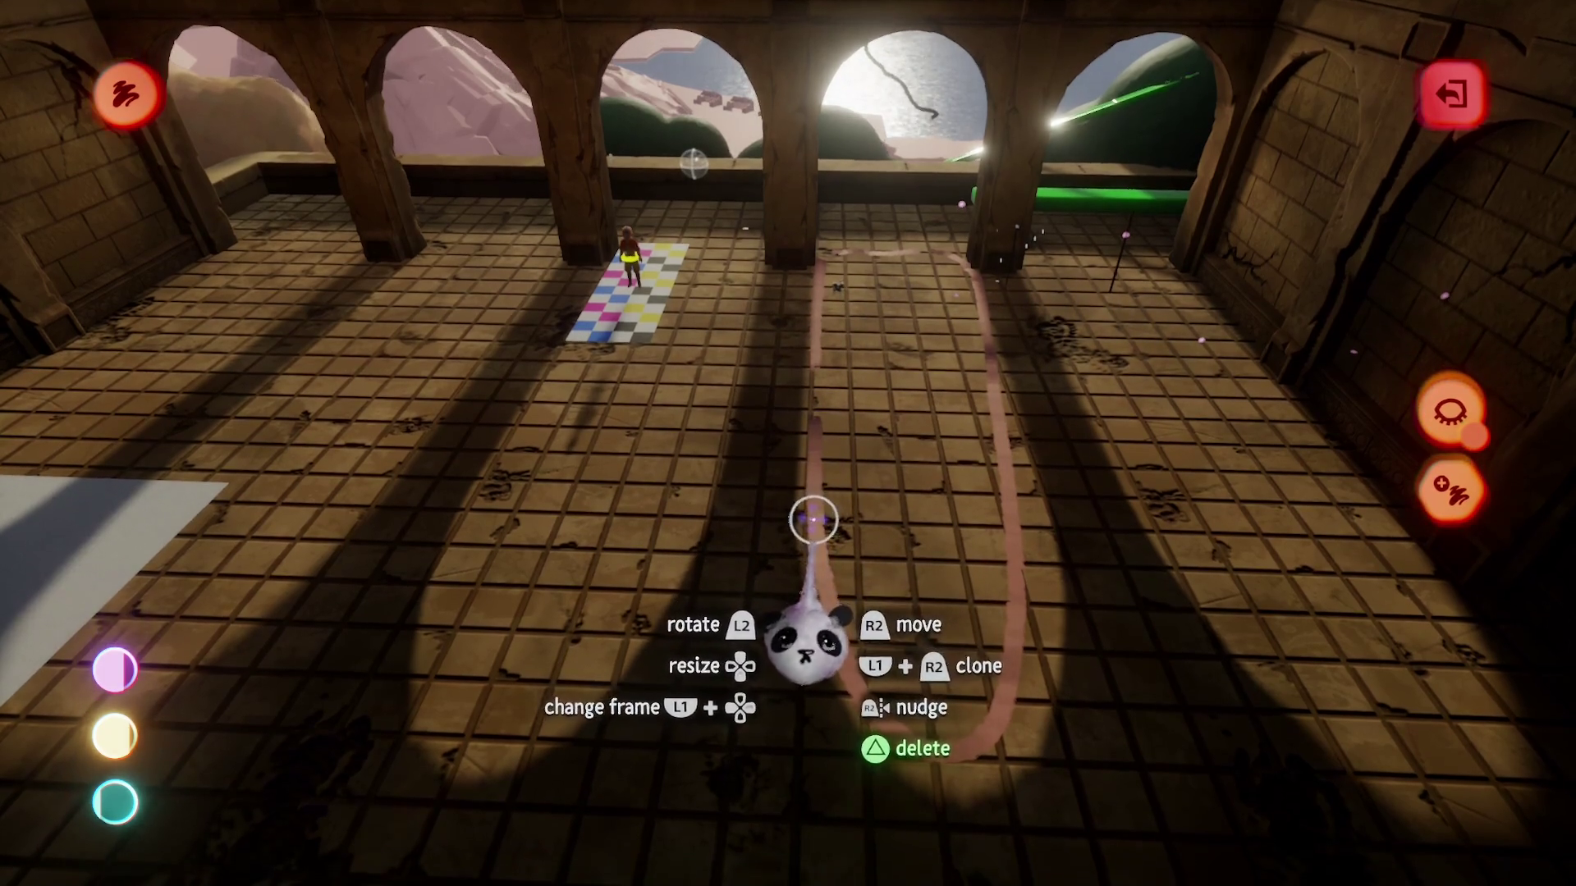
Step: Clone the U-shaped stroke twice across the floor and leave painting
mouse_move(812, 520)
left_mouse_down()
mouse_move(861, 549)
mouse_move(854, 563)
mouse_move(804, 534)
mouse_move(886, 516)
mouse_move(830, 528)
mouse_move(806, 511)
mouse_move(960, 446)
left_mouse_up()
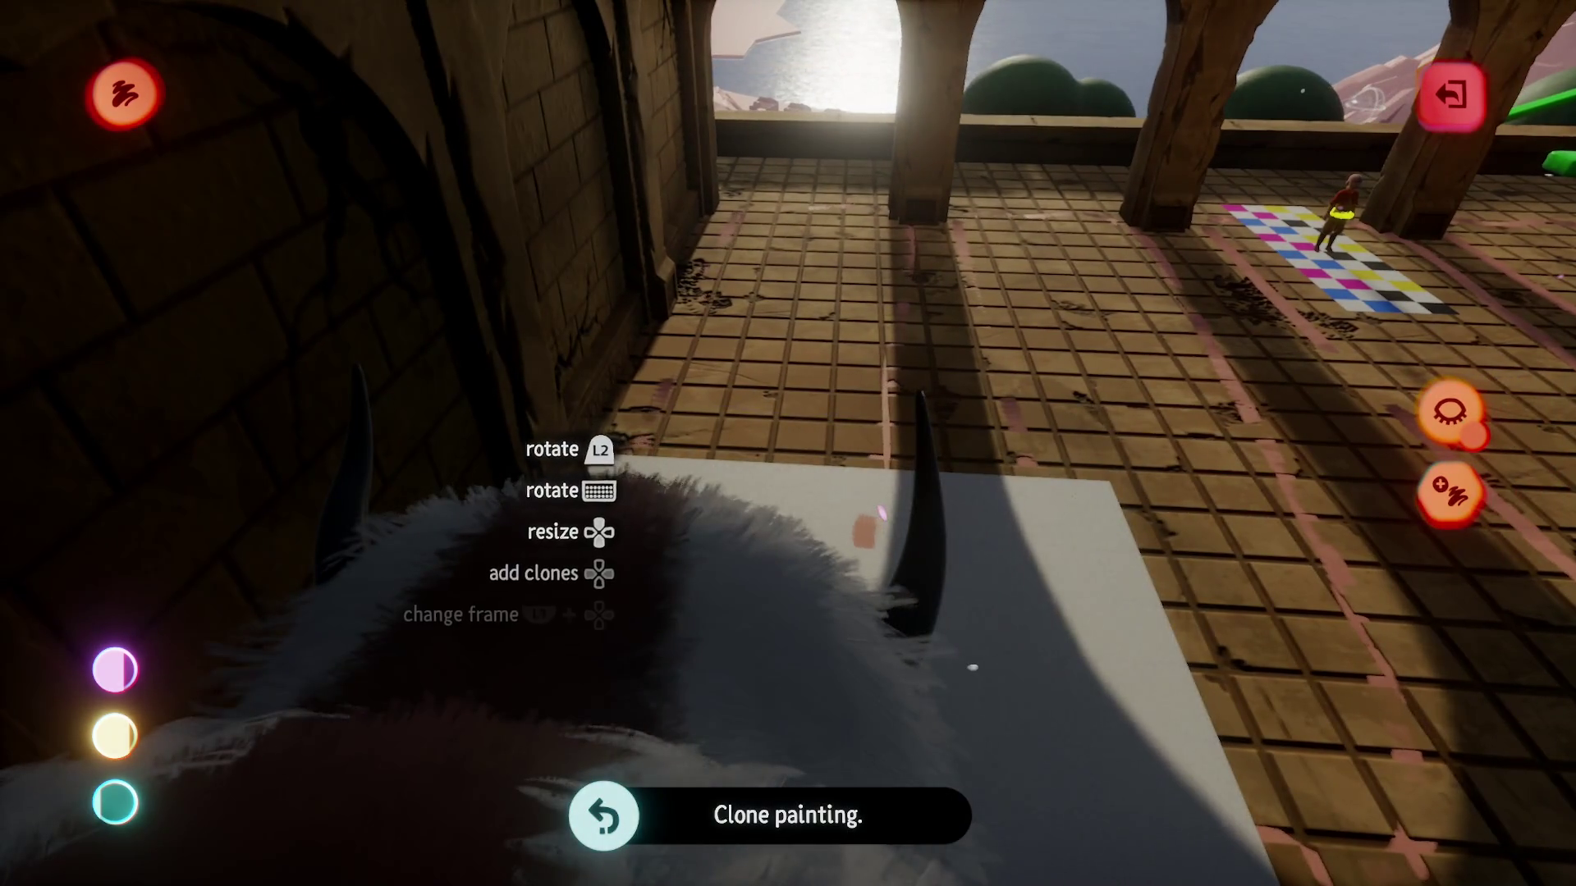
mouse_move(882, 514)
left_mouse_down()
mouse_move(921, 520)
mouse_move(799, 503)
left_mouse_up()
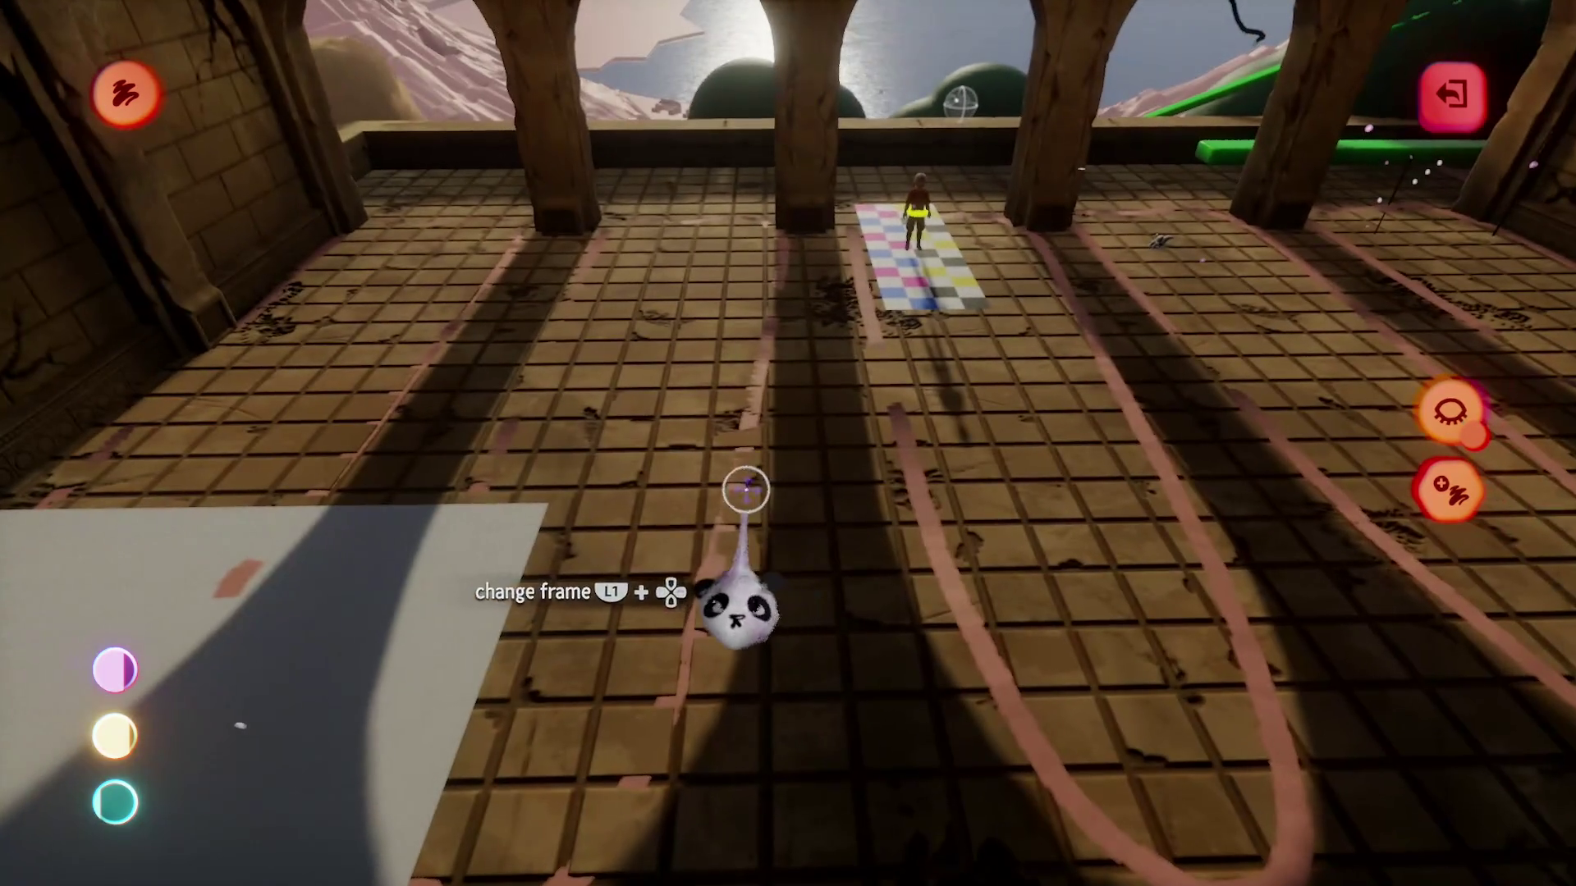
key("Escape")
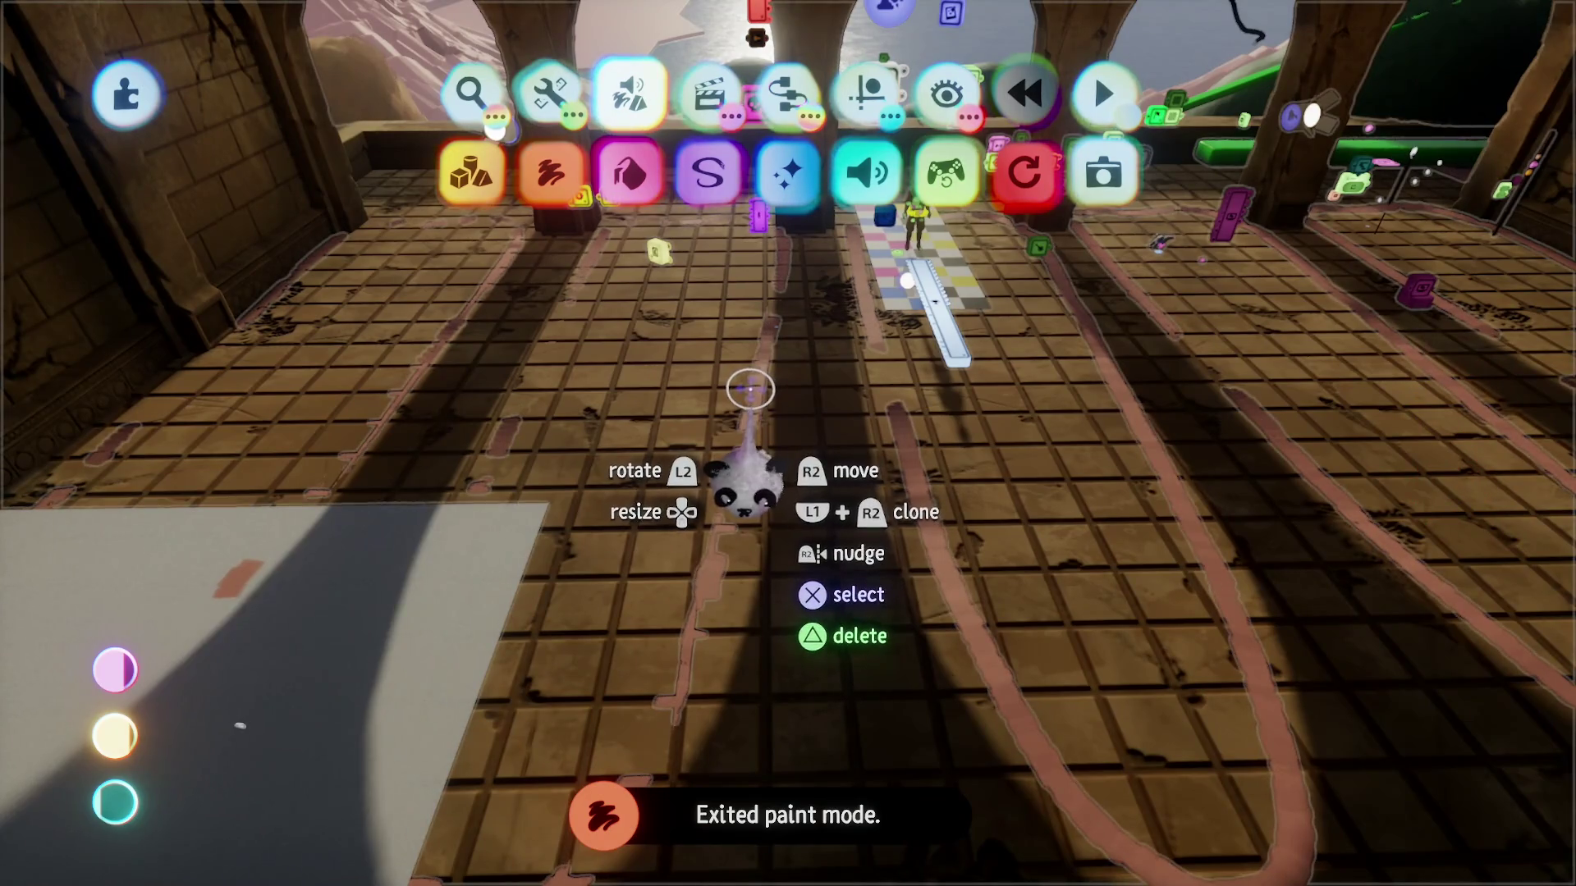
Step: Give the floor strokes a beige tint, 0% opacity and about 41% glow, then play the dream
left_click(749, 391)
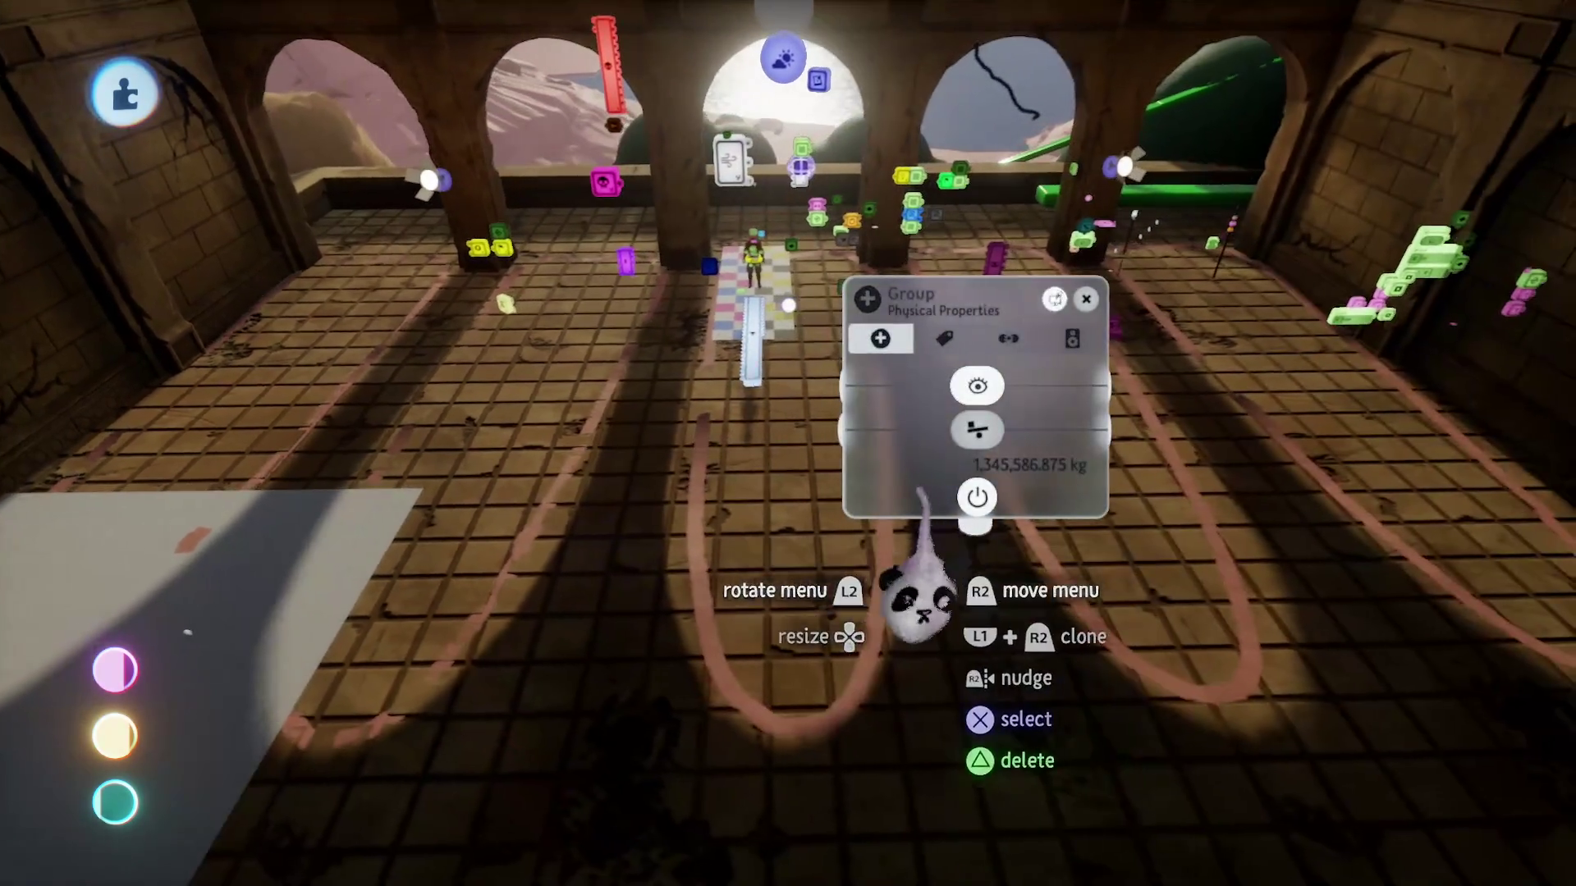
key("Escape")
key("Escape")
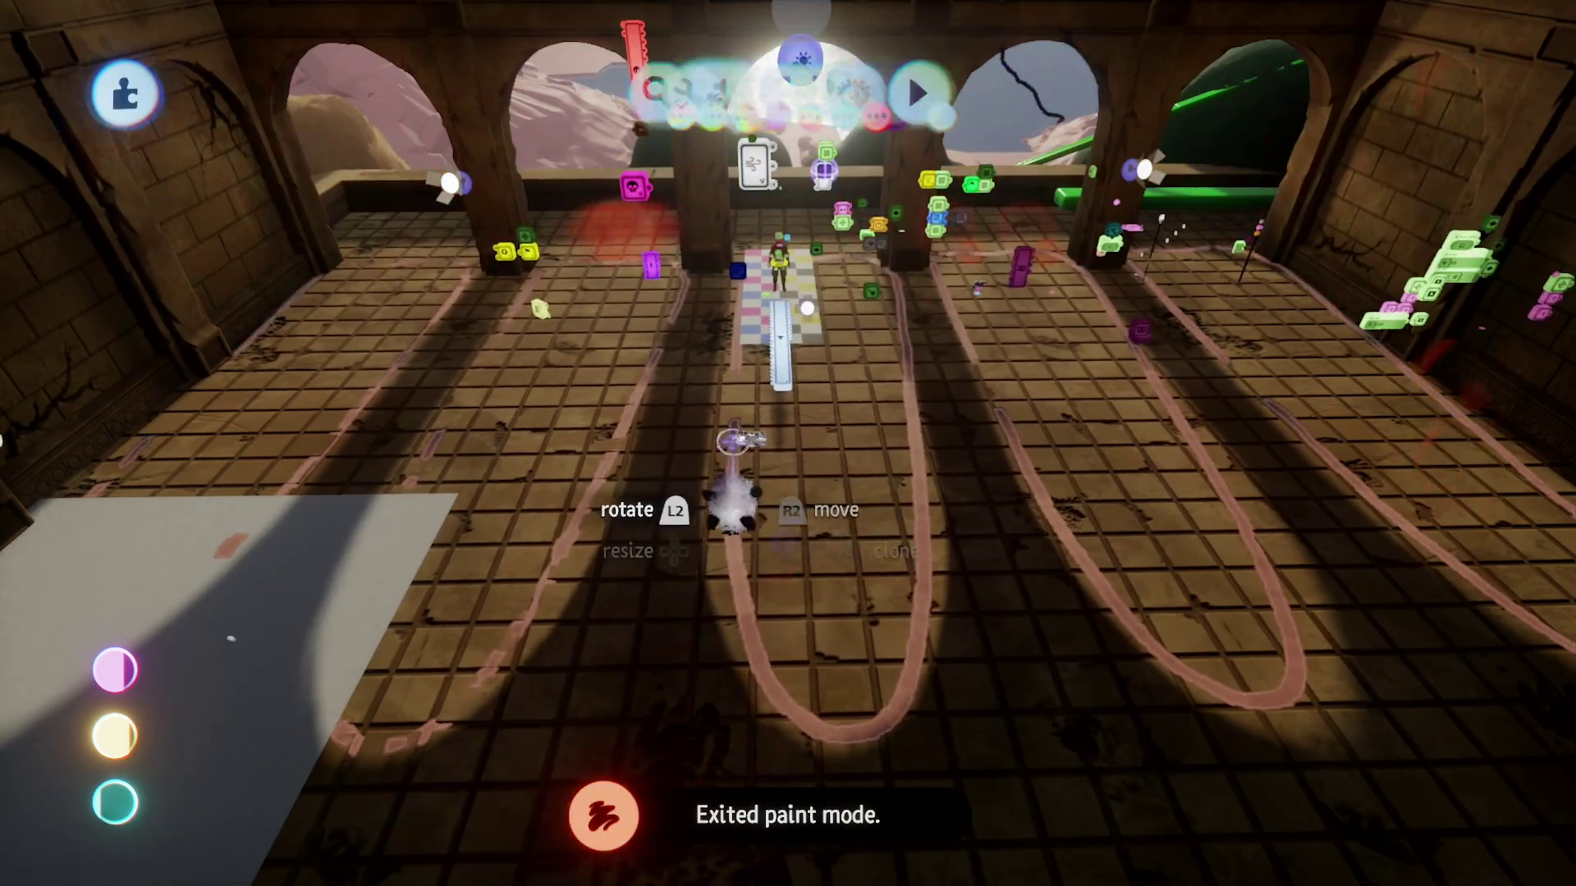
left_click(733, 441)
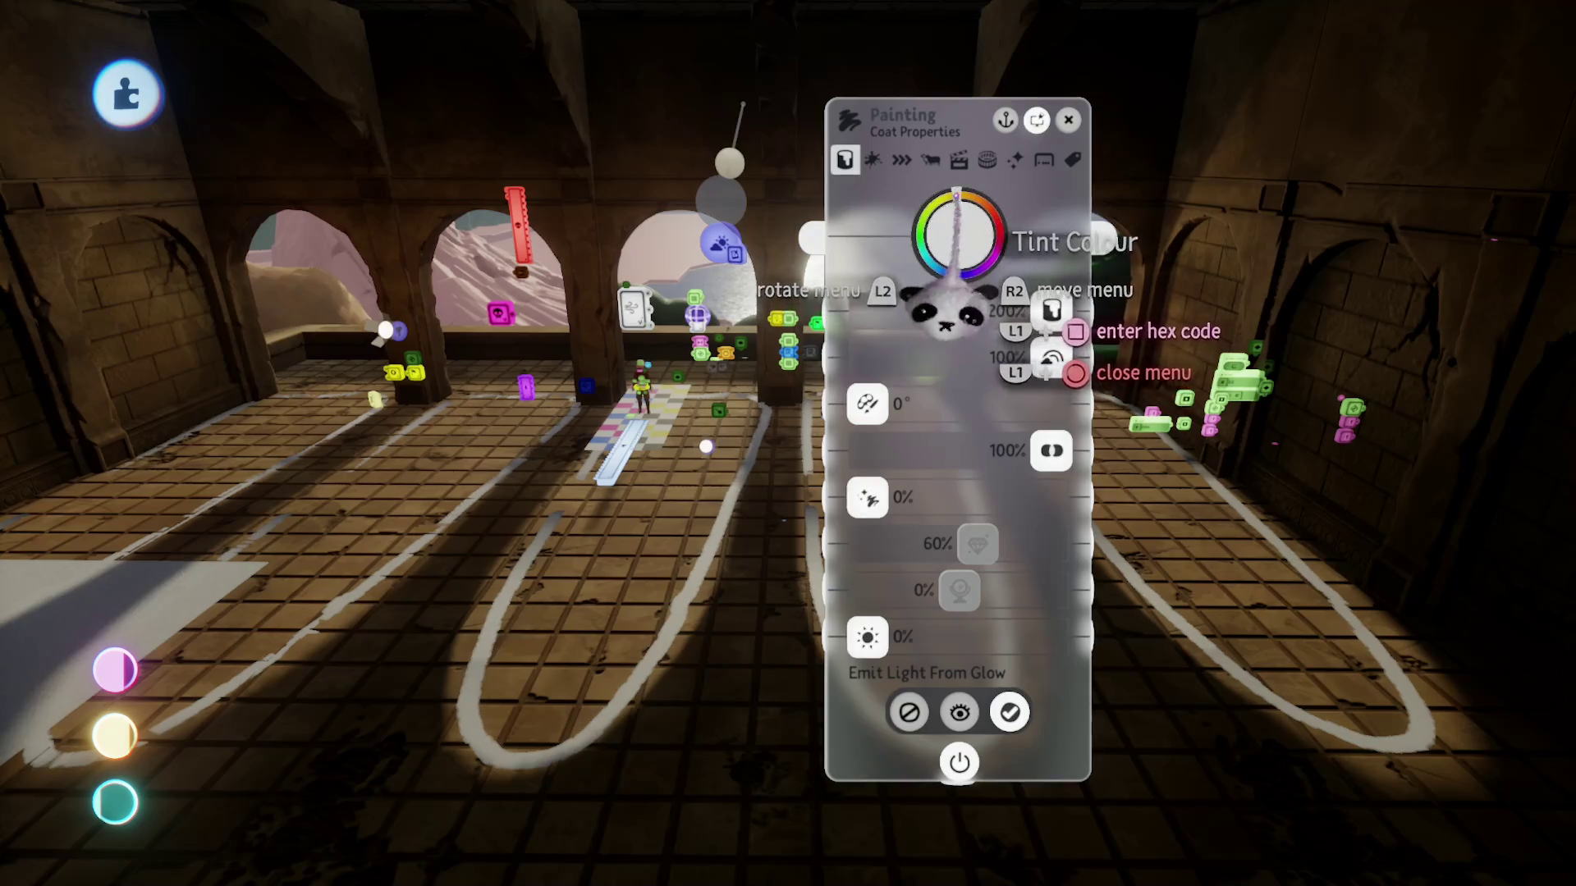
left_click(956, 205)
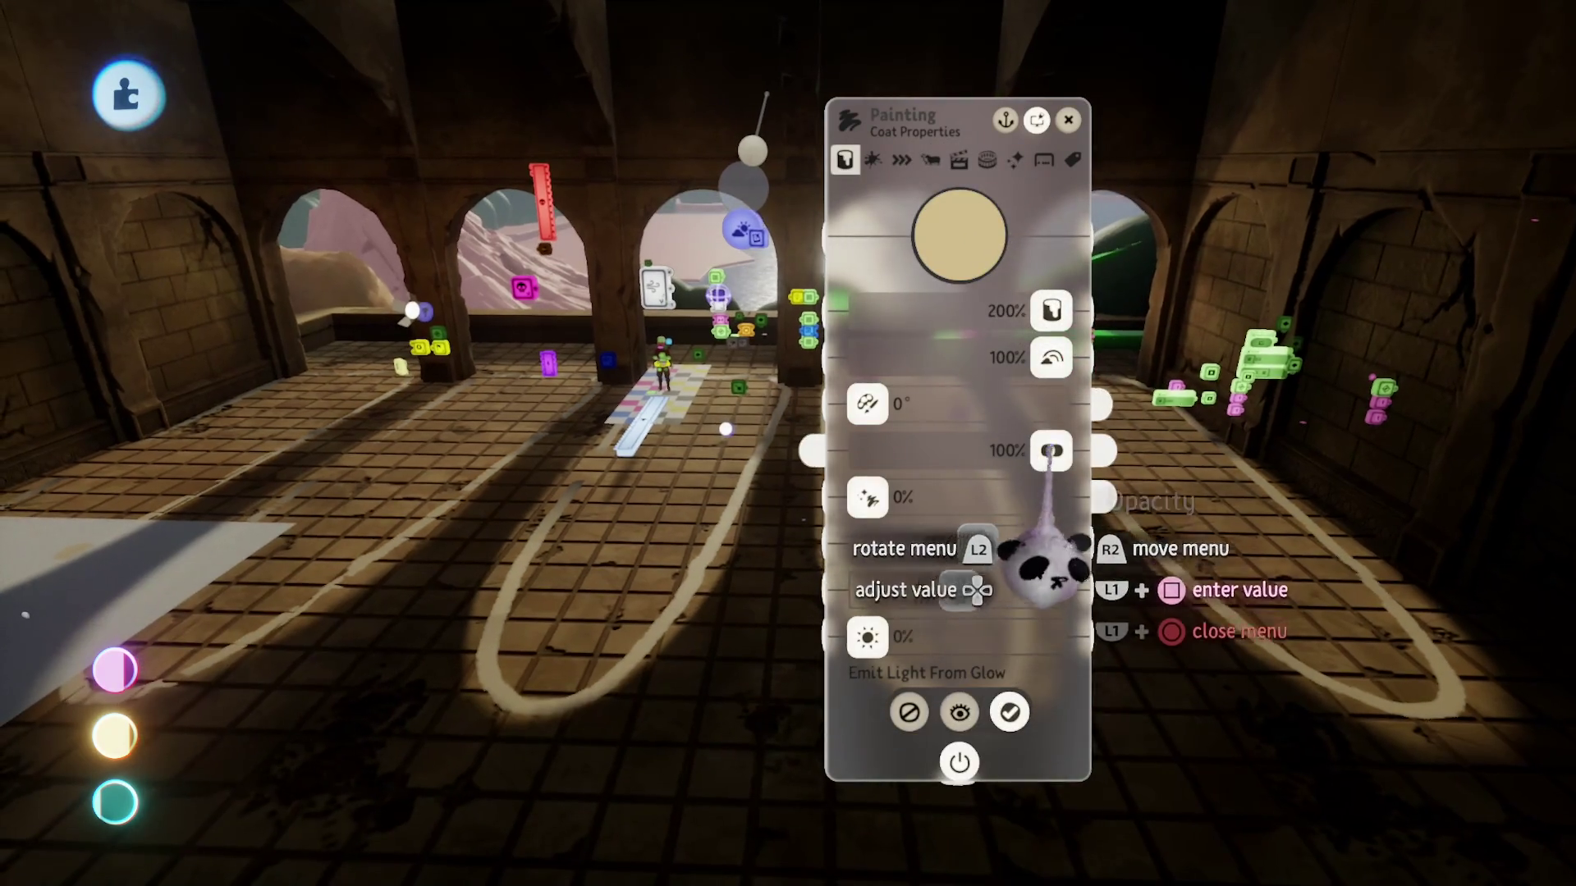
left_click(1051, 450)
left_click_drag(865, 637, 946, 637)
left_click(958, 236)
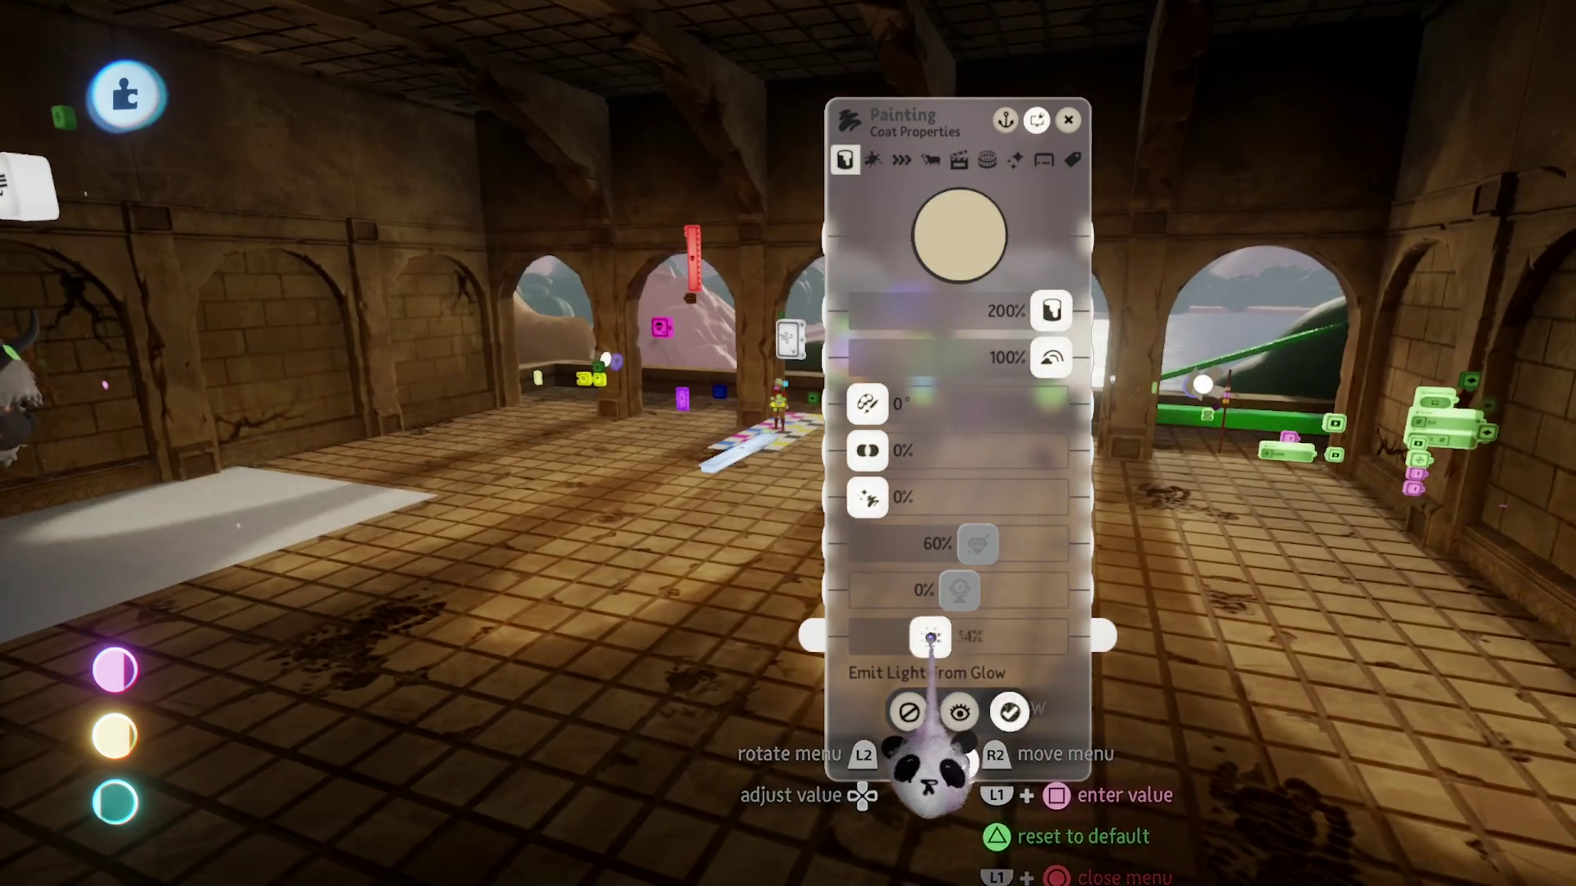
left_click_drag(949, 637, 942, 637)
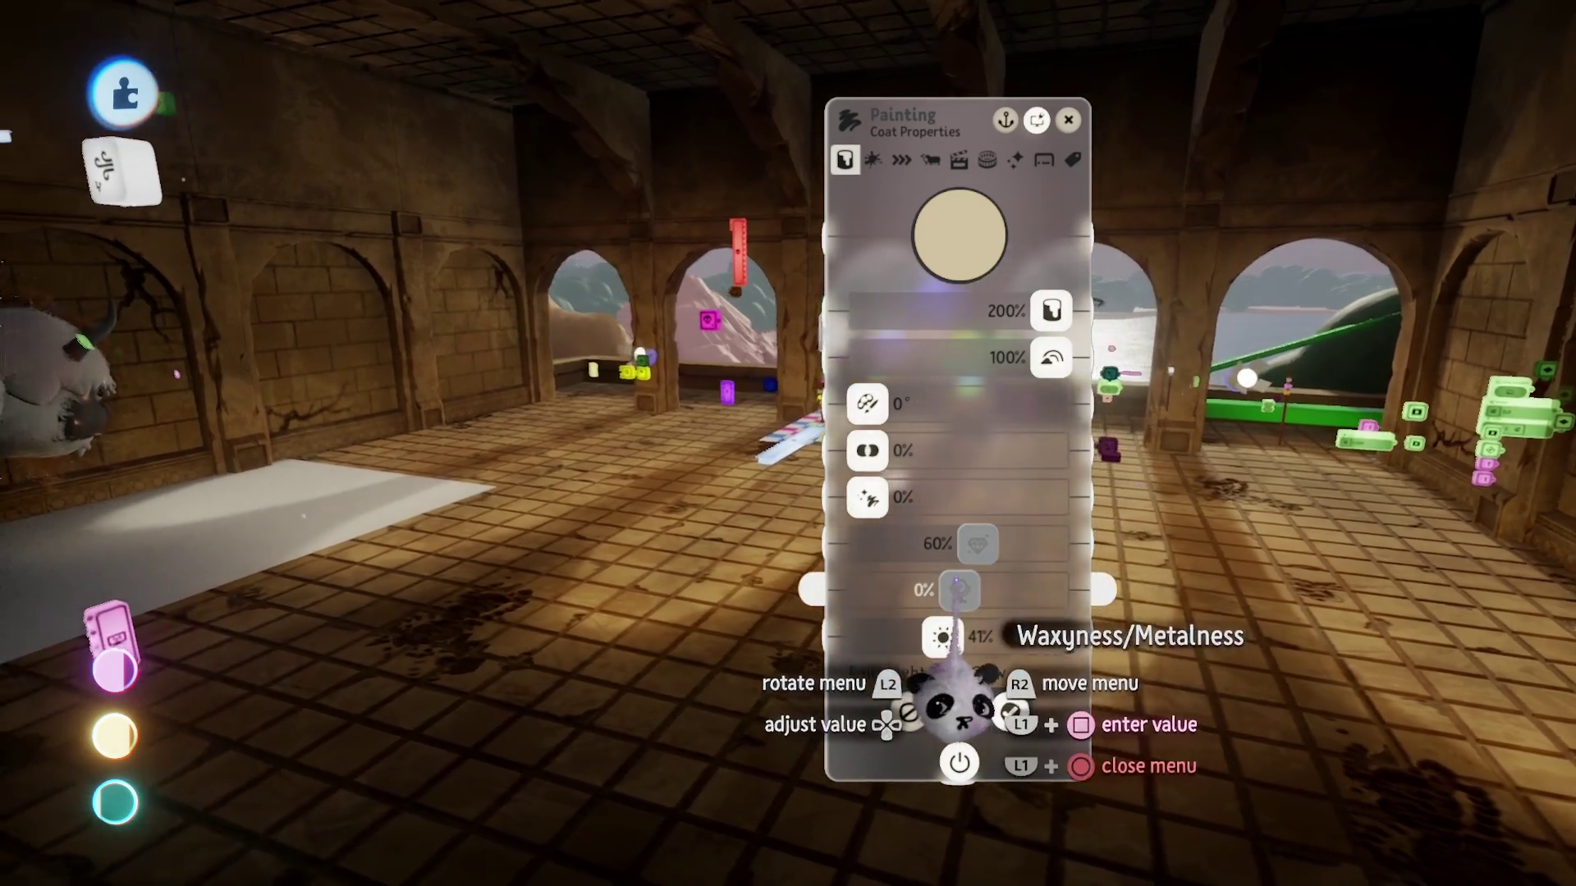
key("Escape")
key("Escape")
left_click(443, 637)
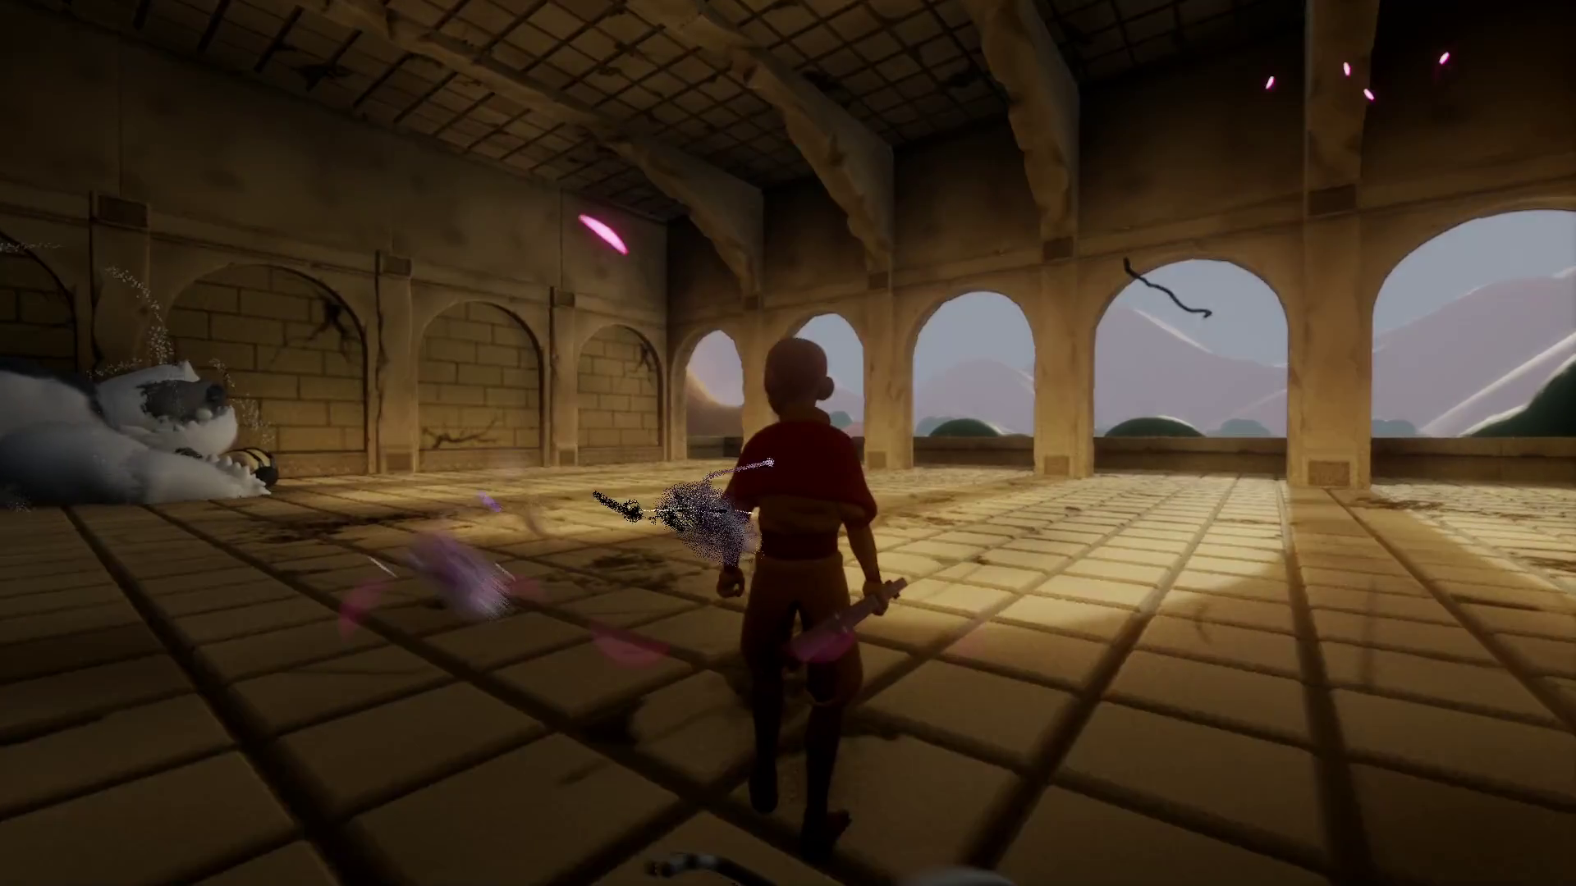
key("Escape")
left_click(423, 612)
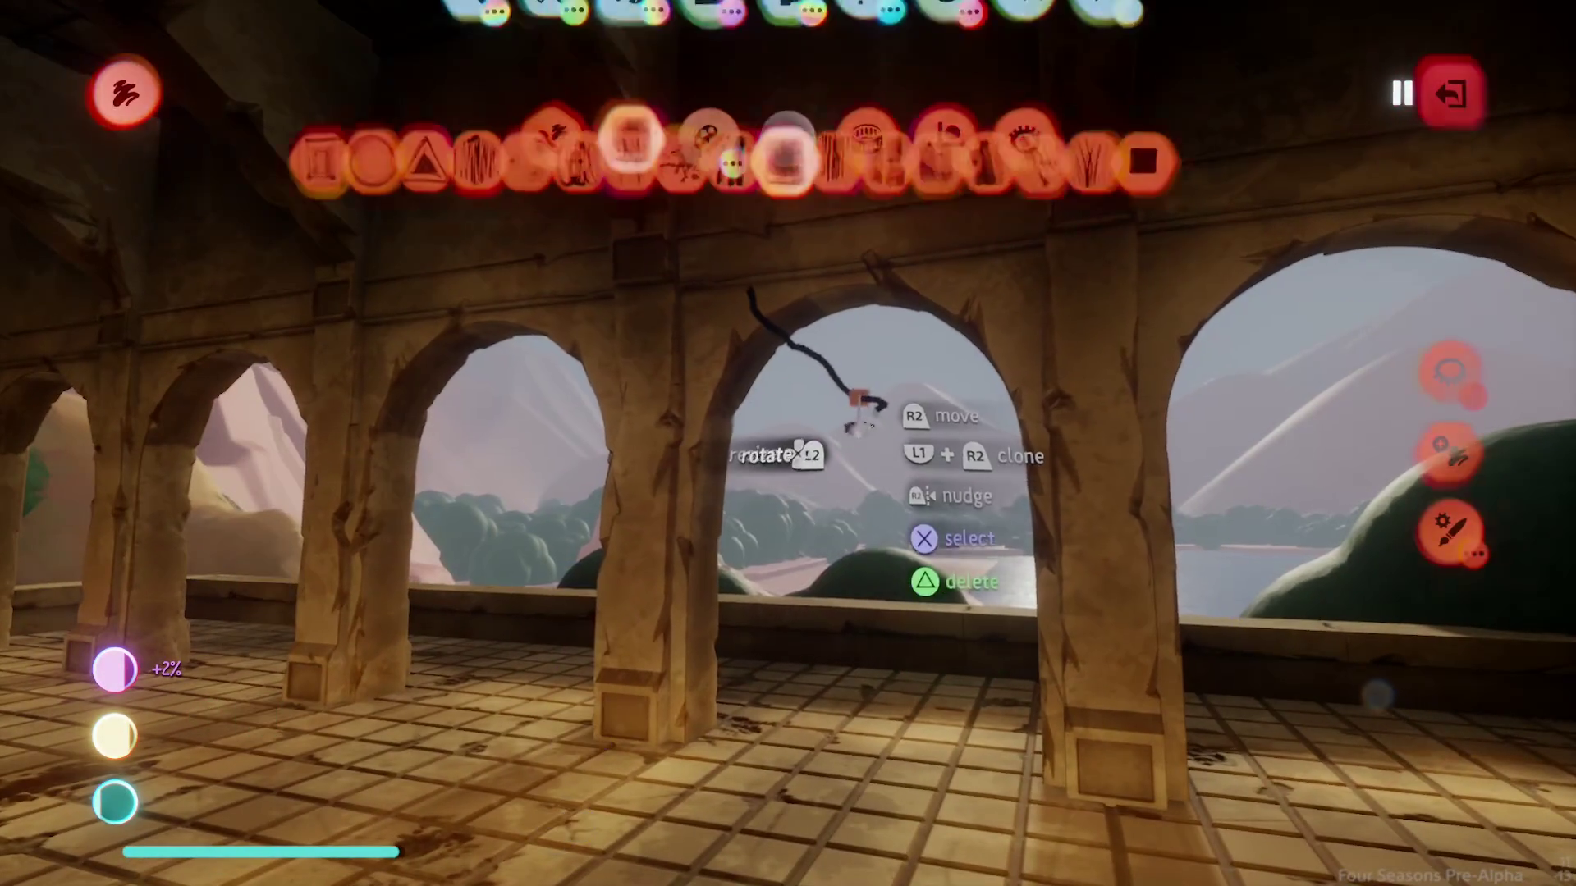
key("Escape")
left_click(417, 625)
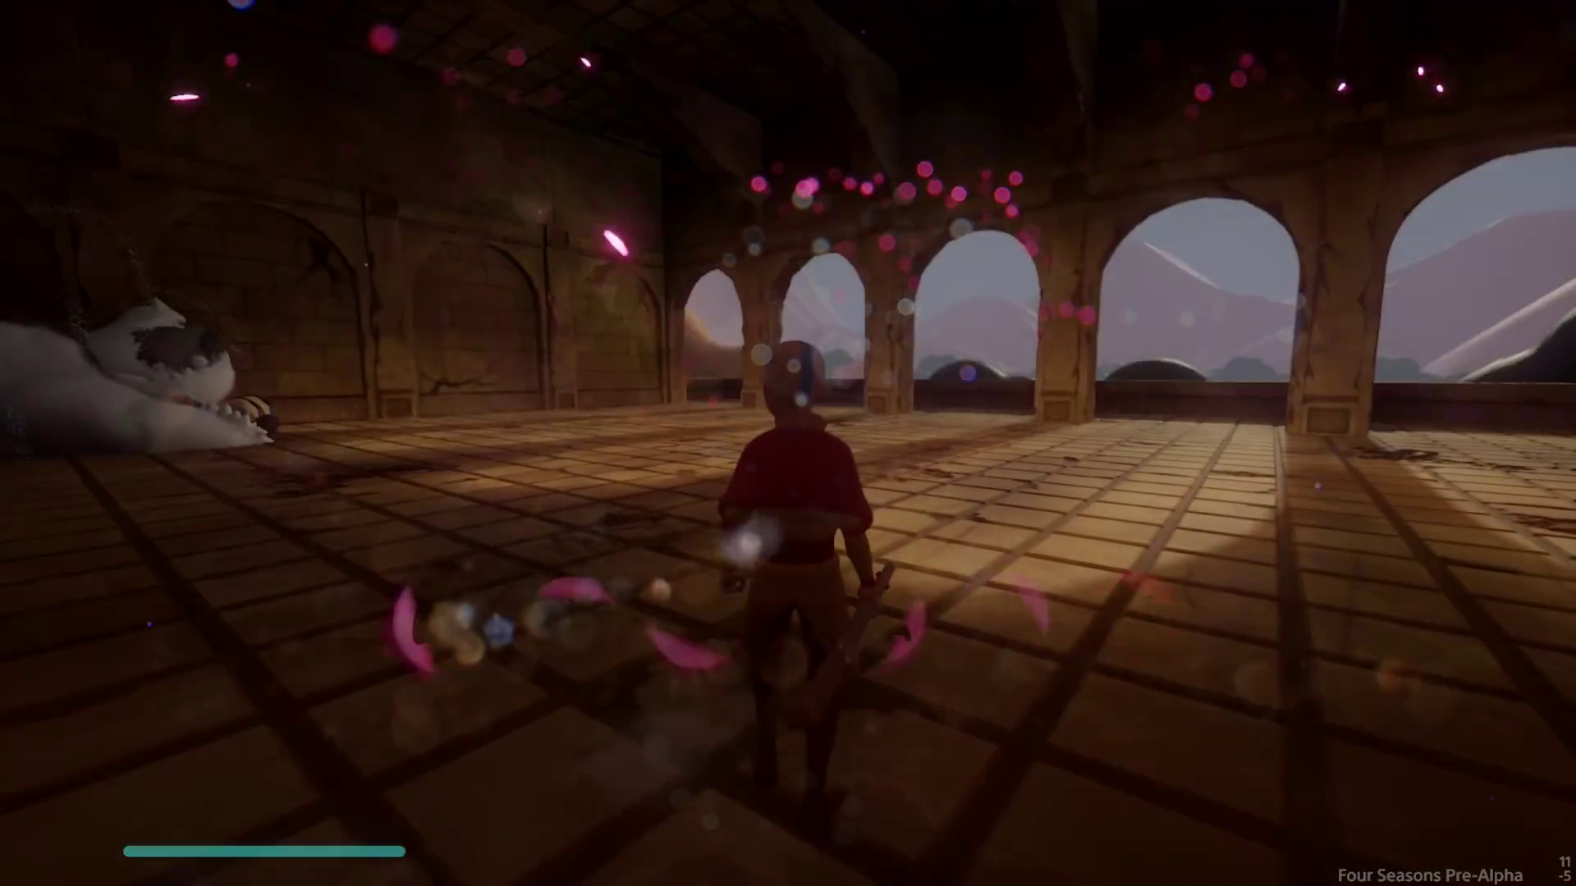